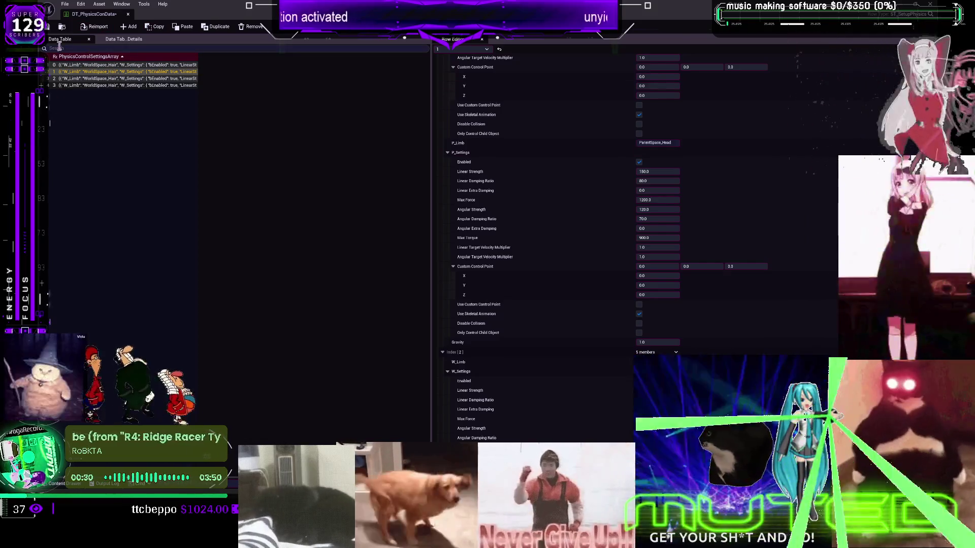
- Close the DT_PhysicsConData table editor and return to the BP_DCAdv_ThirdPChar blueprint graph
left_click(961, 5)
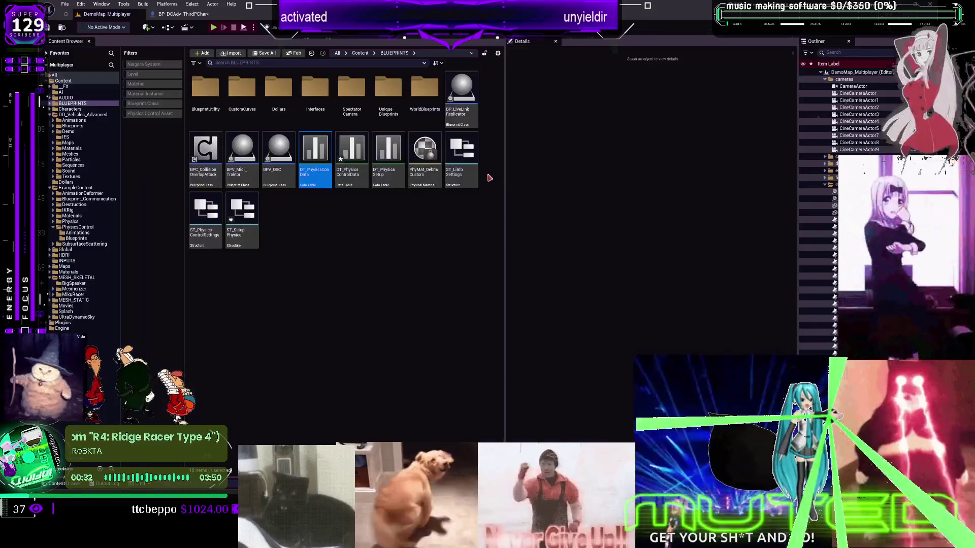
left_click(400, 312)
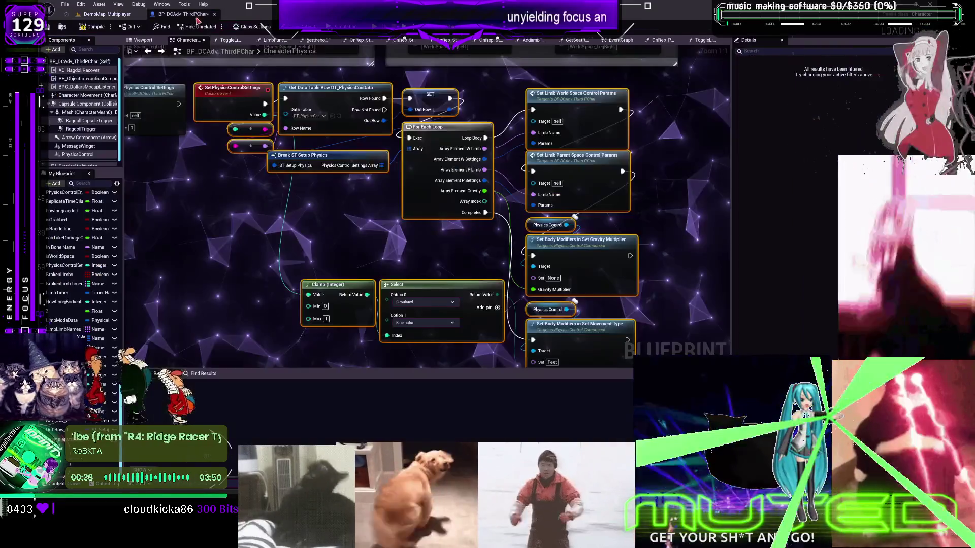
left_click(180, 14)
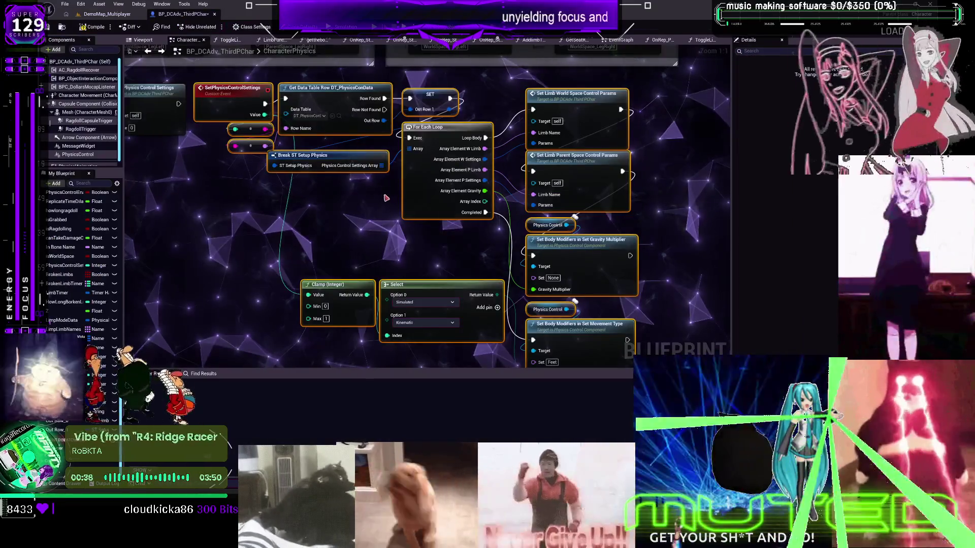
- Compile BP_DCAdv_ThirdPChar, which fails with two Out Row invalid Structure type errors
scroll(443, 278, "down", 3)
scroll(405, 289, "up", 5)
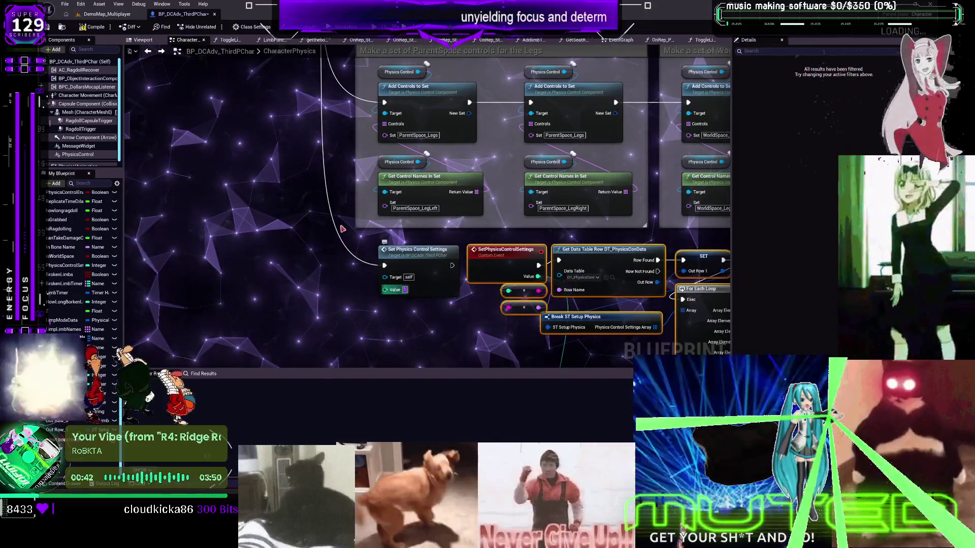
left_click(93, 28)
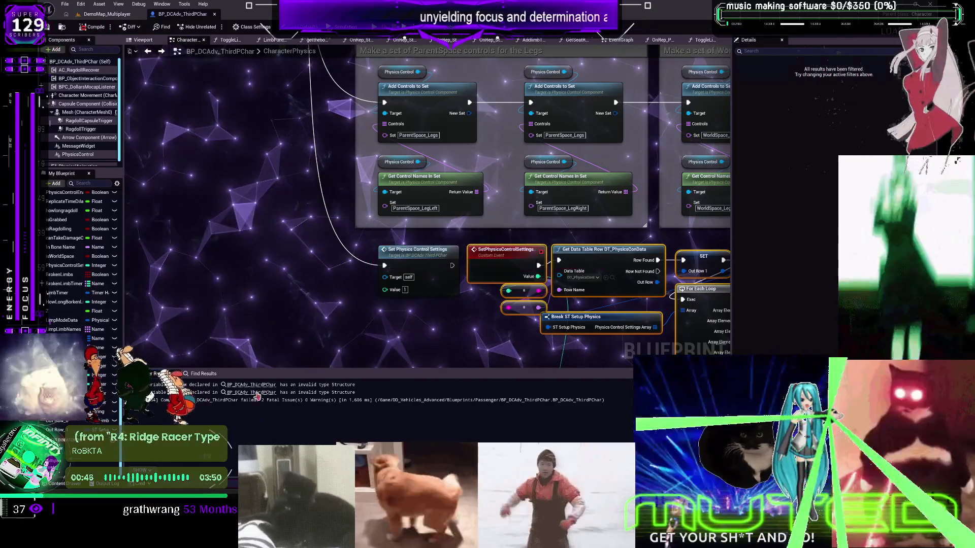
- Follow the Out Row error links to their nodes and widen the My Blueprint panel
left_click(258, 390)
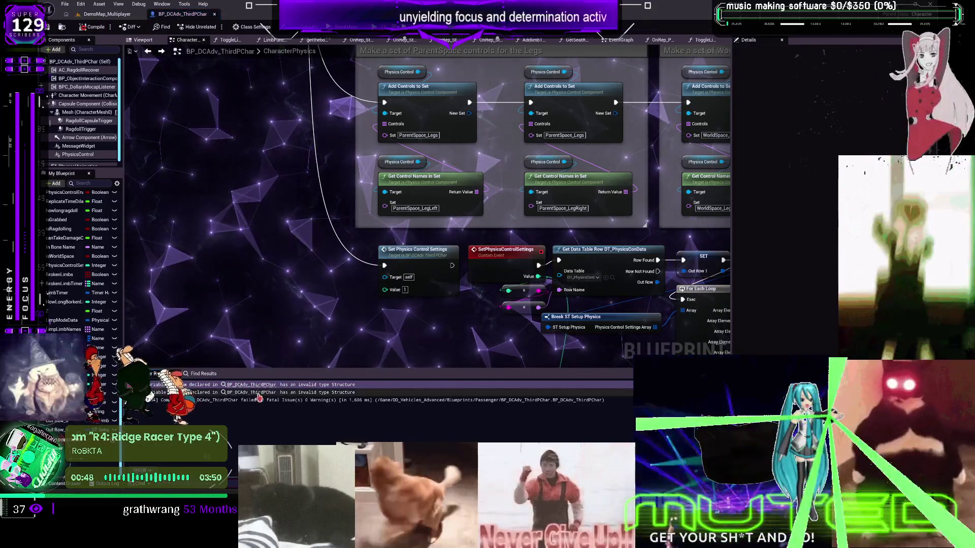
scroll(311, 295, "down", 2)
scroll(308, 289, "down", 5)
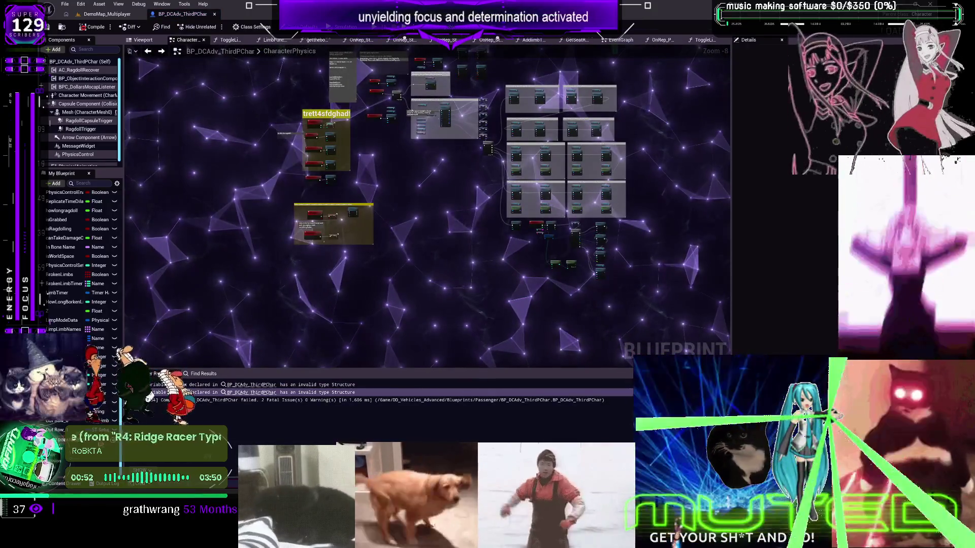
left_click(242, 388)
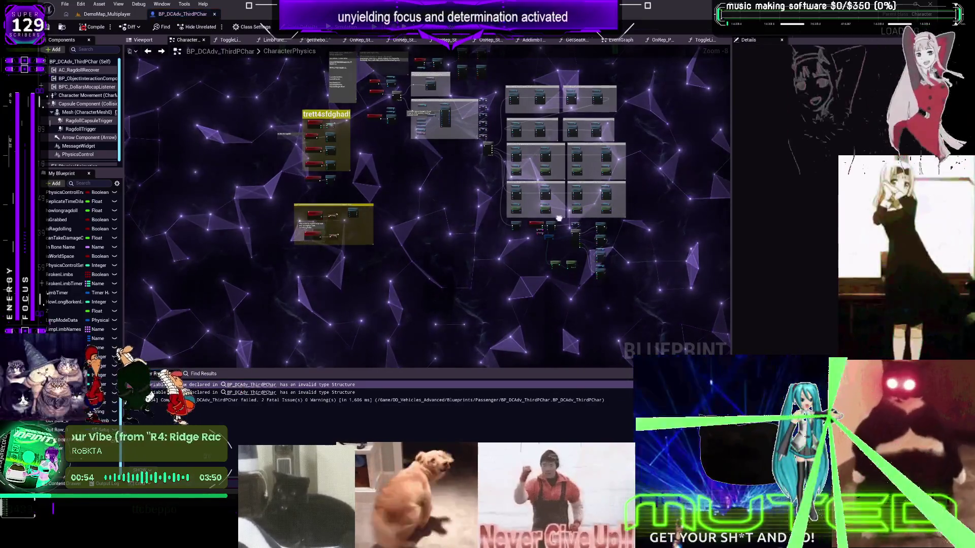
left_click(264, 388)
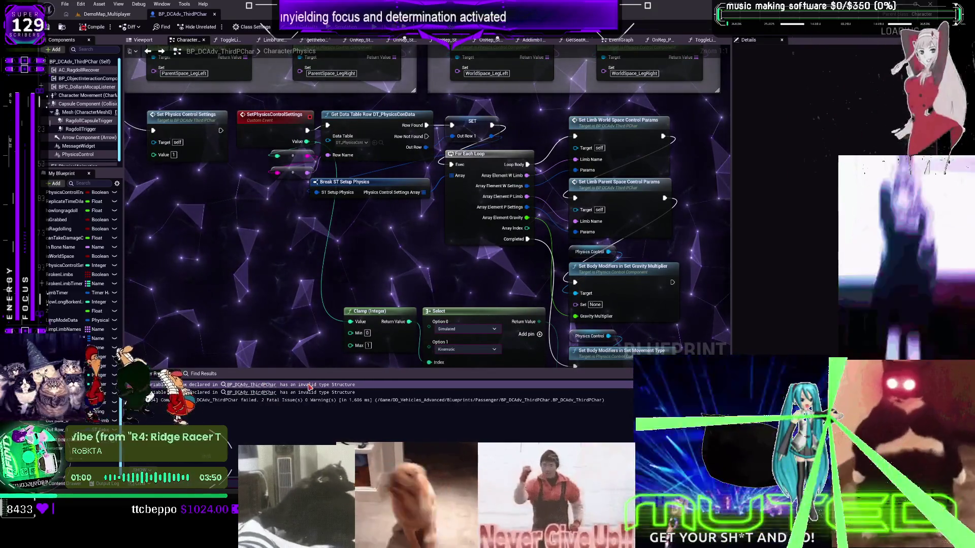
left_click_drag(121, 254, 288, 254)
- Inspect the Out Row_0 variable's type and remove the old Break ST Setup Physics node
scroll(170, 329, "down", 1)
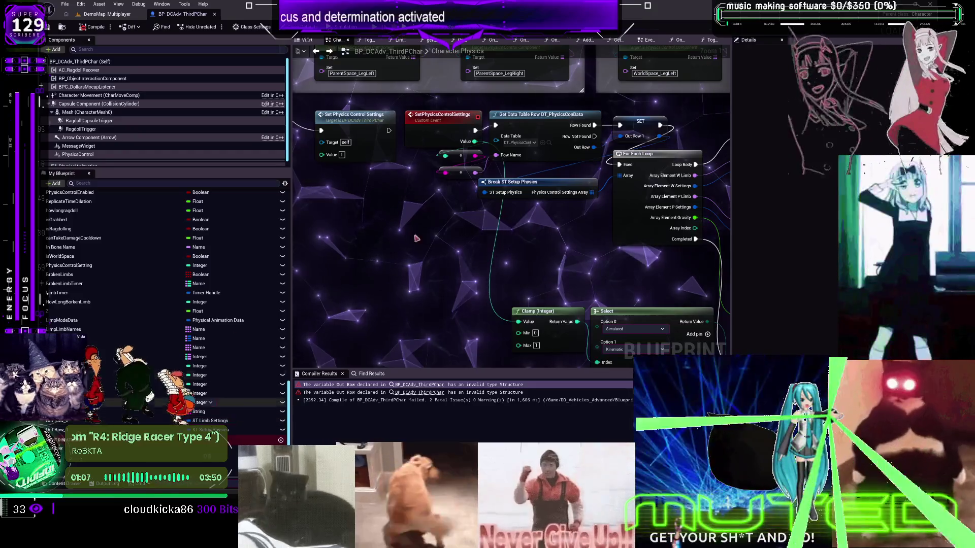
left_click_drag(507, 229, 426, 265)
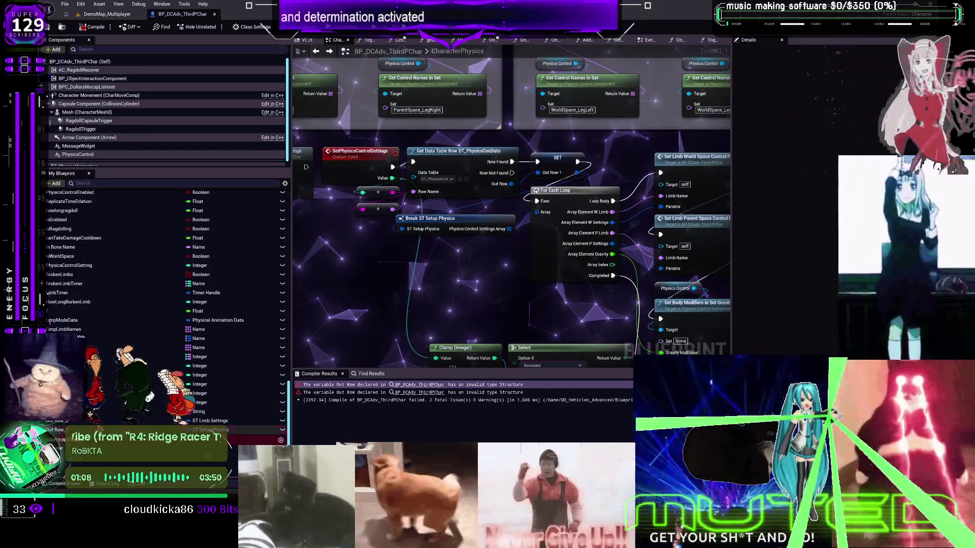
left_click(213, 421)
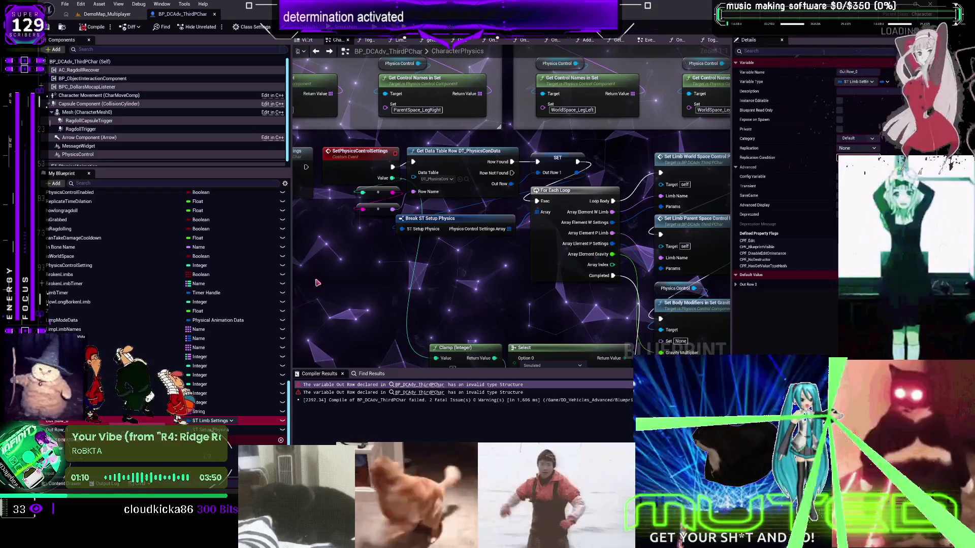
key("Delete")
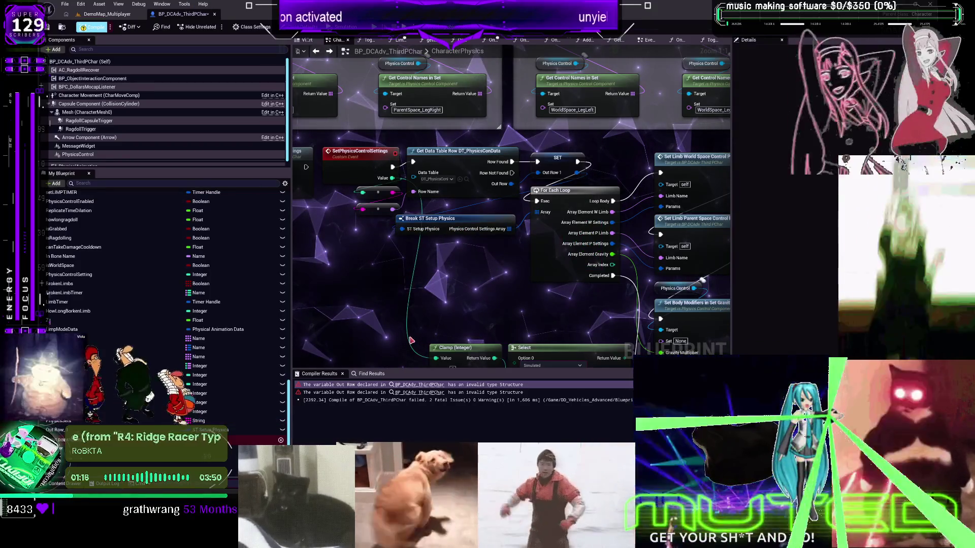
scroll(378, 287, "down", 1)
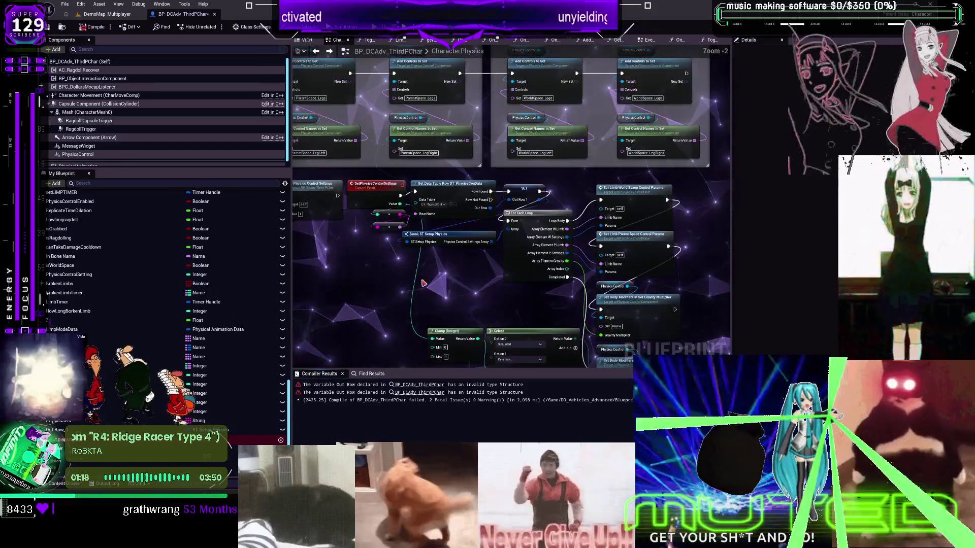
key("ctrl+z")
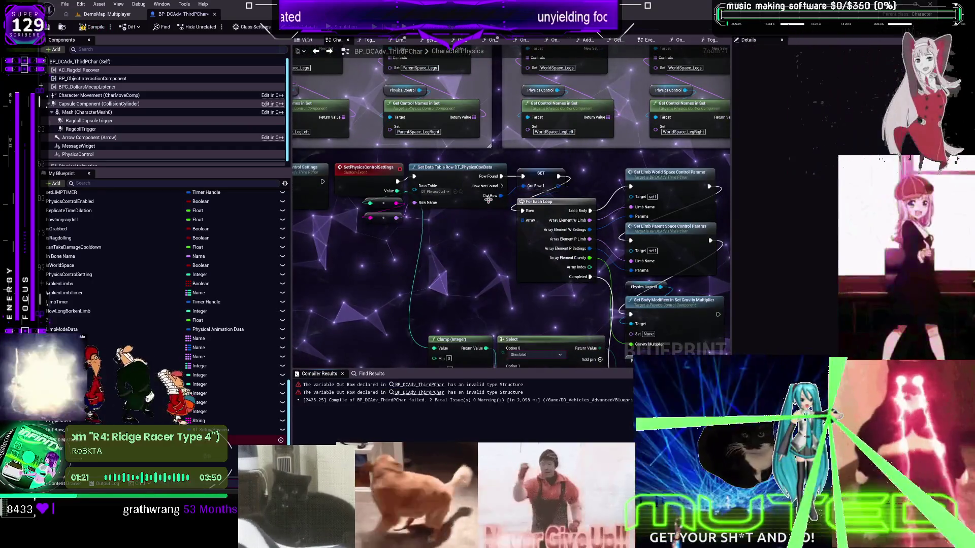
- Add a new Break ST Setup Physics node wired from the SET node's Out Row
mouse_move(500, 195)
left_mouse_down()
mouse_move(487, 216)
mouse_move(424, 255)
left_mouse_up()
left_click(424, 255)
mouse_move(557, 185)
left_mouse_down()
mouse_move(458, 238)
mouse_move(385, 249)
left_mouse_up()
type("break")
left_click(483, 274)
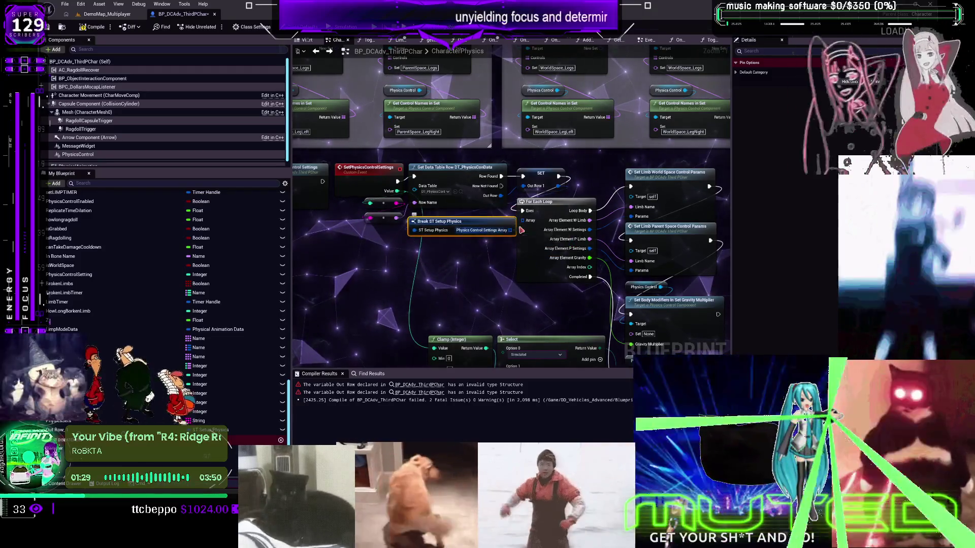
scroll(609, 322, "down", 8)
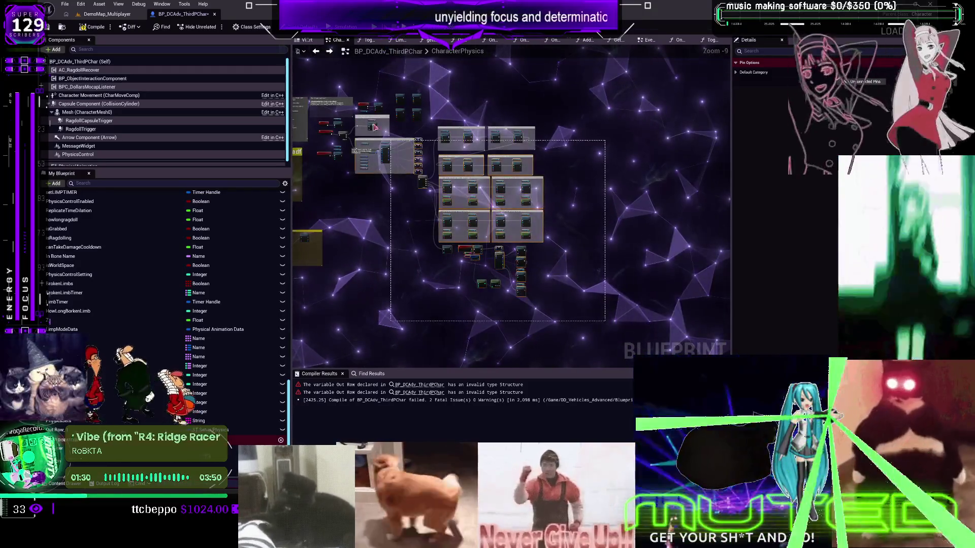
scroll(563, 237, "up", 8)
right_click(563, 238)
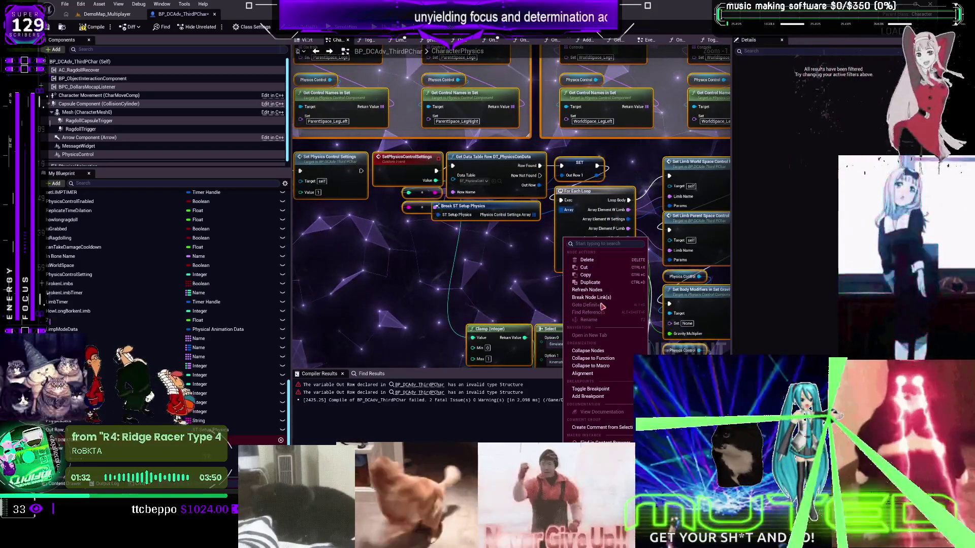
- Refresh the For Each Loop node and pan back to the Get Control Names section
left_click(587, 290)
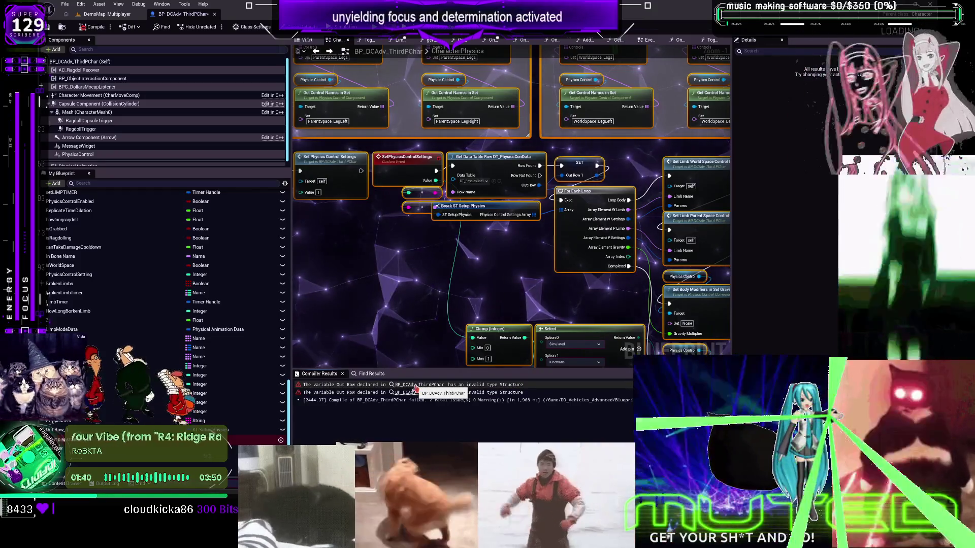
left_click_drag(352, 234, 474, 229)
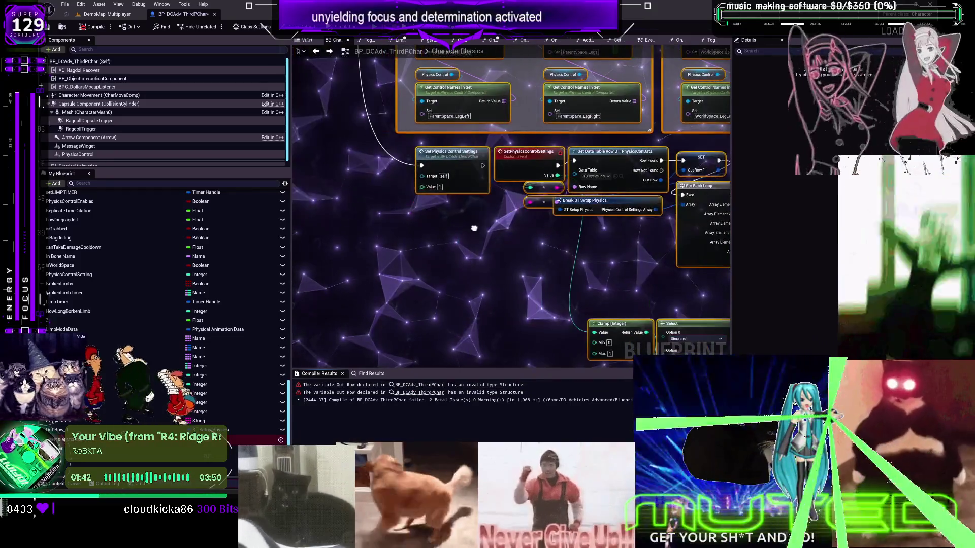
scroll(457, 213, "up", 1)
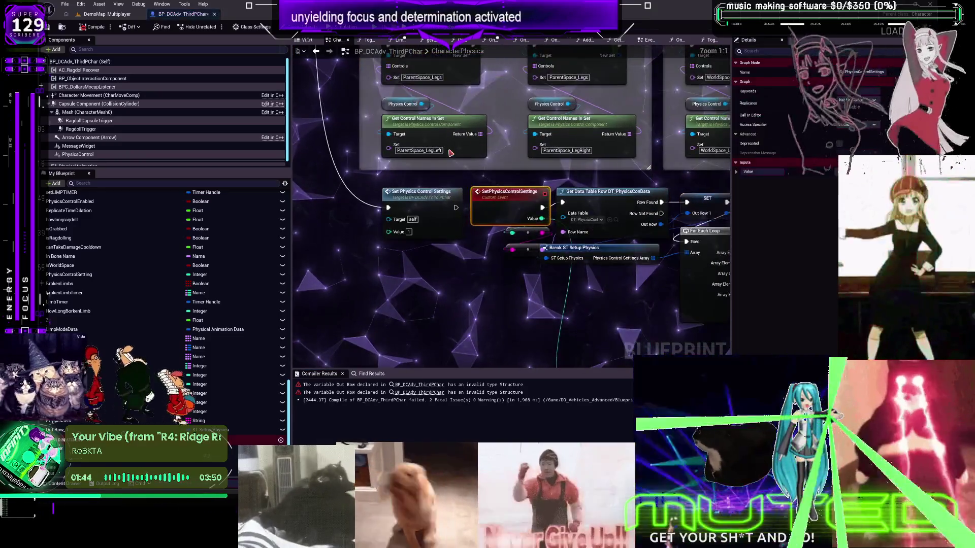
right_click(451, 153)
scroll(369, 270, "down", 1)
scroll(173, 257, "up", 10)
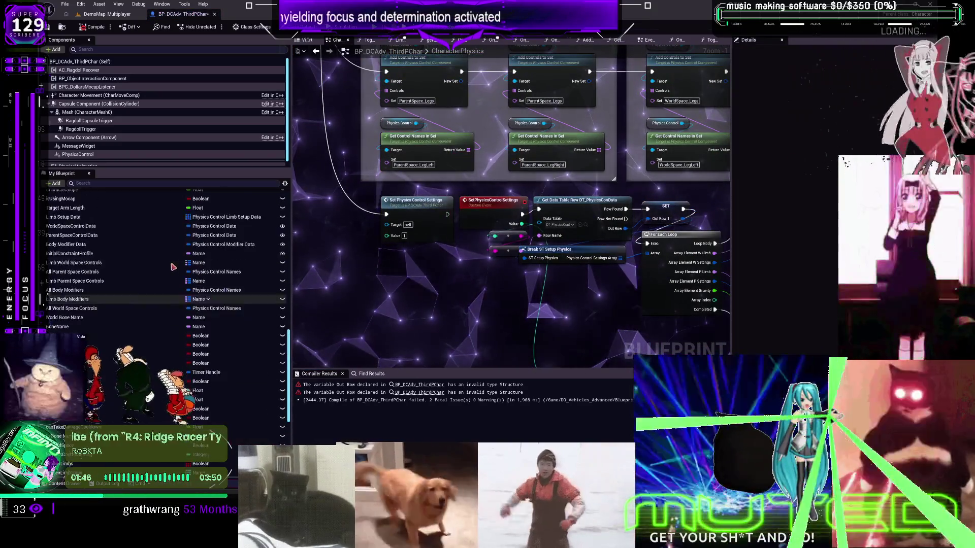
scroll(173, 258, "up", 5)
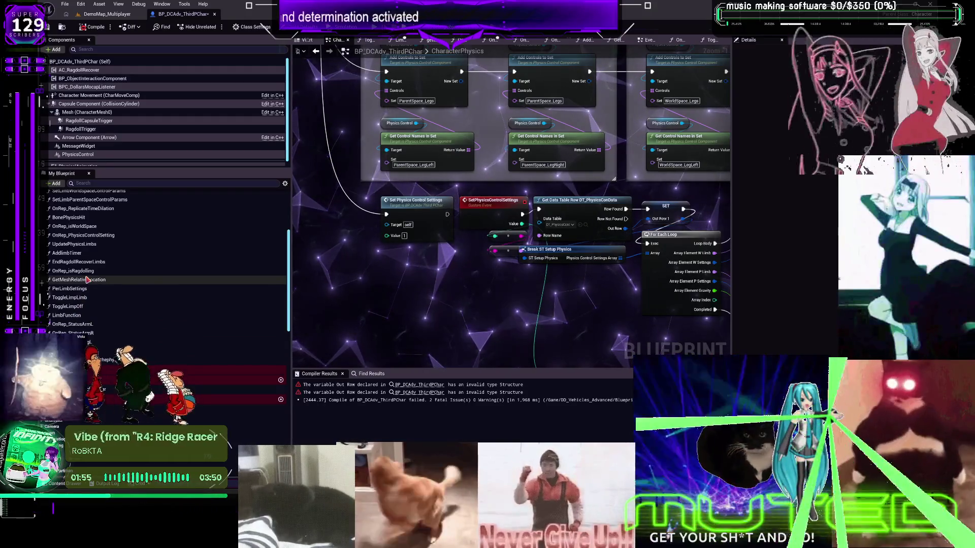
- Open the UpdatePhysicsLimbs, OnRep_PhysicsControlEnabled and OnRep_ReplicateTimeDilation function graphs
scroll(87, 280, "up", 2)
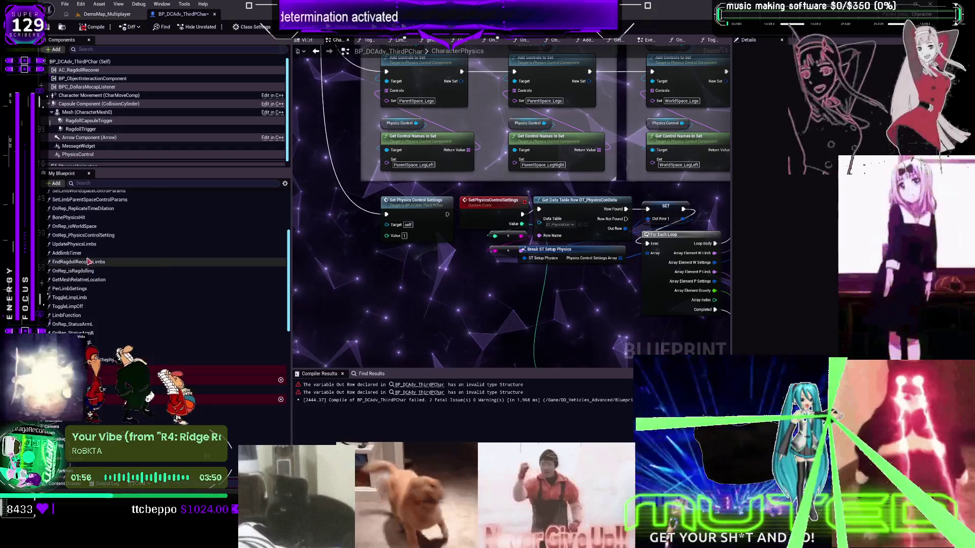
double_click(85, 267)
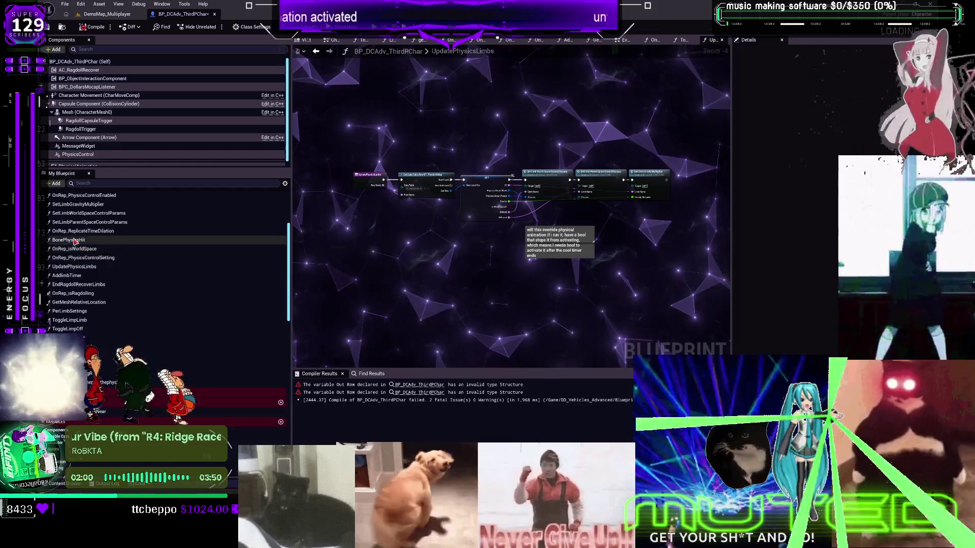
scroll(89, 251, "up", 4)
scroll(93, 247, "up", 2)
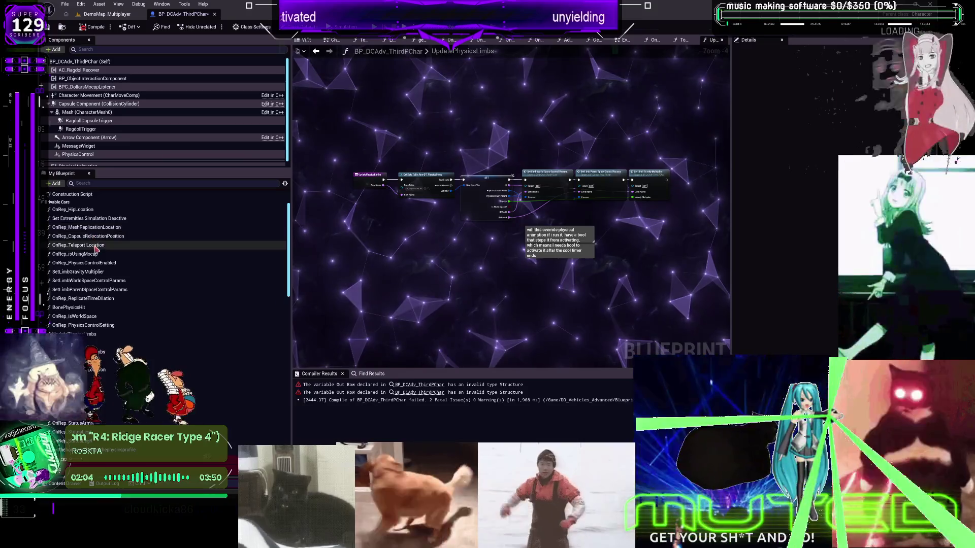
double_click(84, 263)
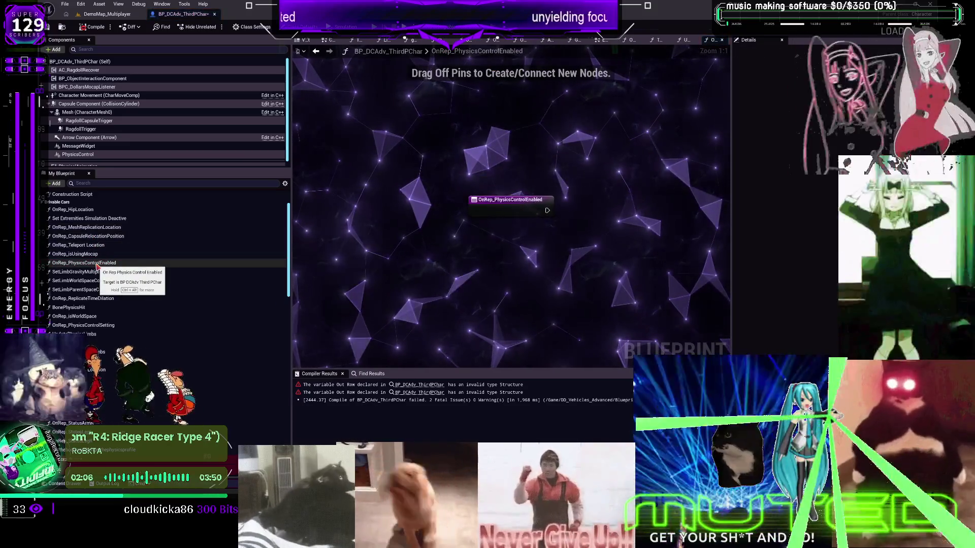
left_click(90, 299)
double_click(90, 299)
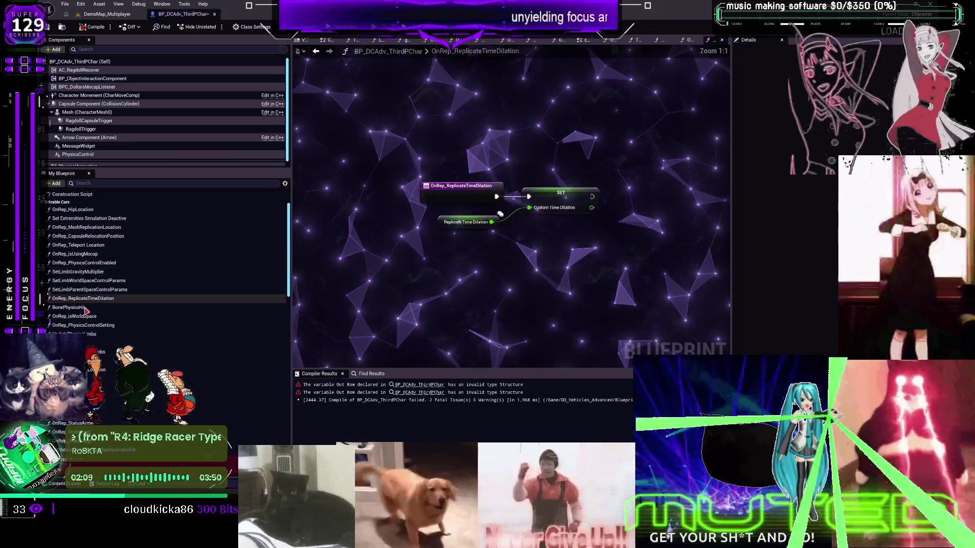
- Open OnRep_isWorldSpace and OnRep_PhysicsControlSetting, then jump to the SetPhysicsControlSettings event
double_click(81, 317)
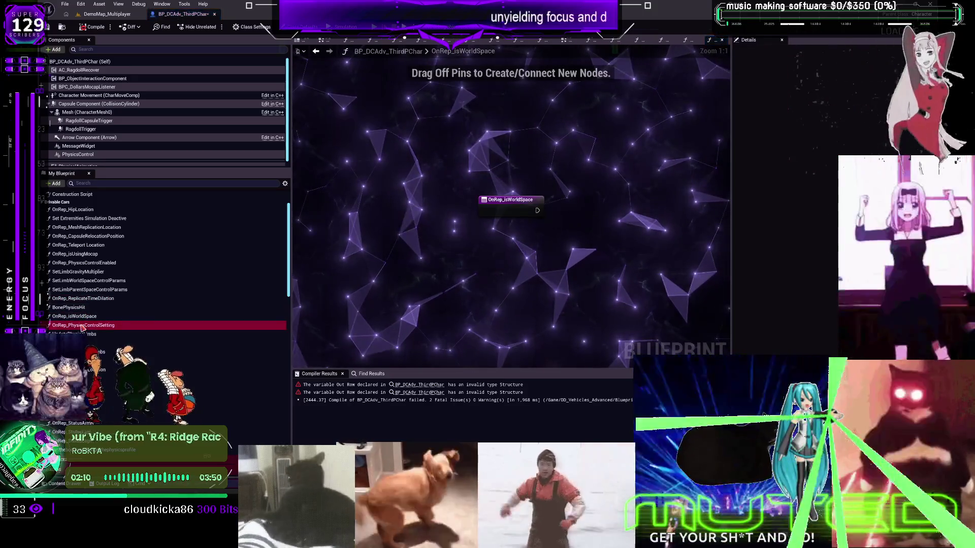
double_click(81, 326)
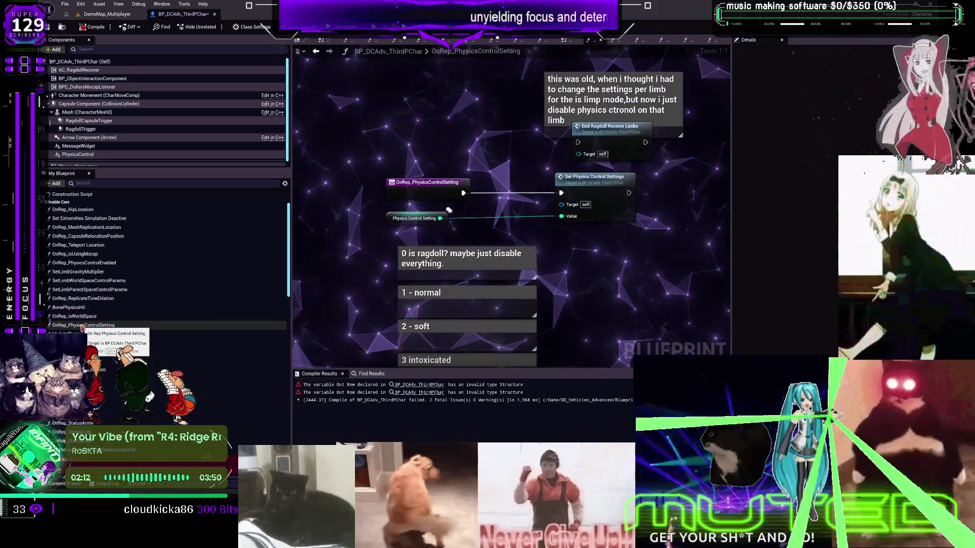
double_click(558, 182)
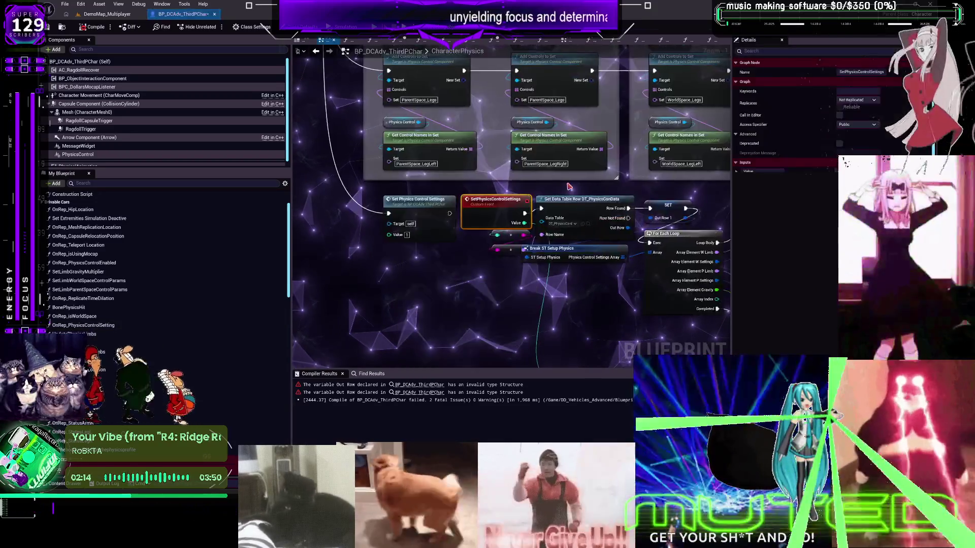
- Review the invalid structure error and the failed compile message in Compiler Results
left_click(430, 394)
scroll(389, 269, "down", 5)
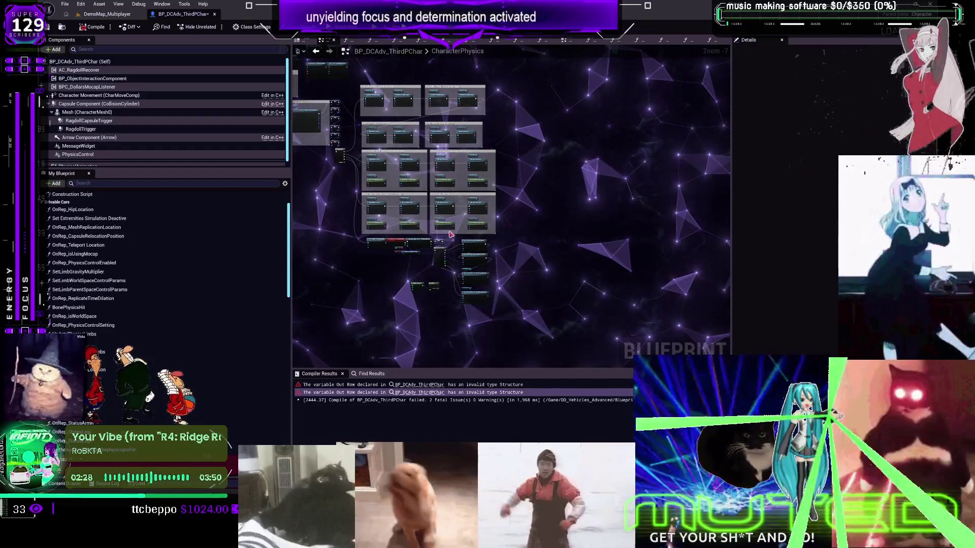
left_click(502, 400)
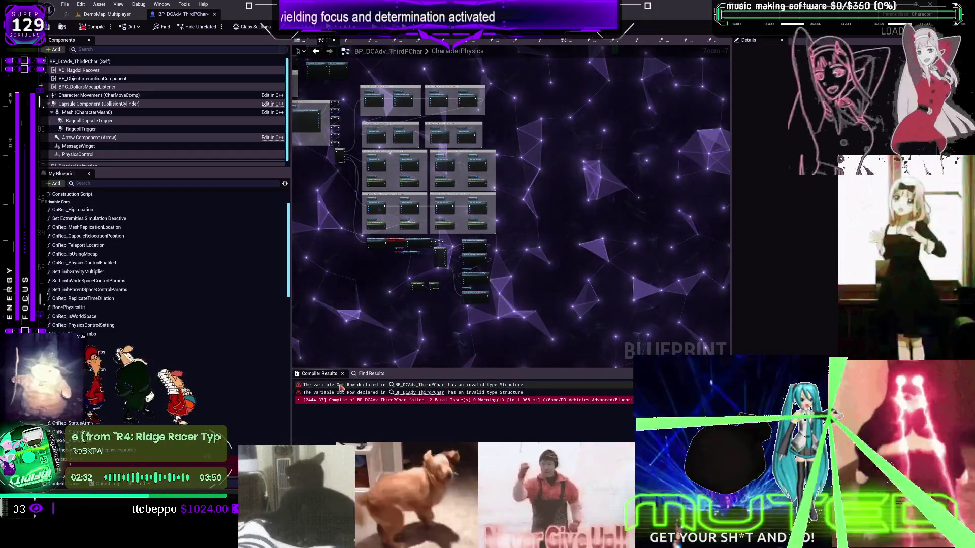
scroll(424, 236, "up", 4)
- Recompile the character blueprint with F7 and jump to the Content Browser's BLUEPRINTS folder
left_click_drag(442, 274, 485, 268)
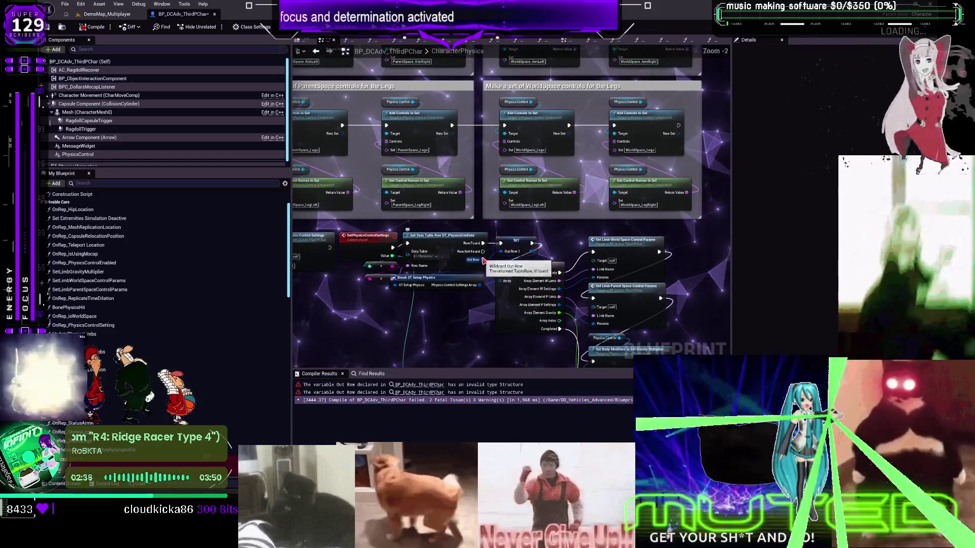
scroll(503, 251, "up", 1)
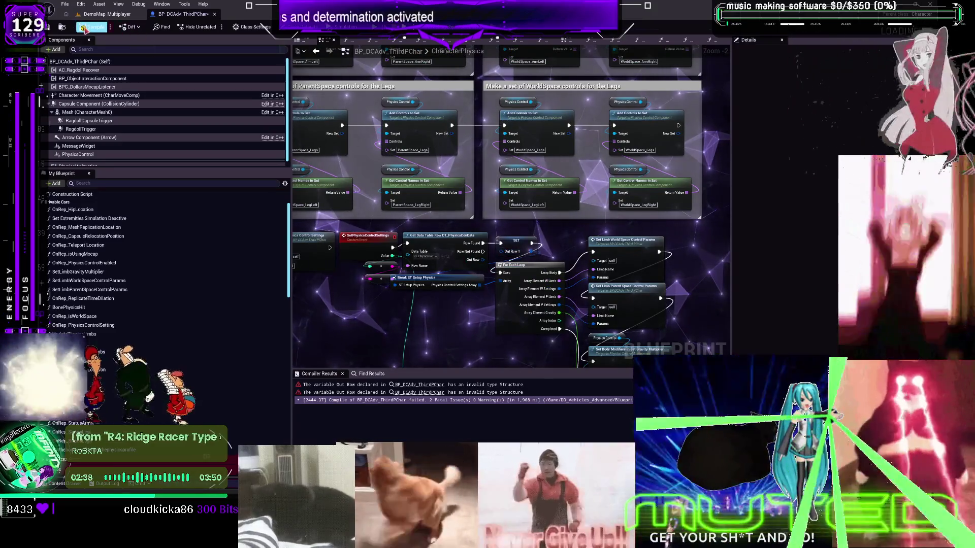
key("F7")
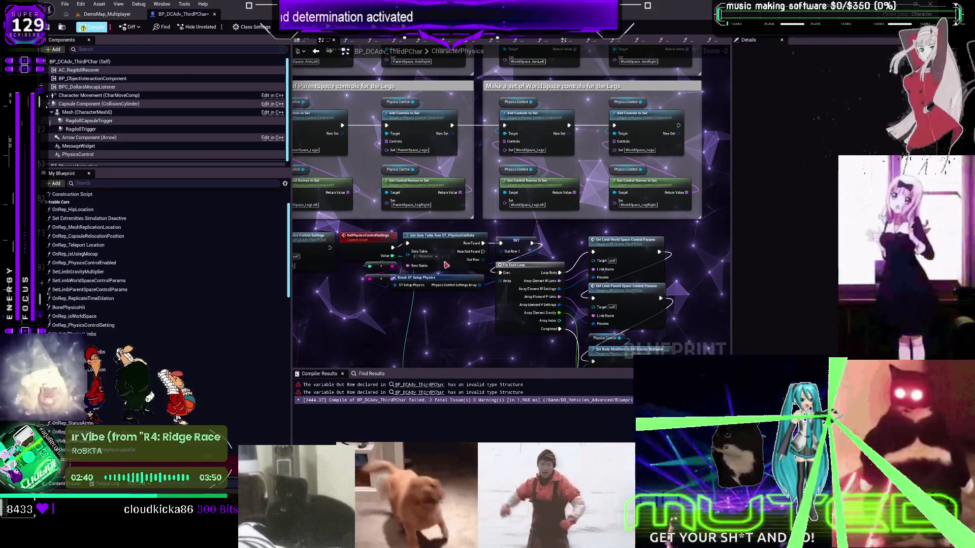
key("ctrl+b")
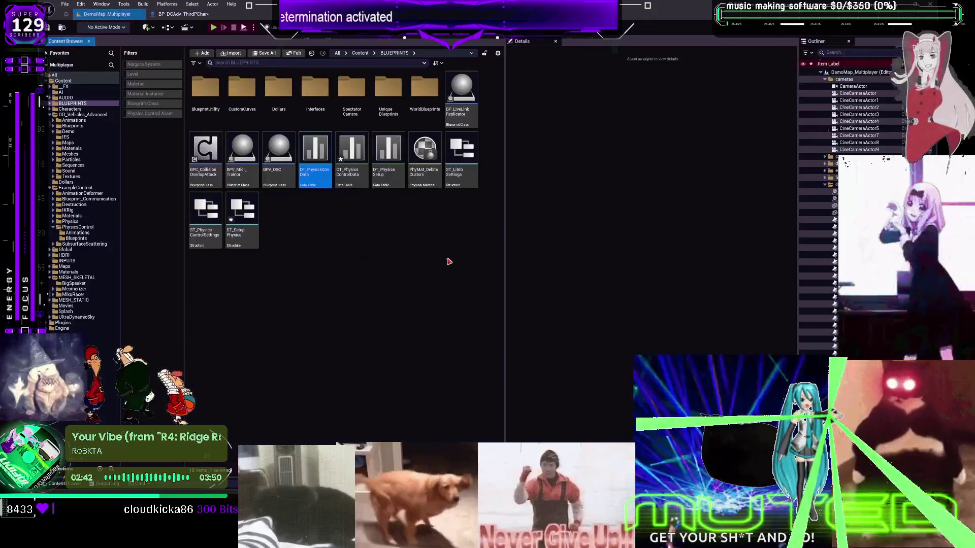
- Open DT_PhysicsConData to check its row structure in Data Table Details, then close it
double_click(319, 170)
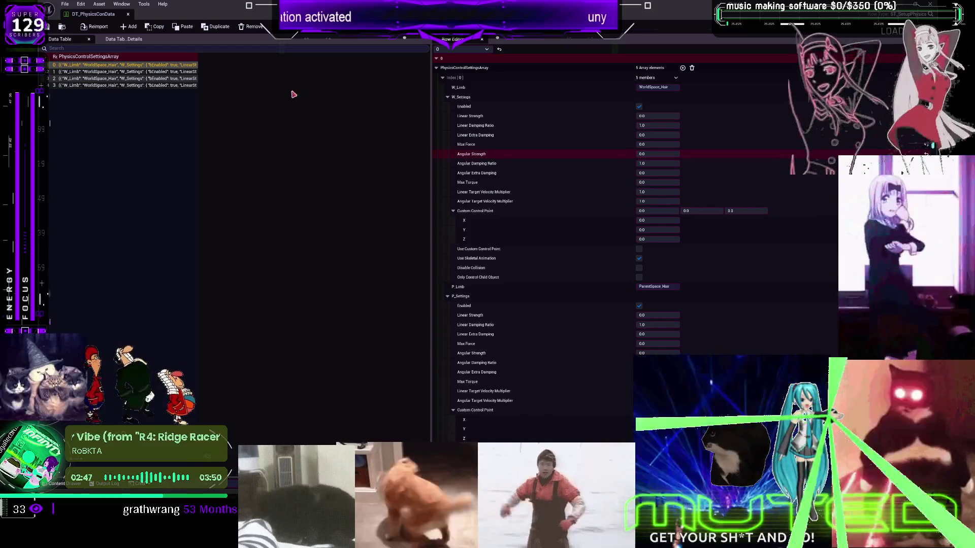
left_click(123, 39)
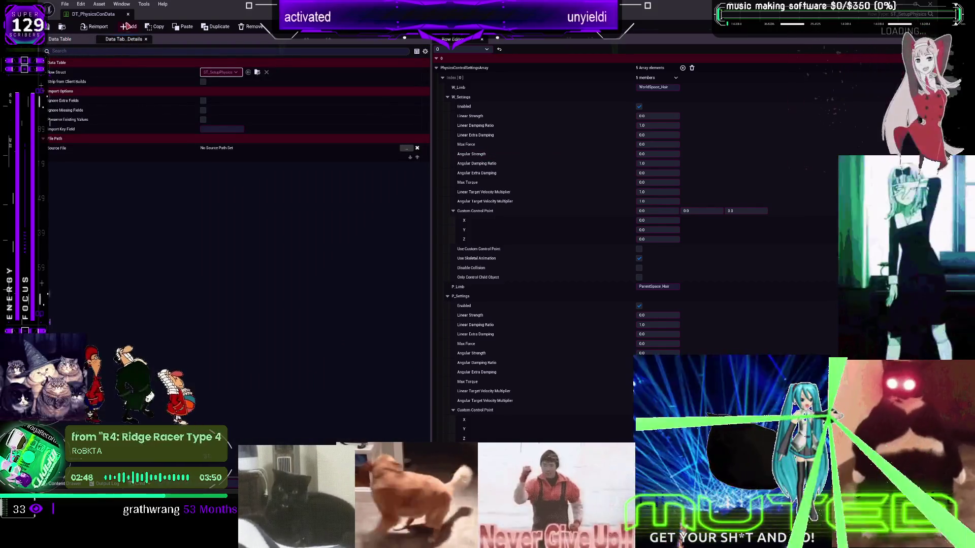
left_click(127, 14)
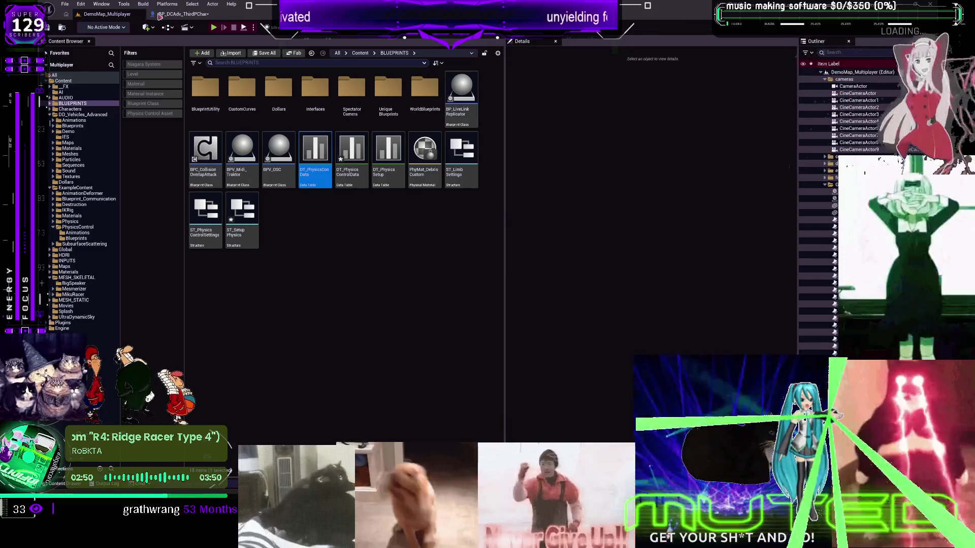
- Back in the blueprint, delete the Get Data Table Row node and recompile twice
left_click(181, 14)
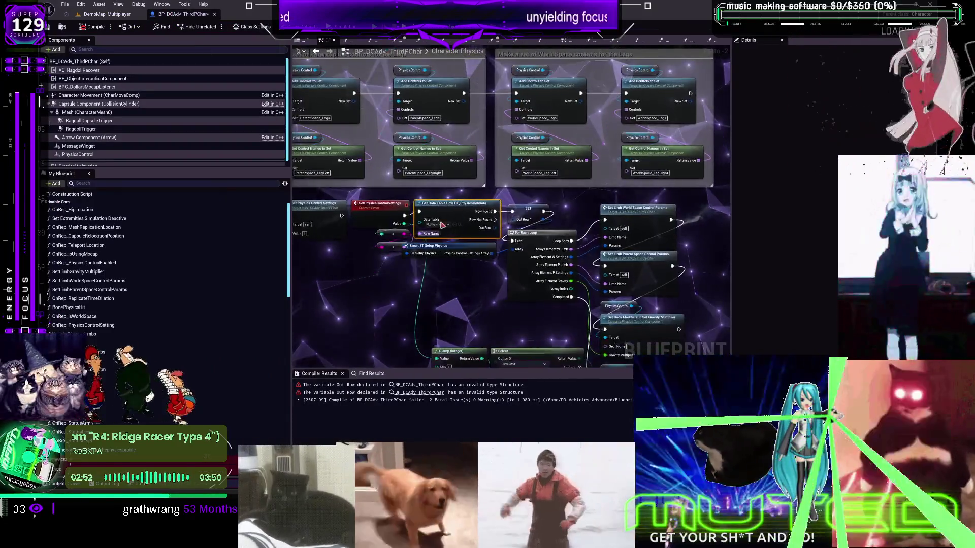
key("Delete")
key("Delete")
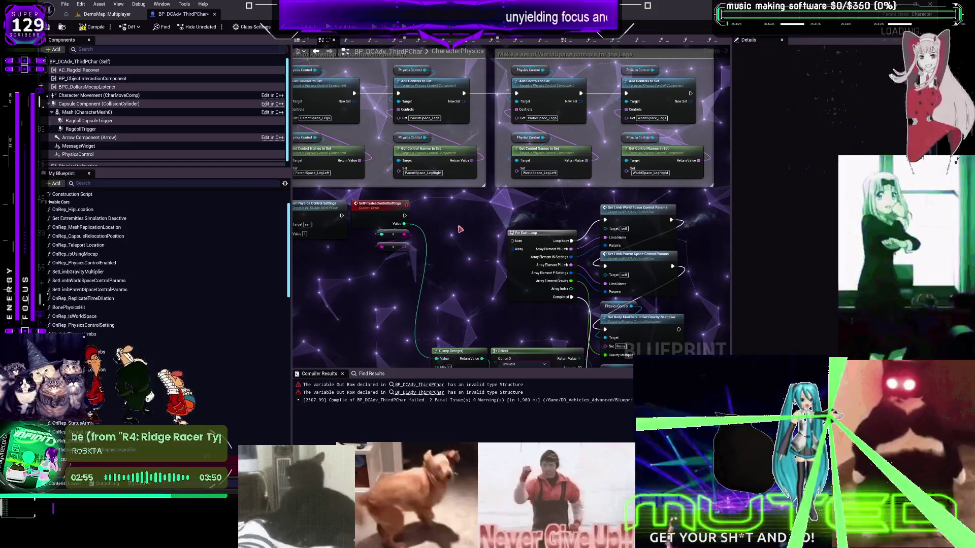
key("F7")
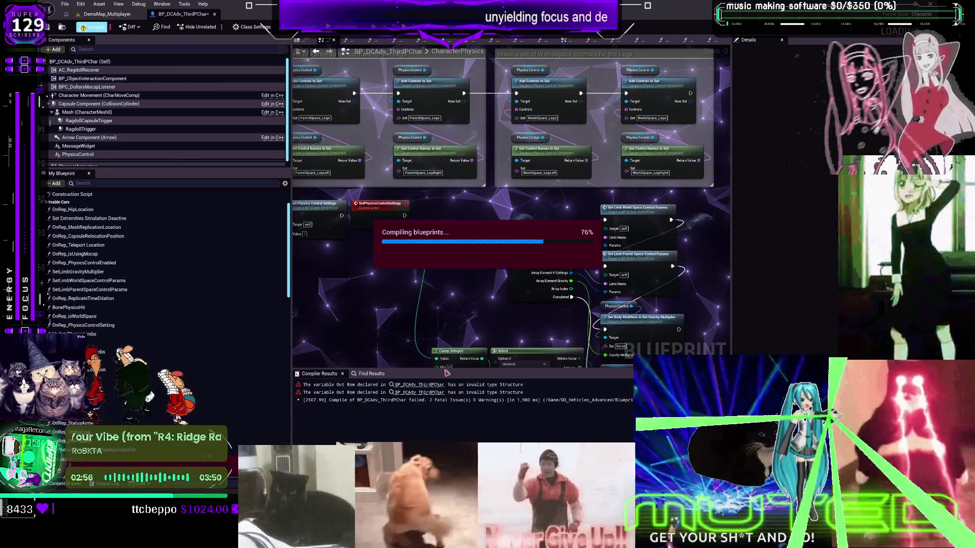
key("F7")
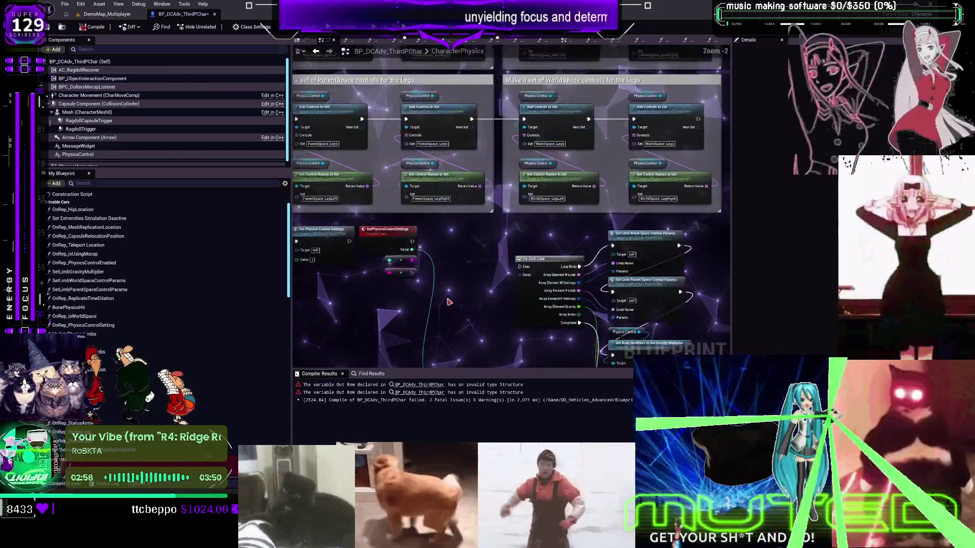
- Select the For Each Loop, survey the whole CharacterPhysics graph, and switch to ToggleLimpOff
left_click_drag(485, 313, 387, 272)
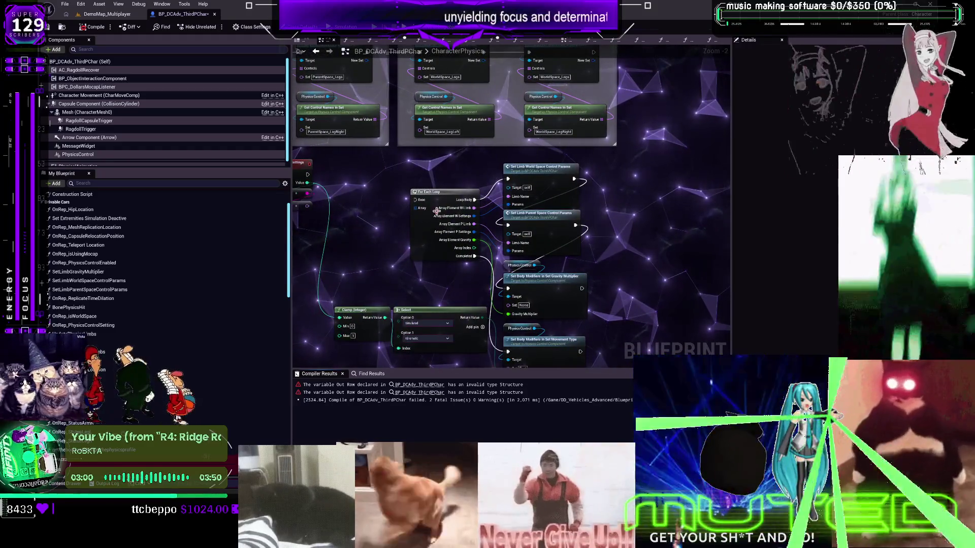
left_click(413, 233)
key("Home")
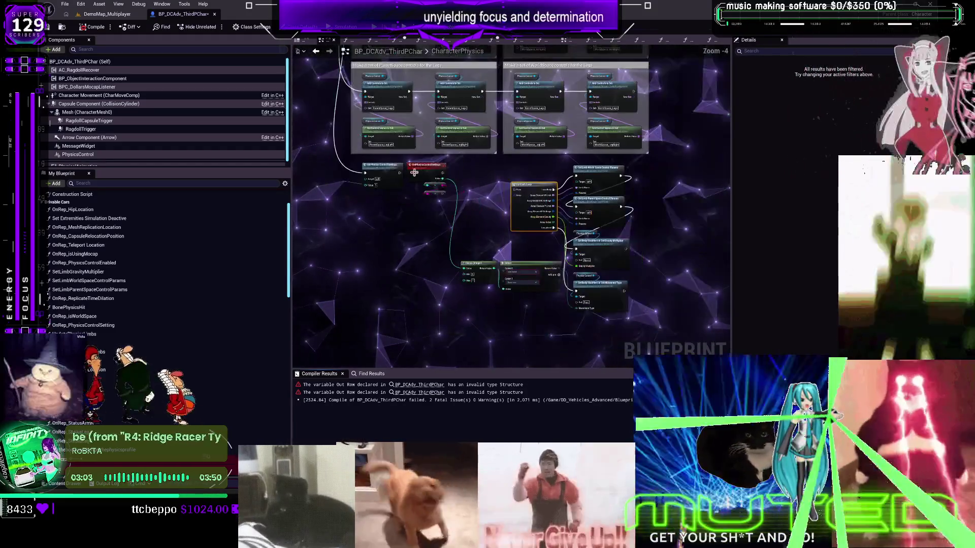
scroll(515, 83, "up", 4)
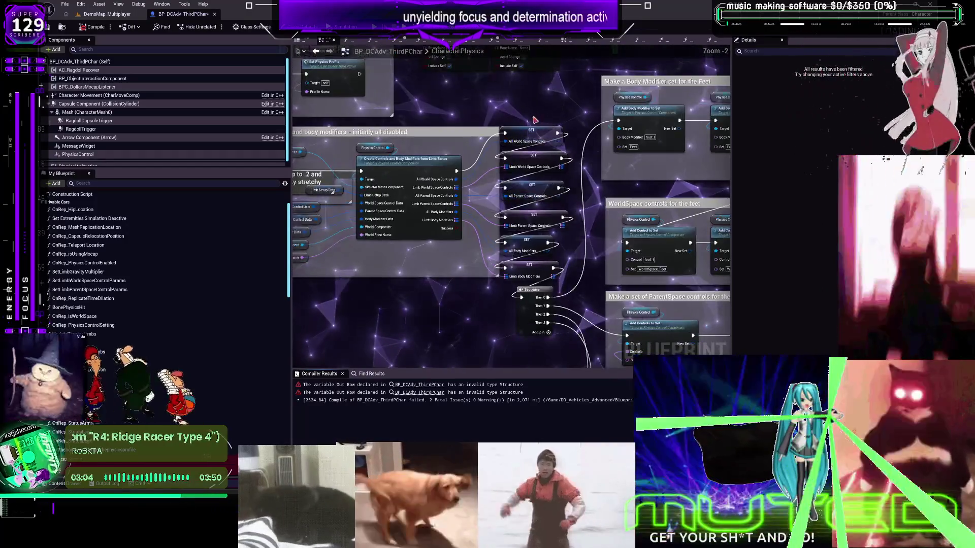
scroll(515, 83, "down", 3)
scroll(567, 166, "up", 3)
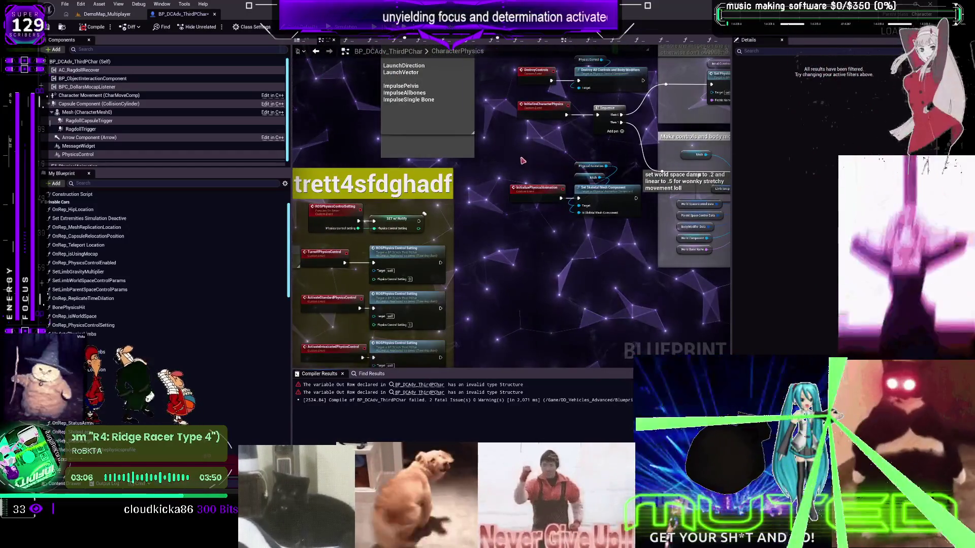
scroll(523, 160, "up", 2)
scroll(523, 161, "down", 2)
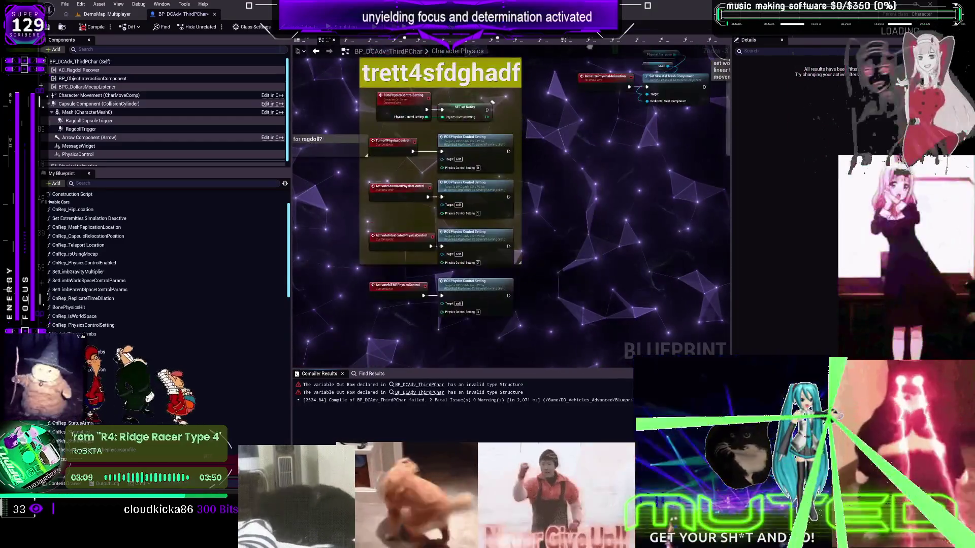
scroll(530, 252, "down", 2)
scroll(530, 252, "up", 2)
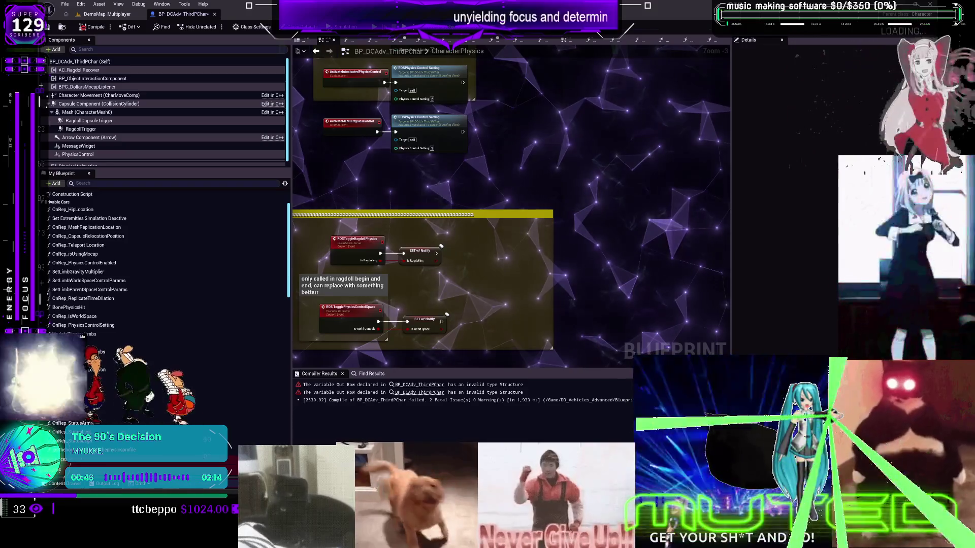
scroll(413, 178, "down", 7)
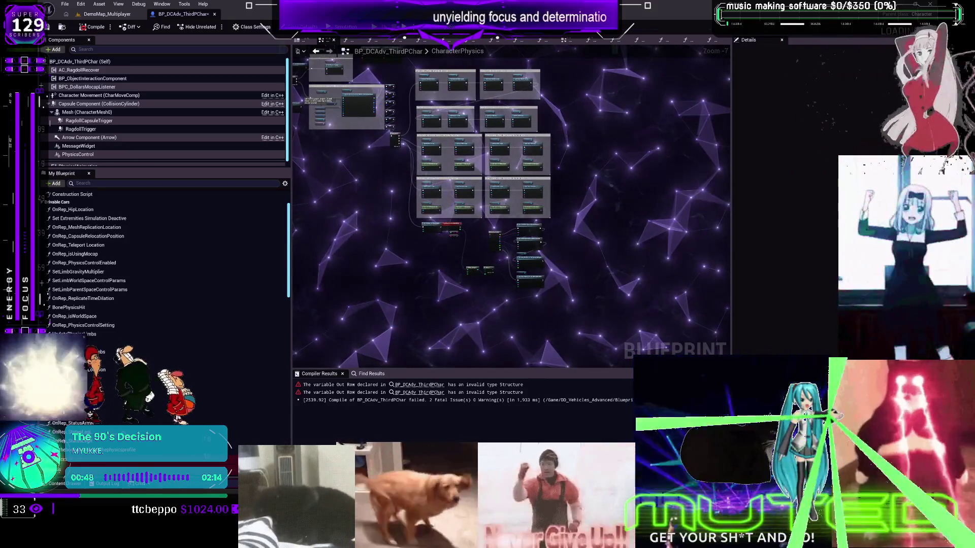
scroll(528, 195, "up", 6)
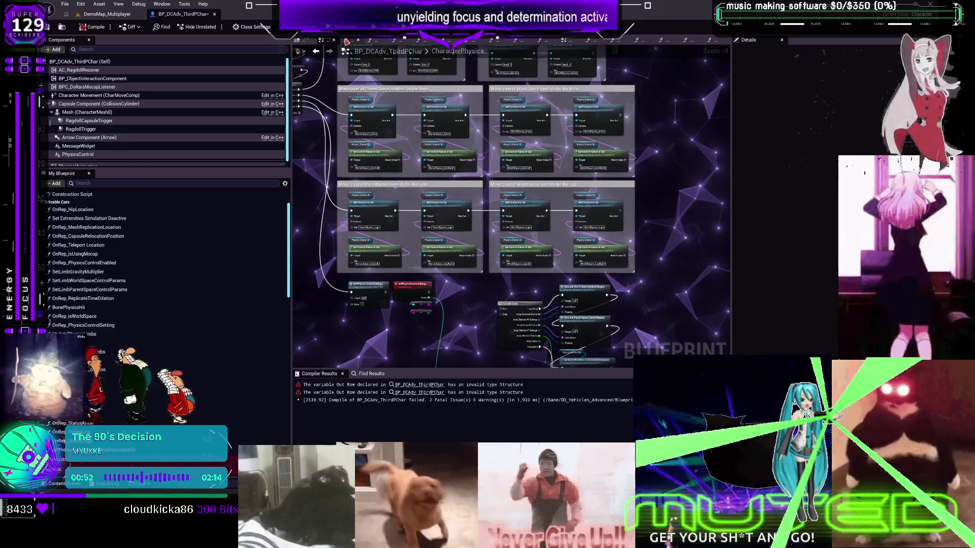
left_click(348, 40)
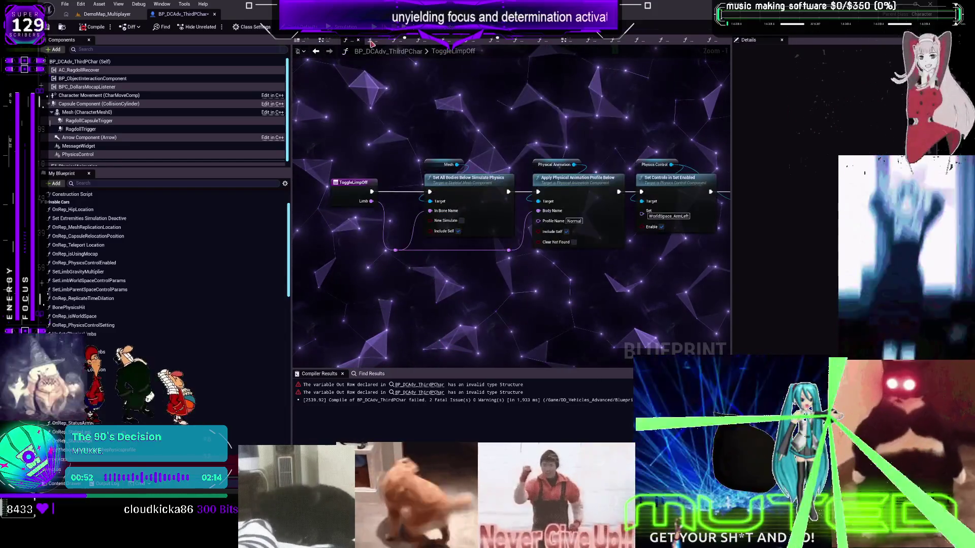
- Look through the LimbFunction, physics-profile function, OnRep_StatusArmL and OnRep_StatusLegR graphs
left_click(371, 39)
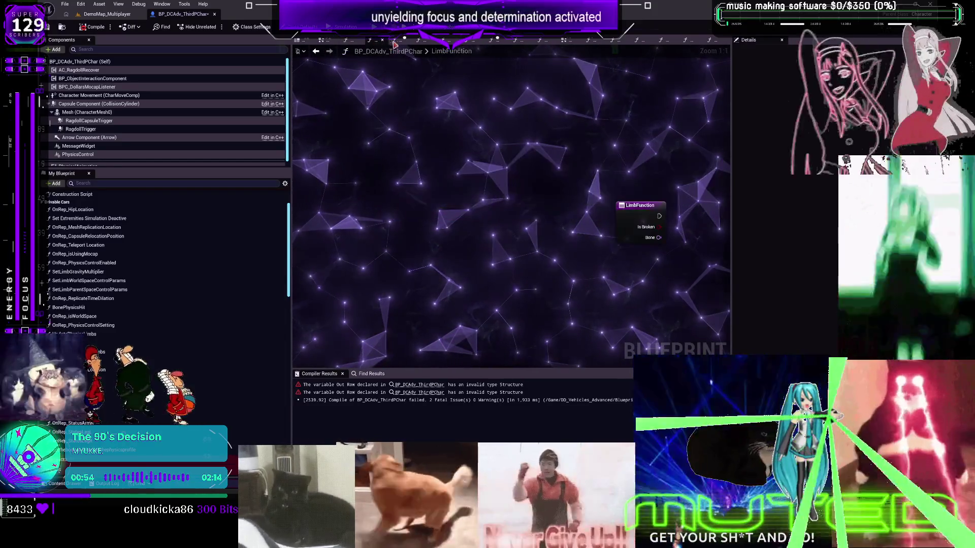
left_click(395, 40)
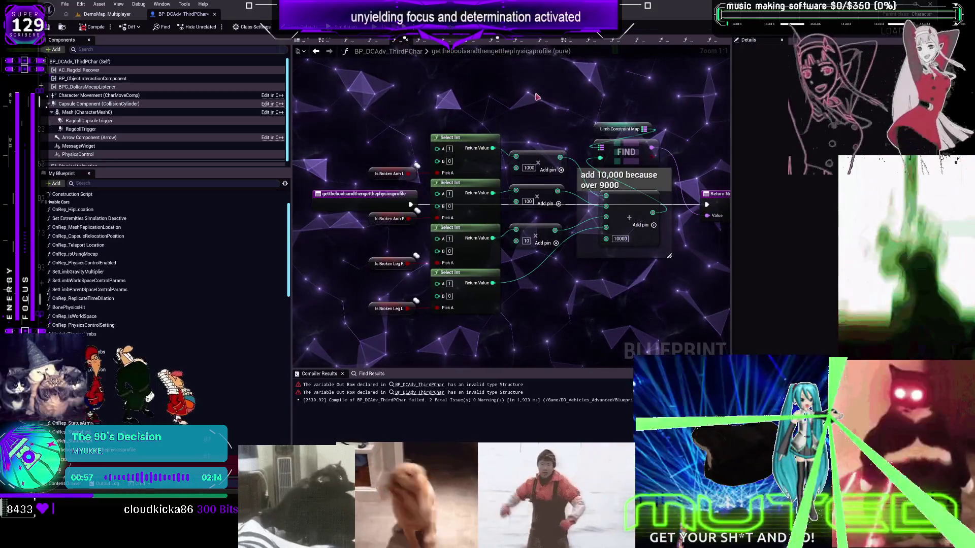
left_click(424, 40)
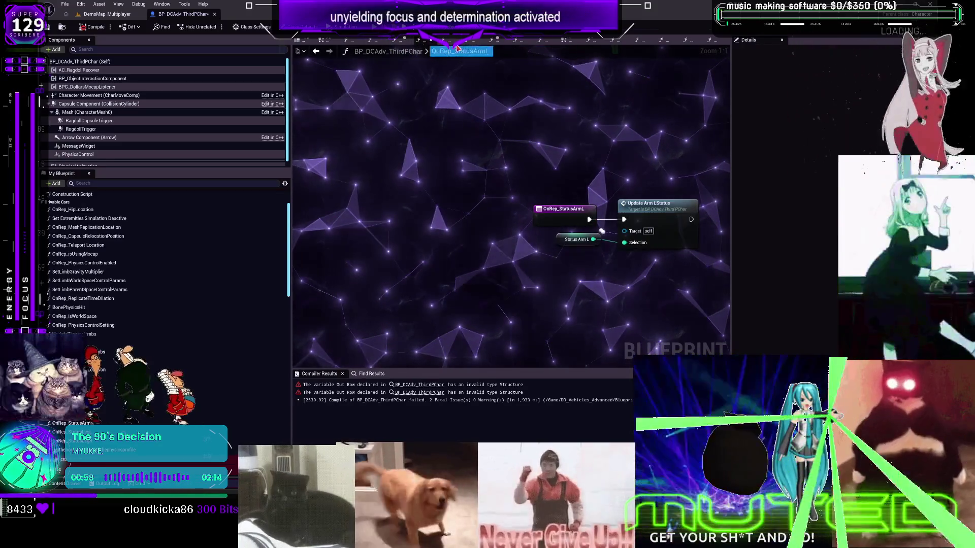
left_click(502, 44)
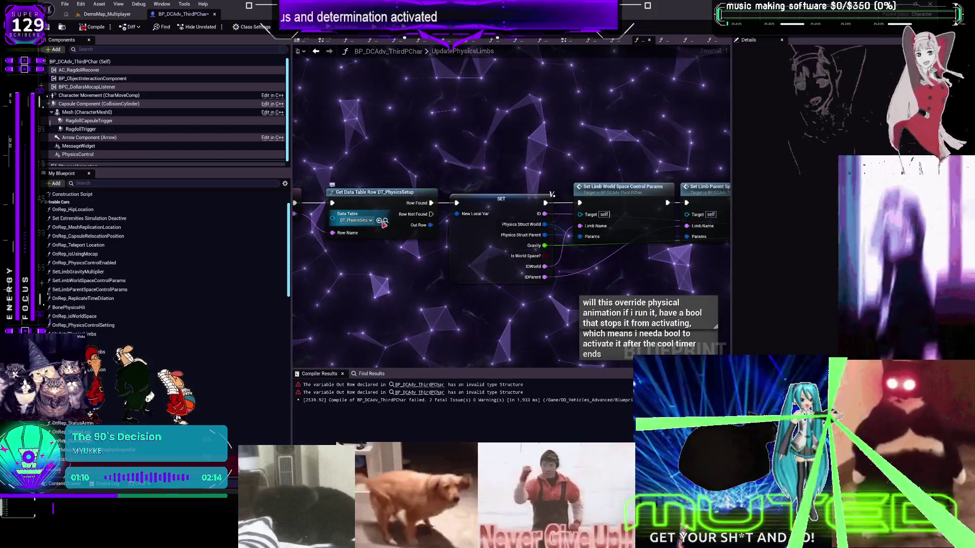
- Open the DT_PhysicsSetup data table from the Content Browser, then close it with Ctrl+W
left_click(383, 223)
double_click(401, 169)
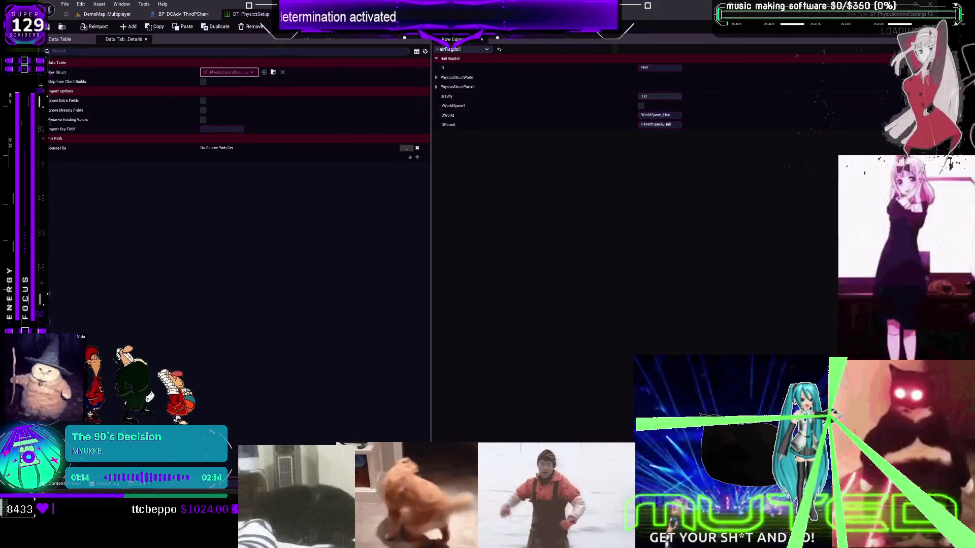
key("ctrl+w")
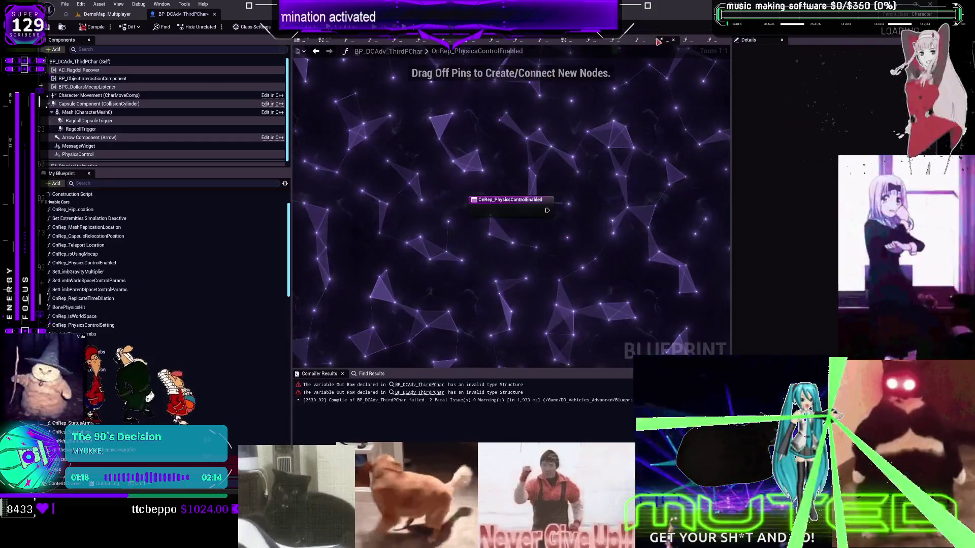
- Switch to the OnRep_isWorldSpace graph, then follow the first compile error back to CharacterPhysics
left_click(708, 43)
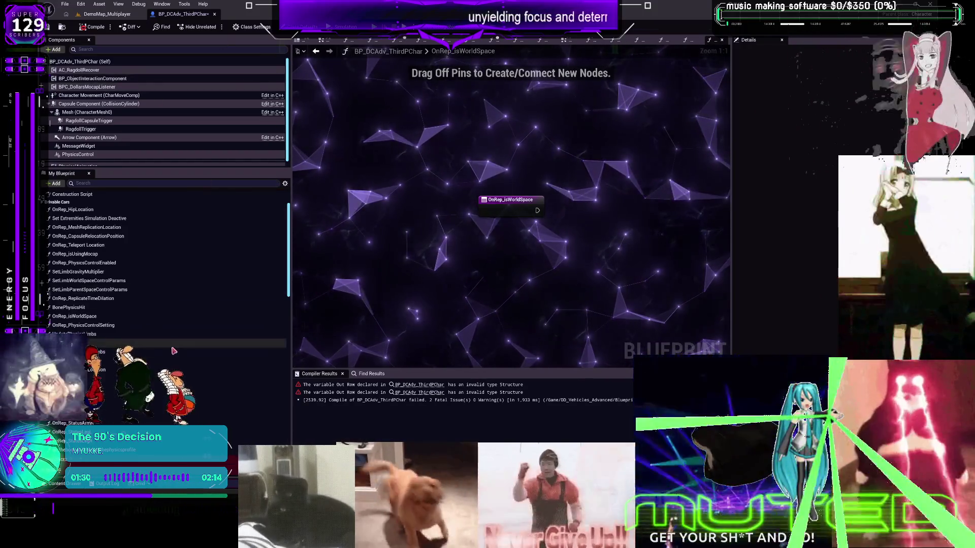
left_click(410, 387)
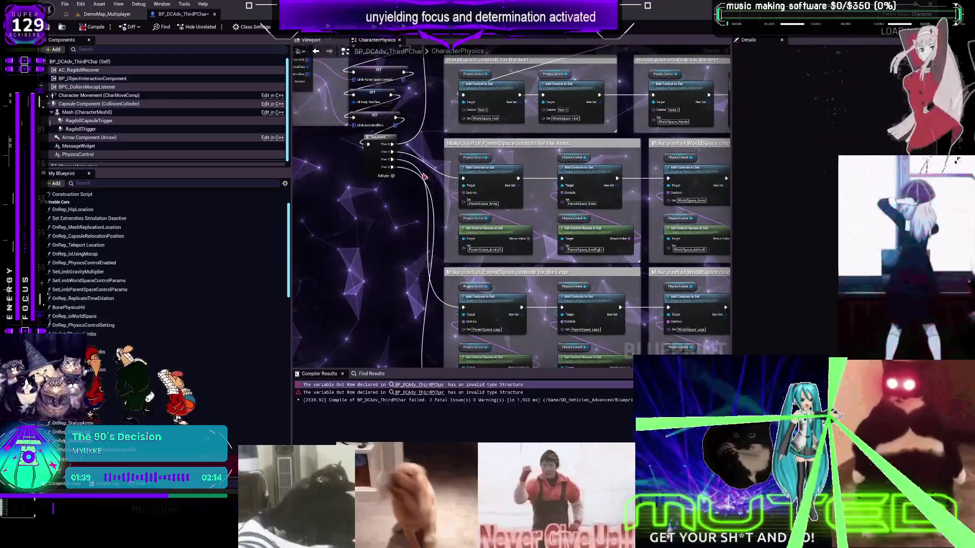
- Delete the For Each Loop and the extra Set Physics Control Settings node from CharacterPhysics
scroll(432, 223, "down", 3)
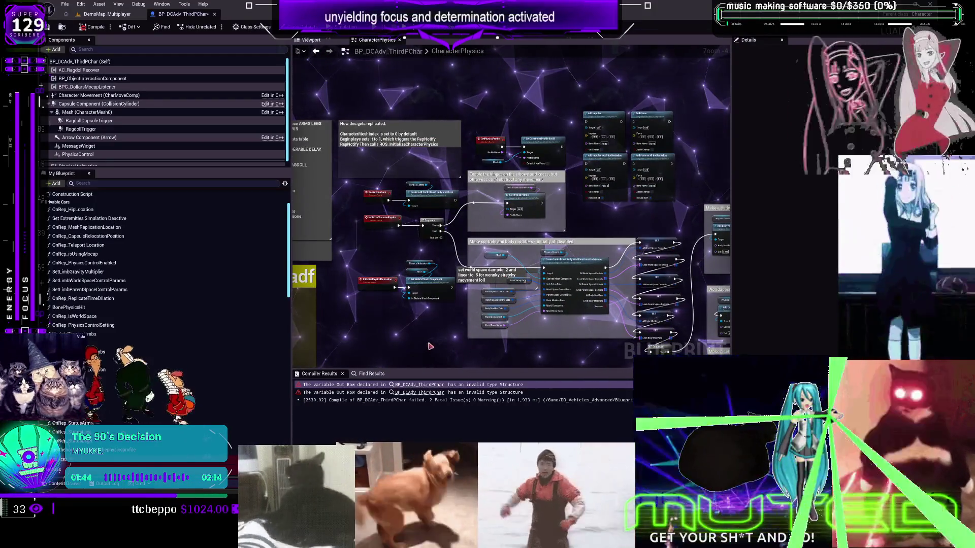
scroll(429, 346, "up", 3)
scroll(551, 212, "down", 3)
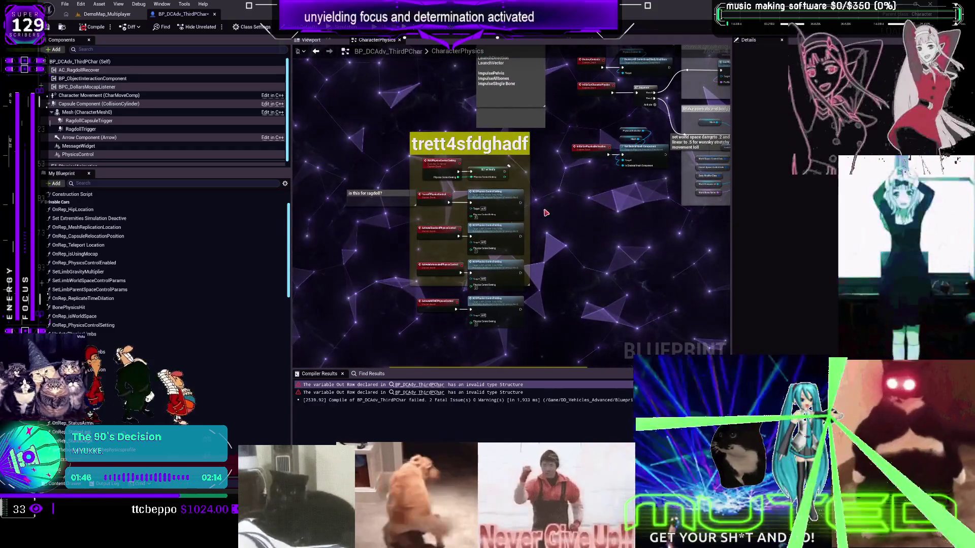
scroll(545, 213, "up", 2)
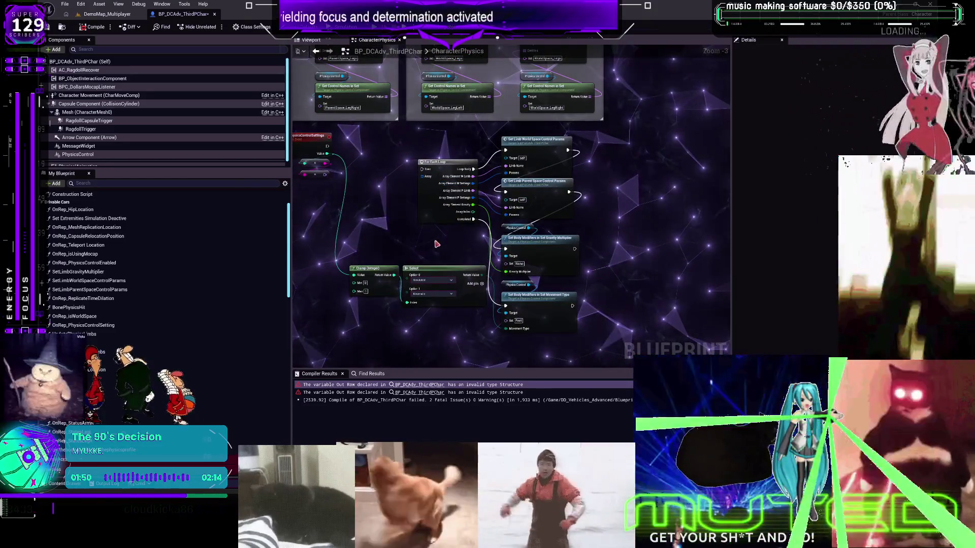
key("Delete")
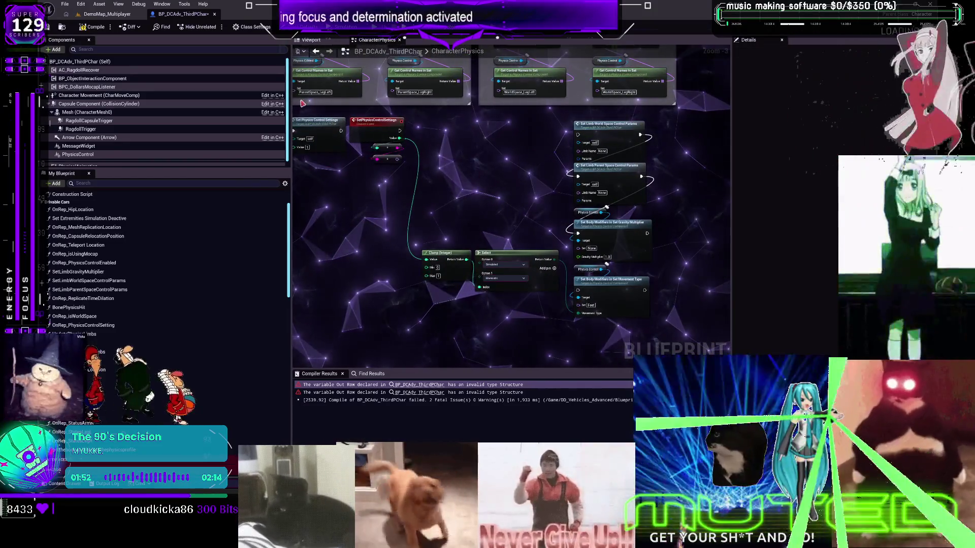
key("Delete")
key("F7")
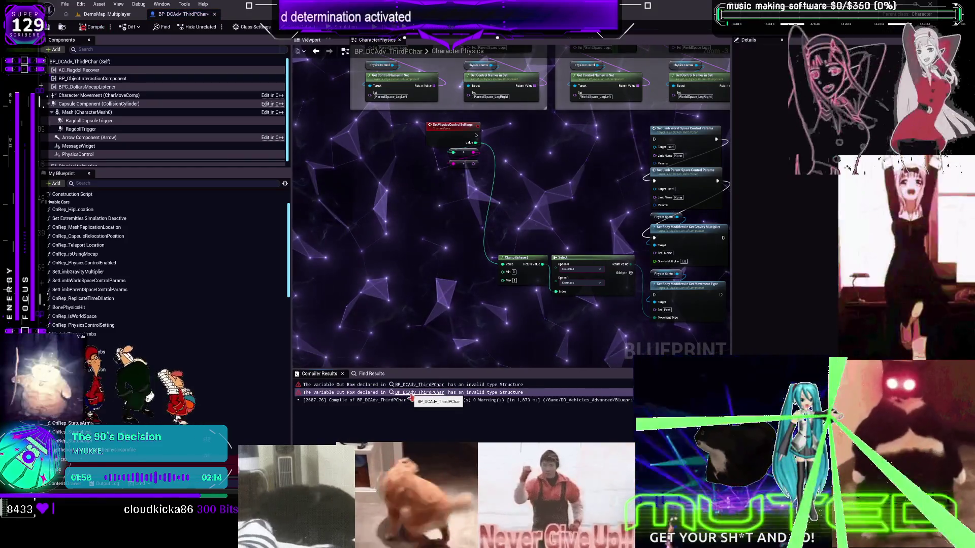
- Recompile the Blueprint, review the remaining errors, and bring up Find Results
scroll(203, 355, "down", 10)
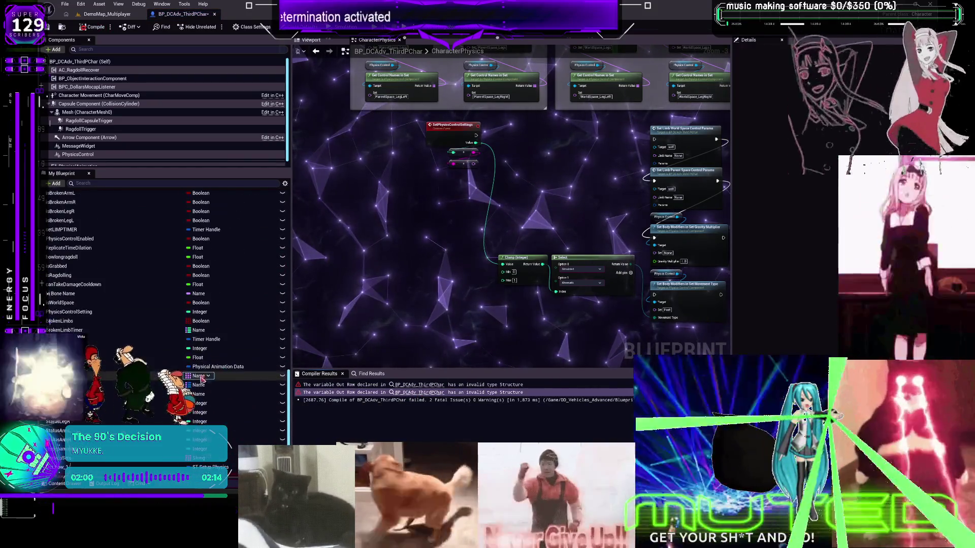
scroll(201, 378, "down", 2)
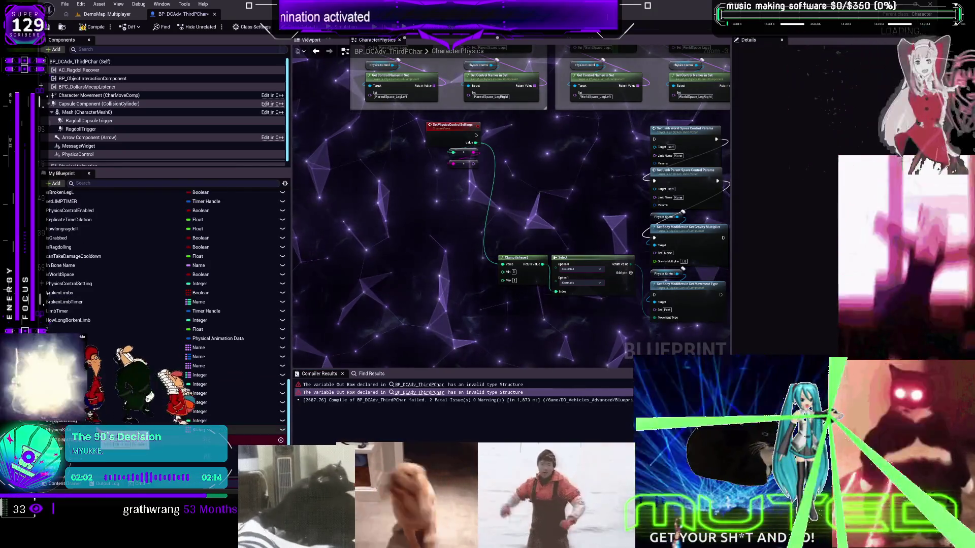
left_click(93, 27)
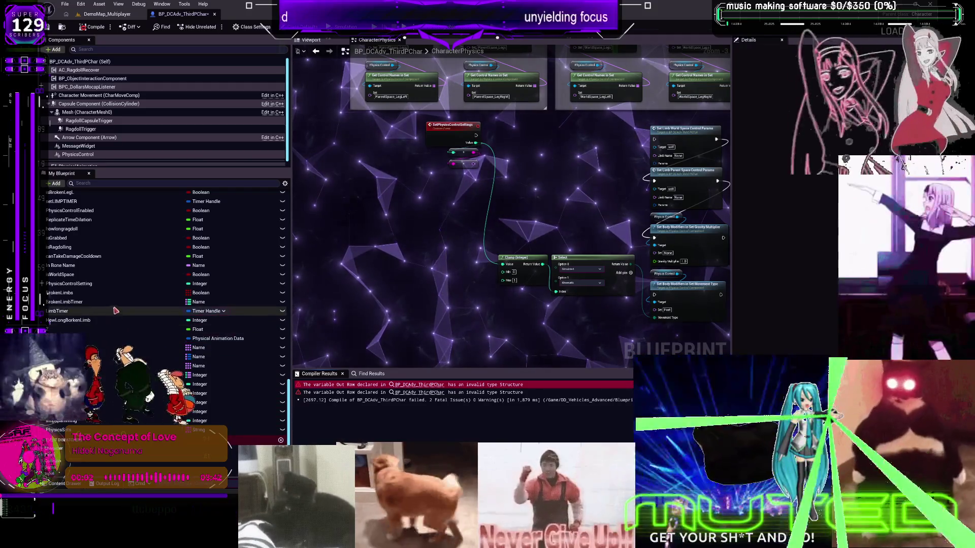
scroll(128, 295, "up", 3)
scroll(129, 296, "up", 3)
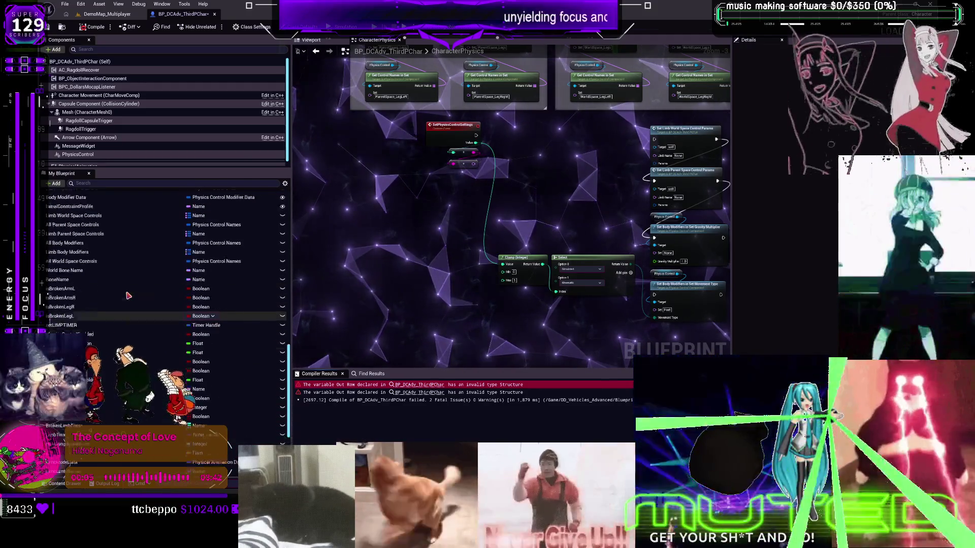
scroll(116, 231, "up", 10)
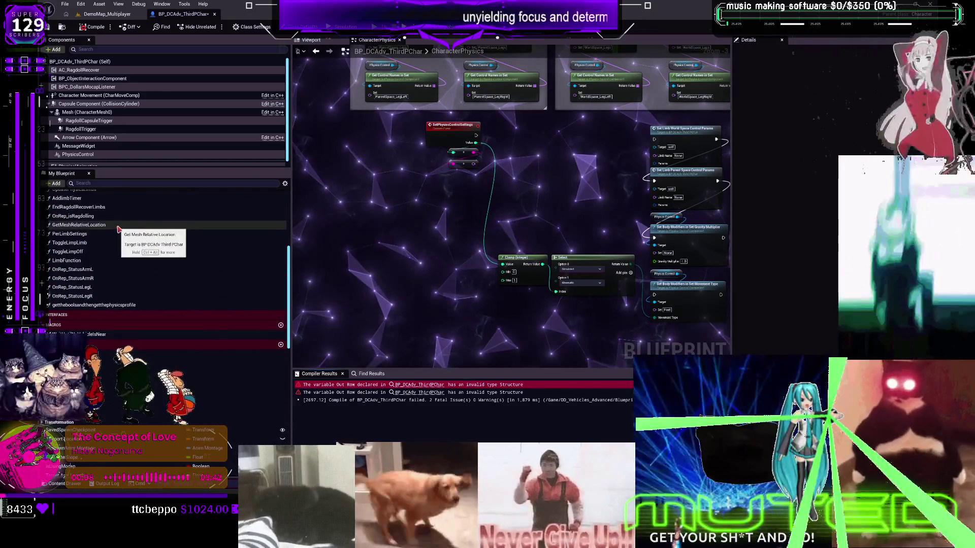
scroll(118, 229, "up", 3)
scroll(434, 216, "down", 4)
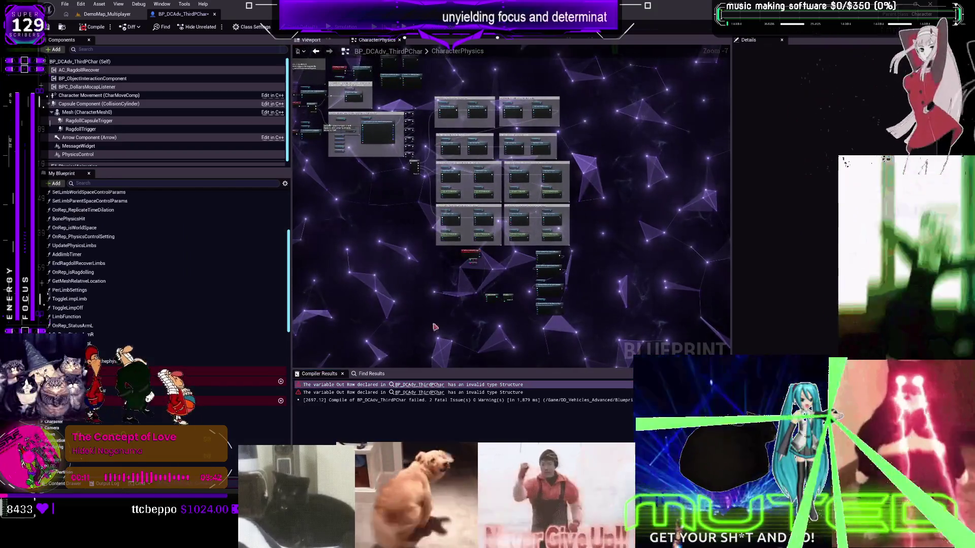
left_click(369, 374)
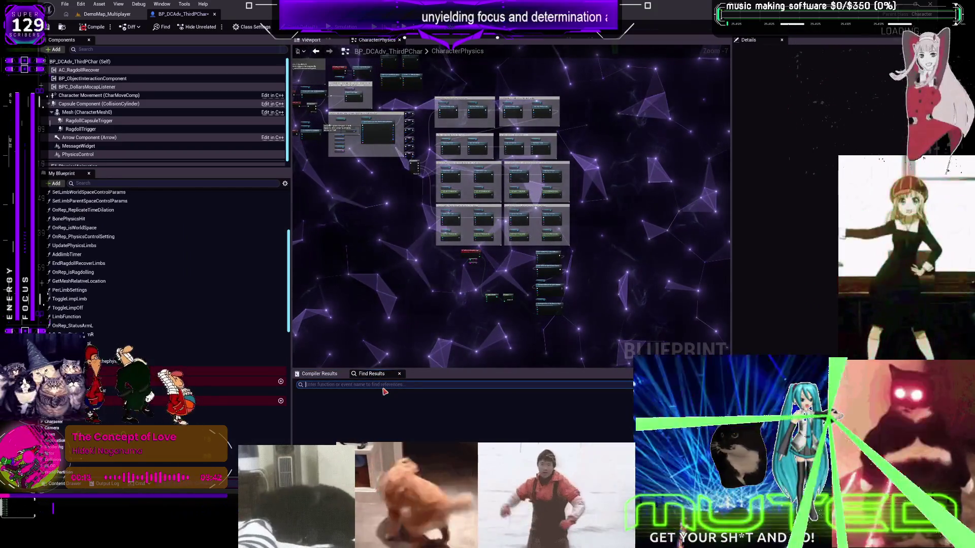
- Search the Blueprint for 'table' and jump to the Get Data Table Row node in UpdatePhysicsLimbs
type("table")
key("Return")
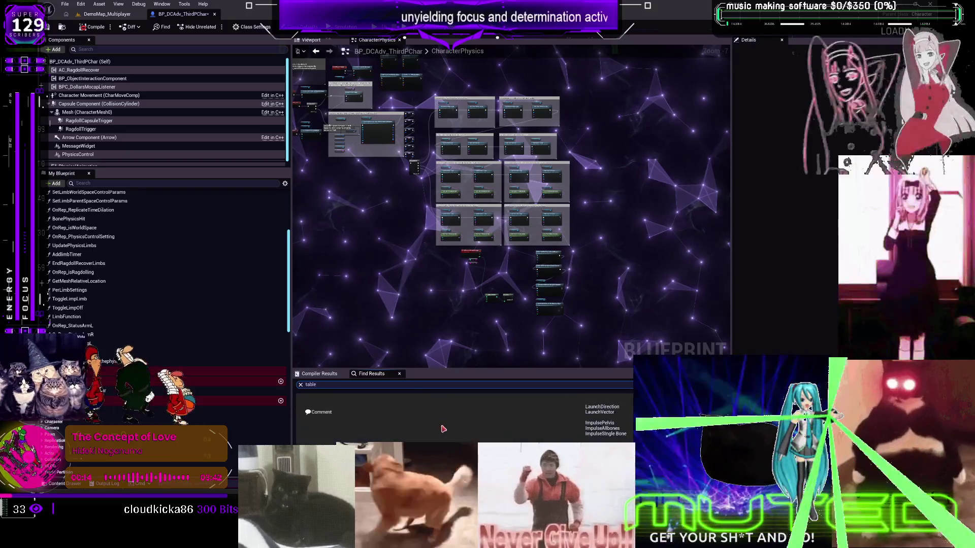
left_click_drag(384, 368, 384, 243)
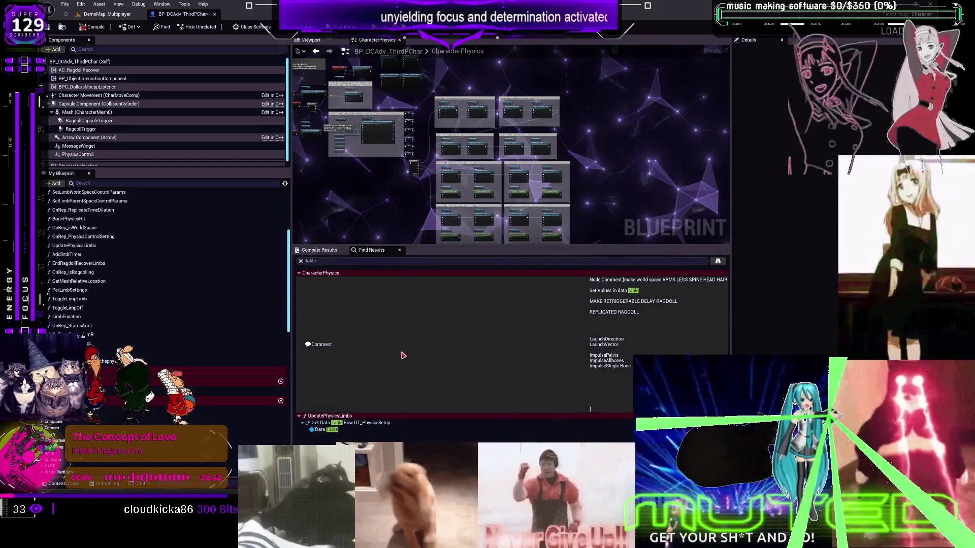
left_click(325, 429)
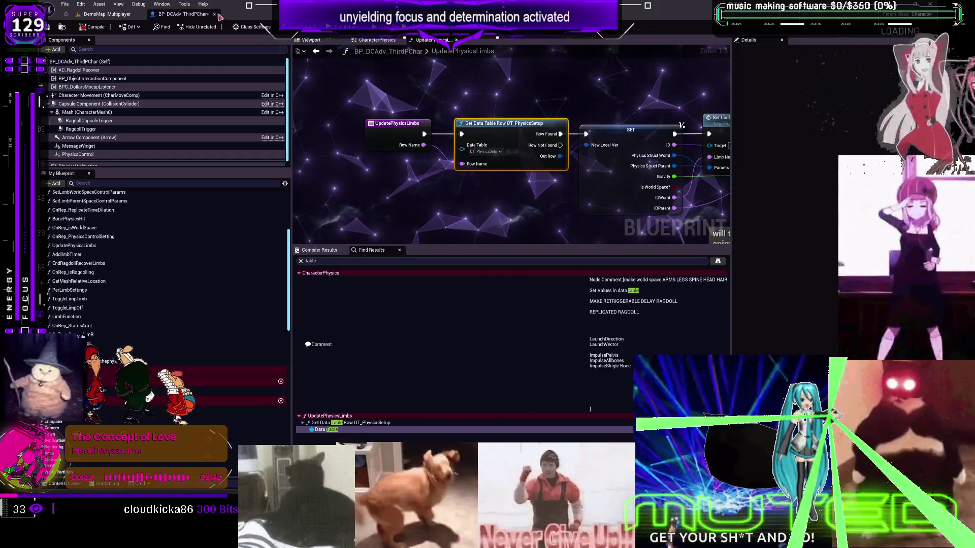
left_click(106, 14)
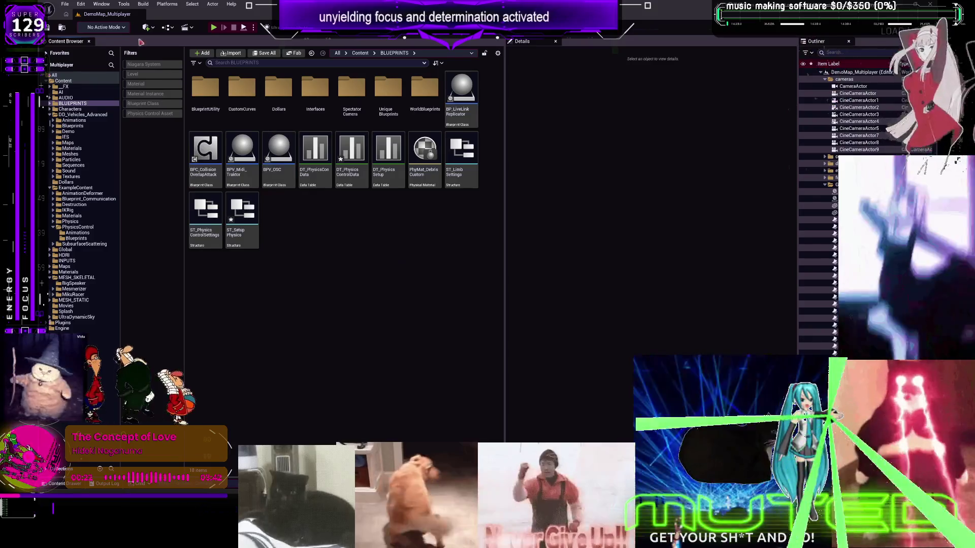
- Save all assets, then dismiss the crash error without sending the report
left_click(65, 4)
left_click(102, 105)
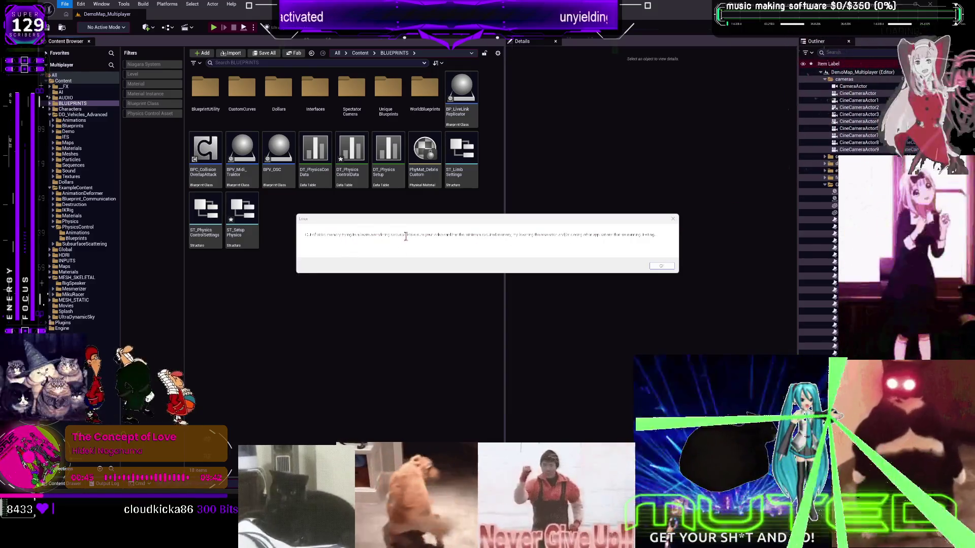
left_click(660, 267)
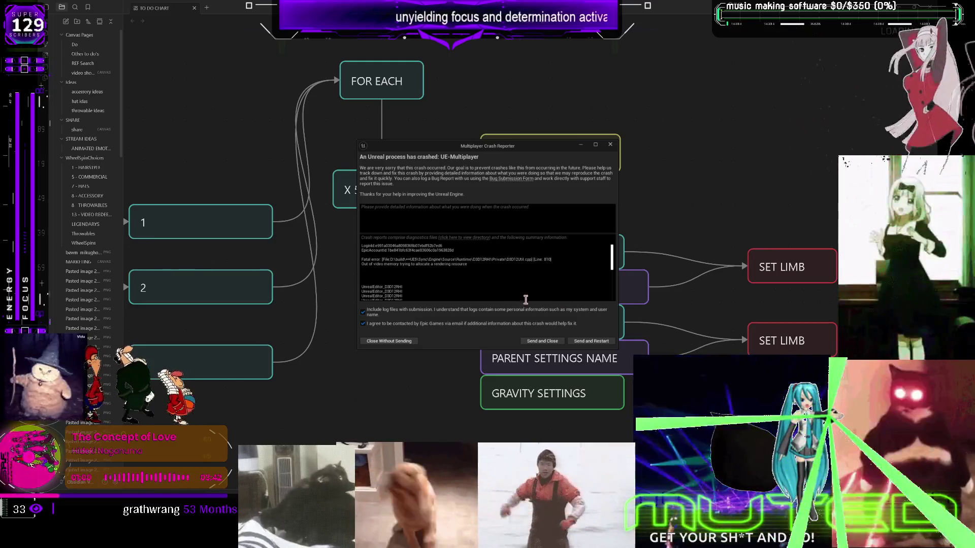
left_click(391, 341)
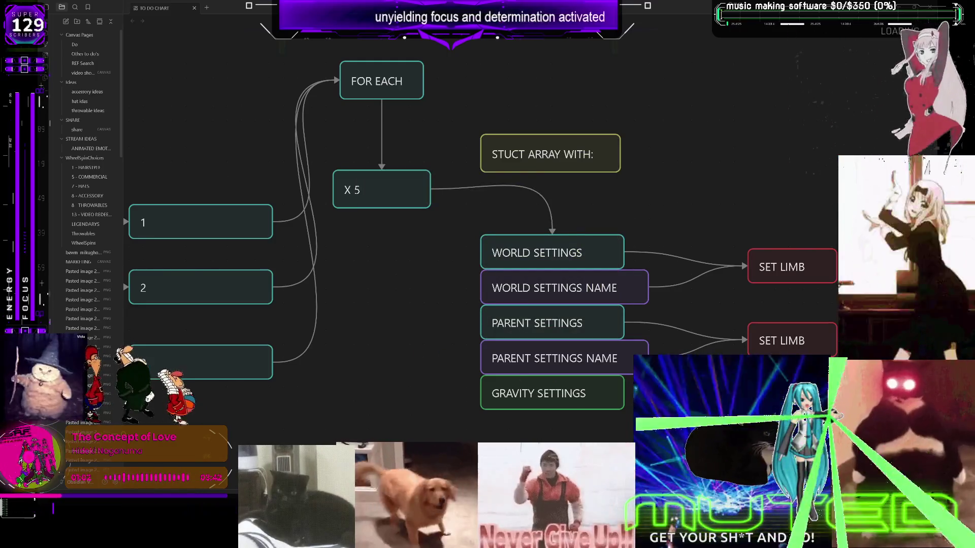
left_click(485, 413)
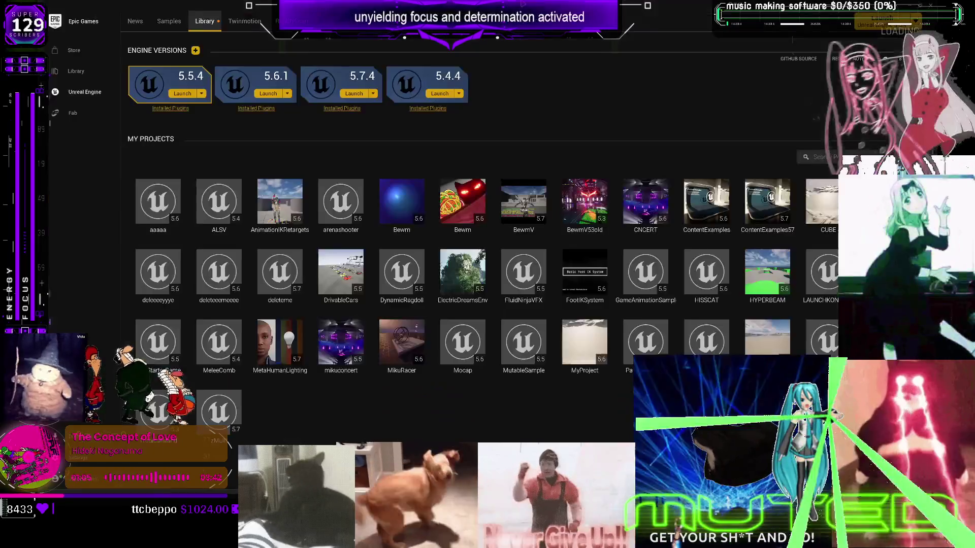
- Launch Unreal Engine 5.7.4 from the Library page
left_click(352, 94)
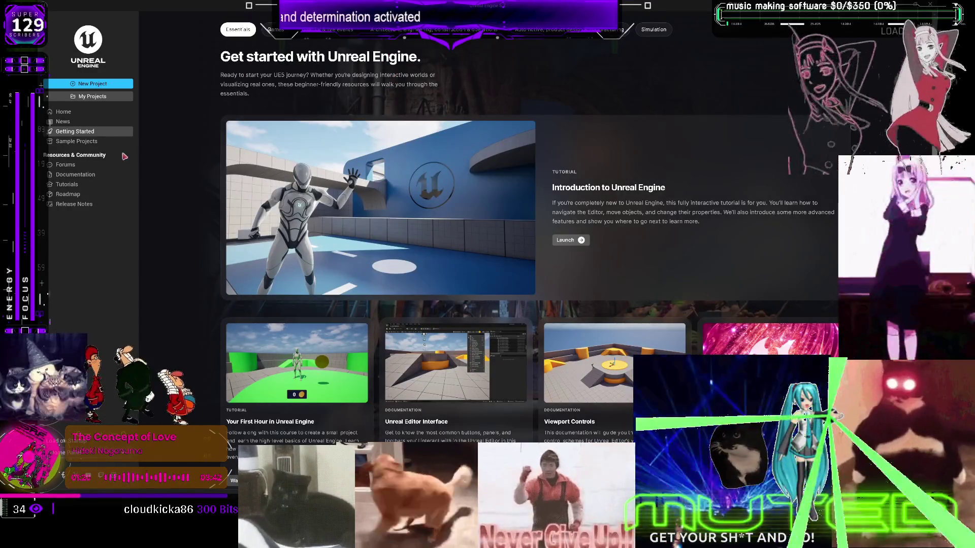
- Browse from My Projects to Multiplayer.uproject and open it
left_click(100, 101)
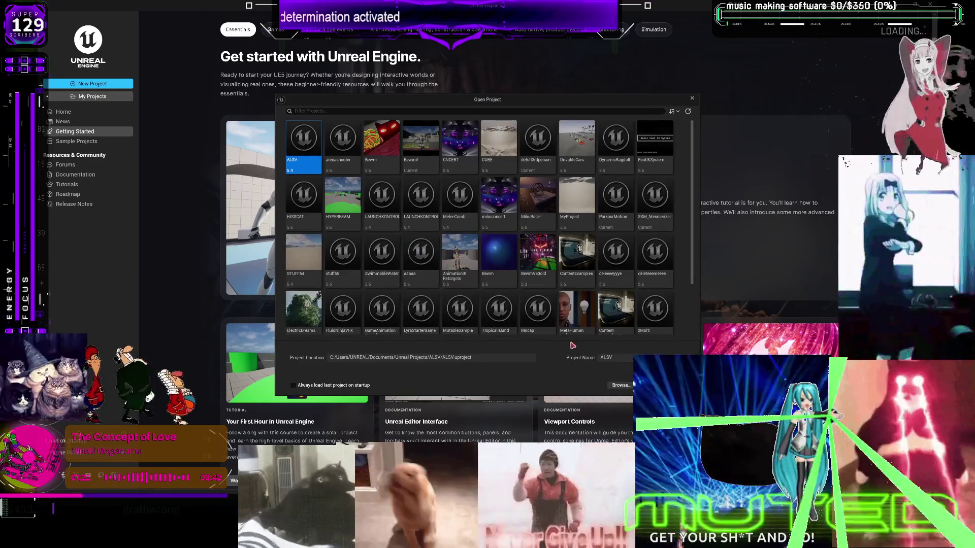
left_click(623, 384)
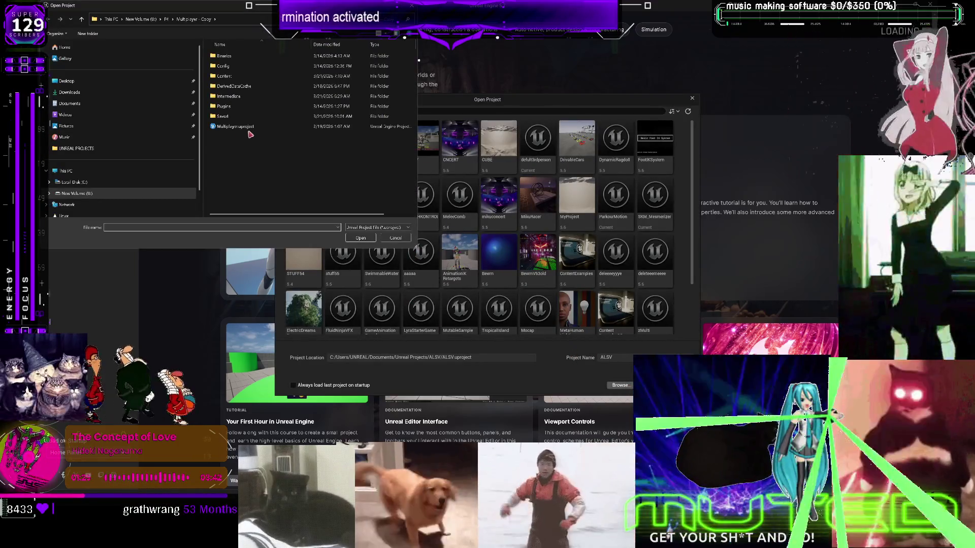
double_click(242, 126)
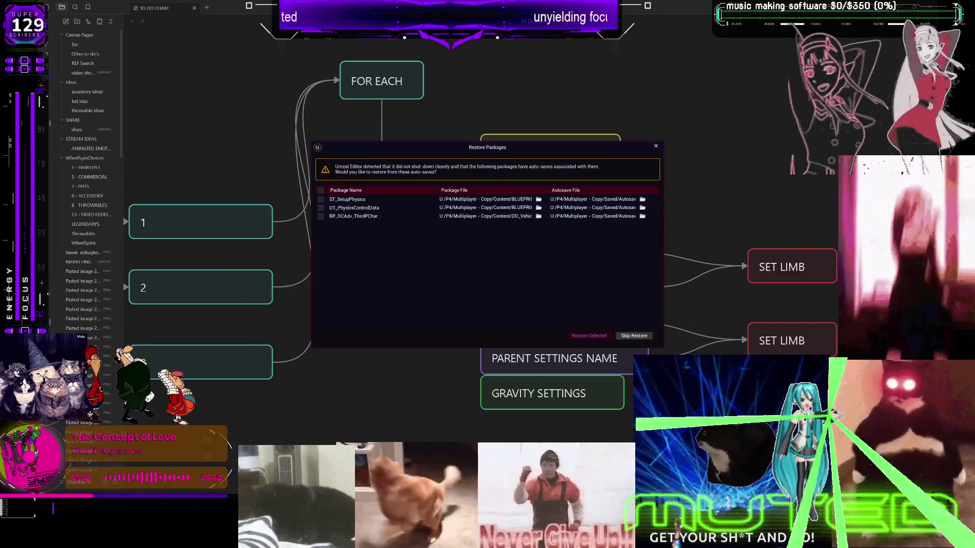
- Restore all autosaved packages and dismiss the Unable to Check Out warning
left_click(639, 337)
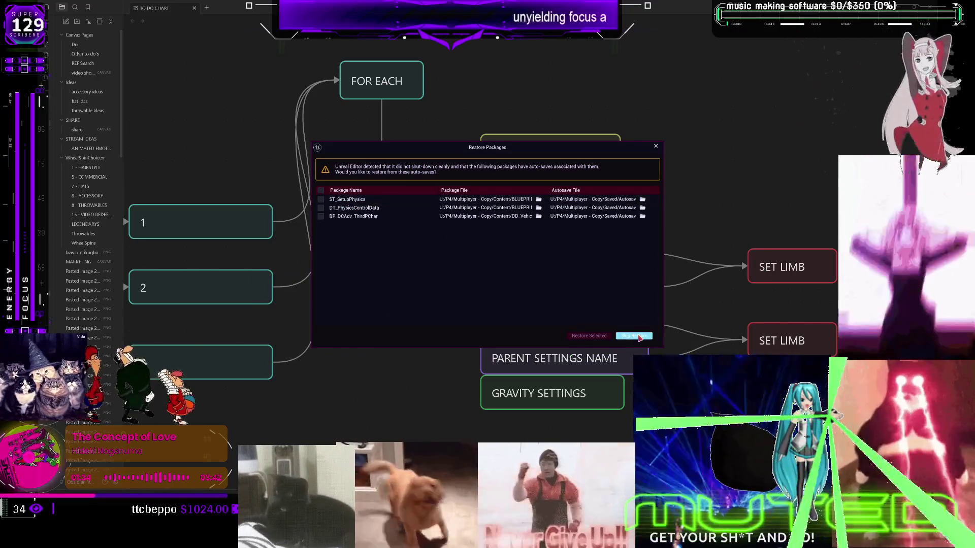
left_click(321, 190)
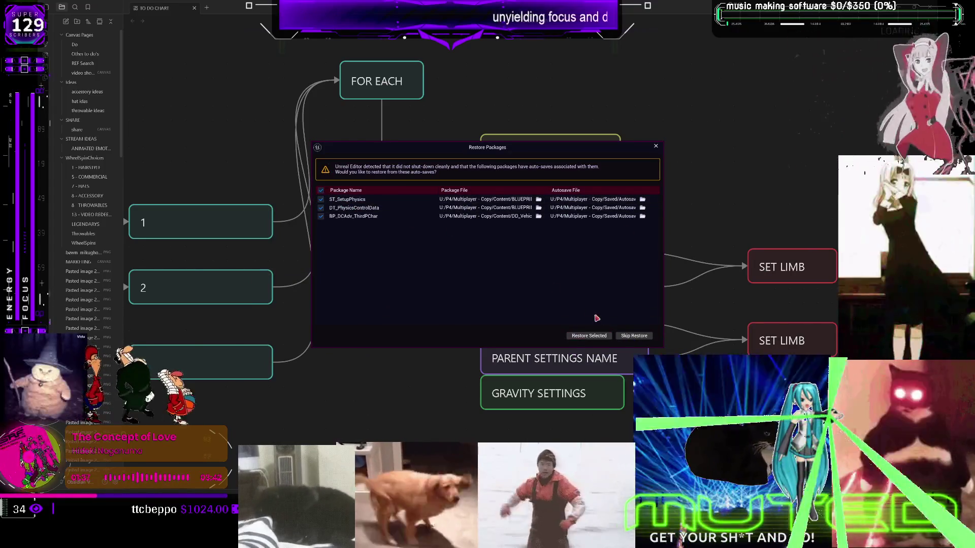
left_click(599, 335)
left_click(565, 267)
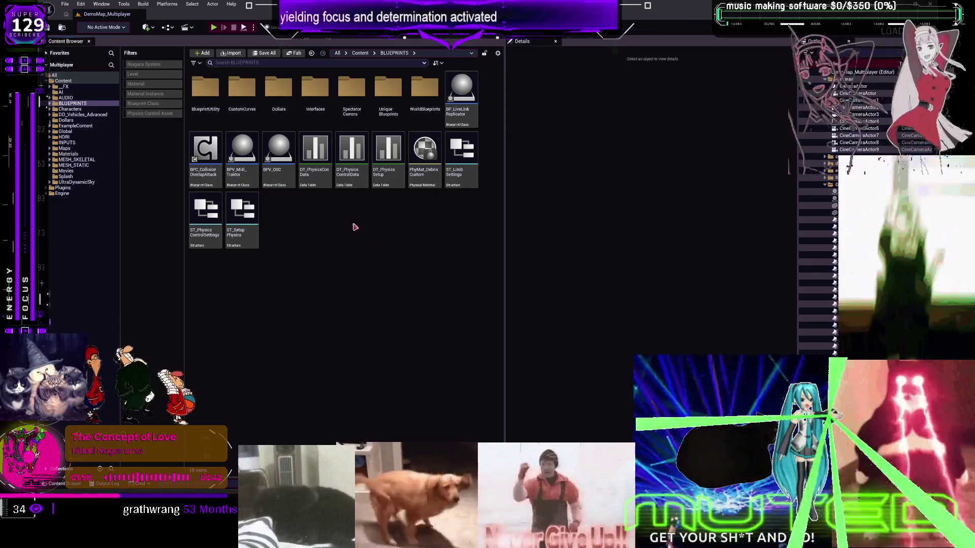
- Filter DD_Vehicles_Advanced to Blueprint Classes and open BP_DCAdv_ThirdPChar, inspecting its first error
left_click(102, 115)
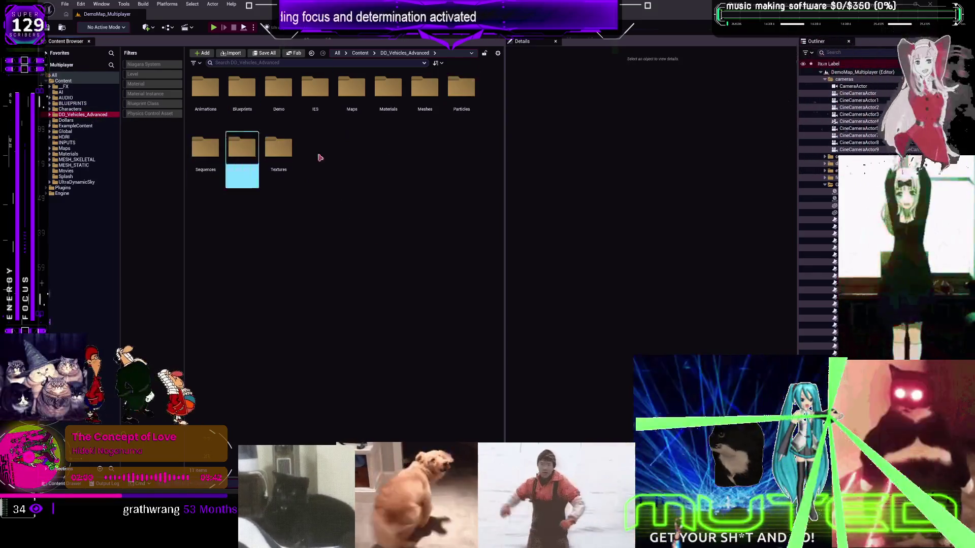
type("Sound")
key("Return")
left_click(241, 90)
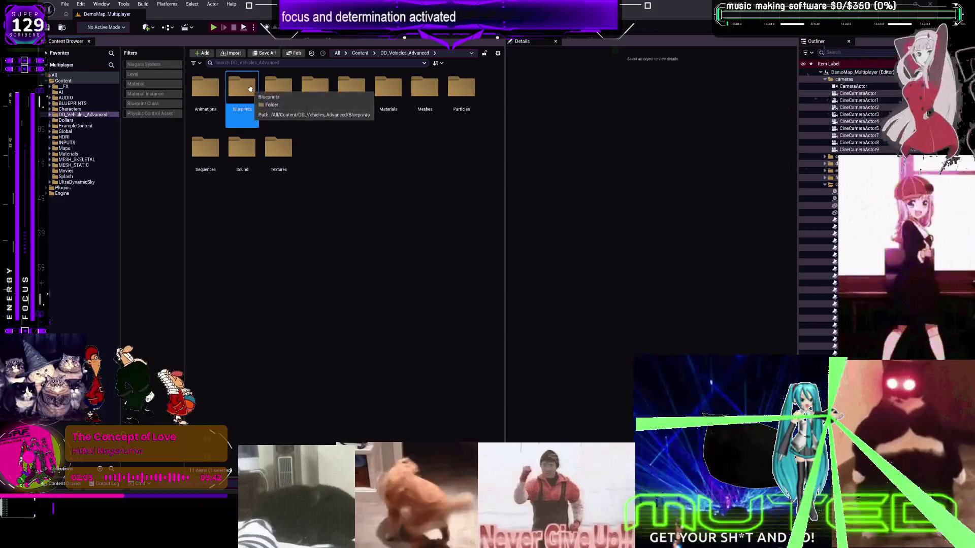
left_click(146, 104)
left_click(388, 218)
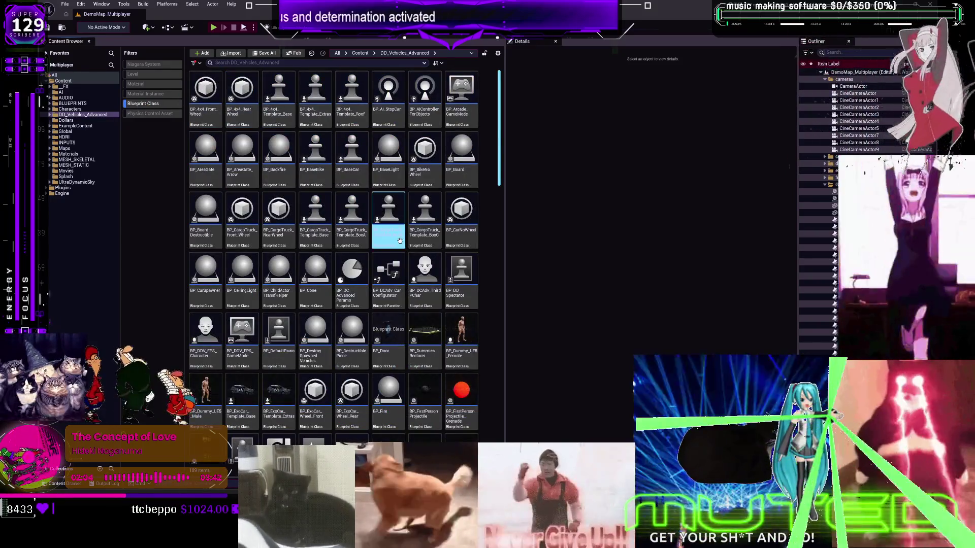
left_click(426, 274)
double_click(427, 277)
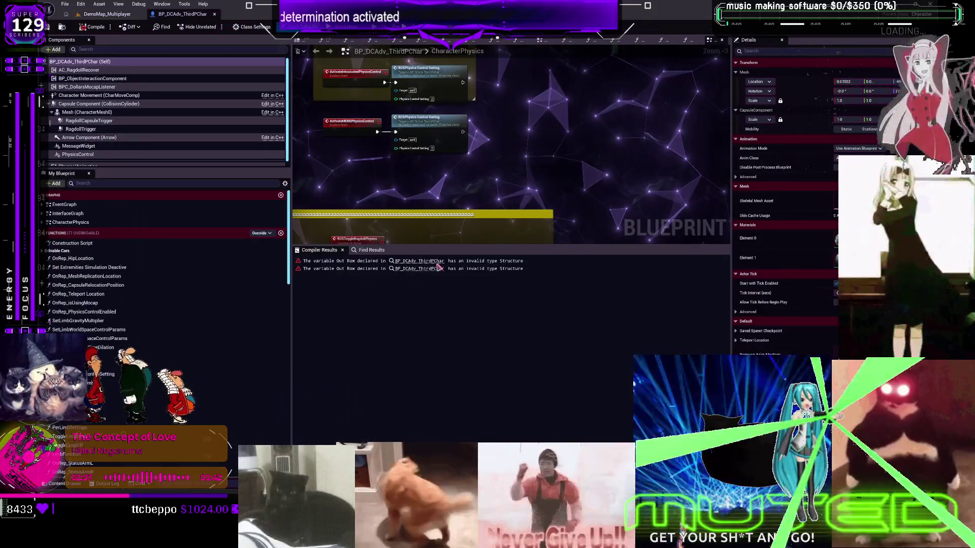
left_click(429, 261)
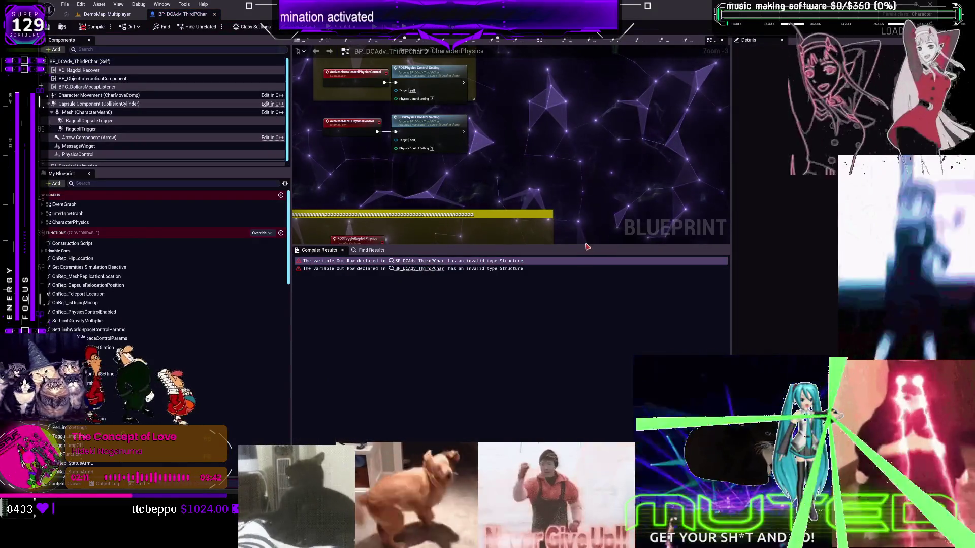
- Enlarge the node graph and look up where Limb Setup Data is used
left_click_drag(582, 246, 582, 400)
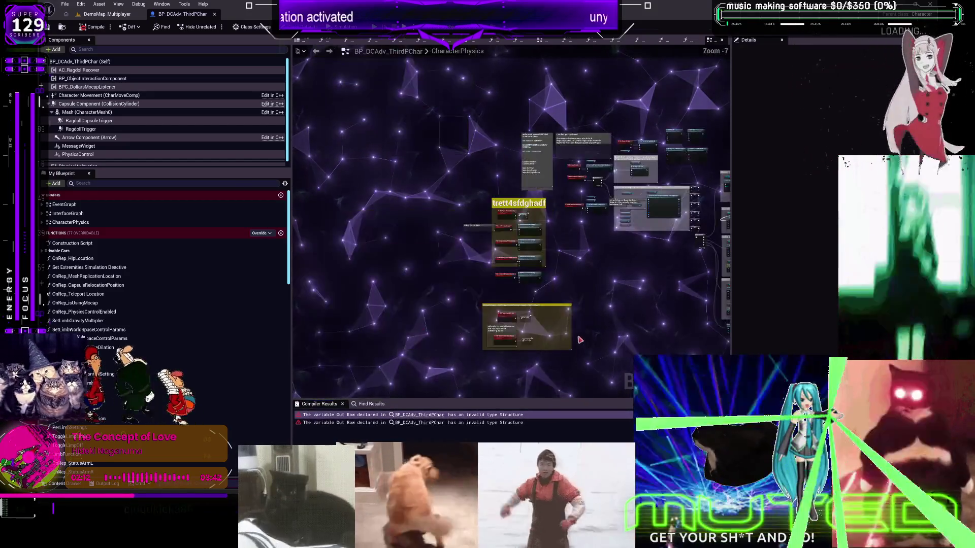
scroll(486, 250, "down", 1)
scroll(486, 250, "down", 3)
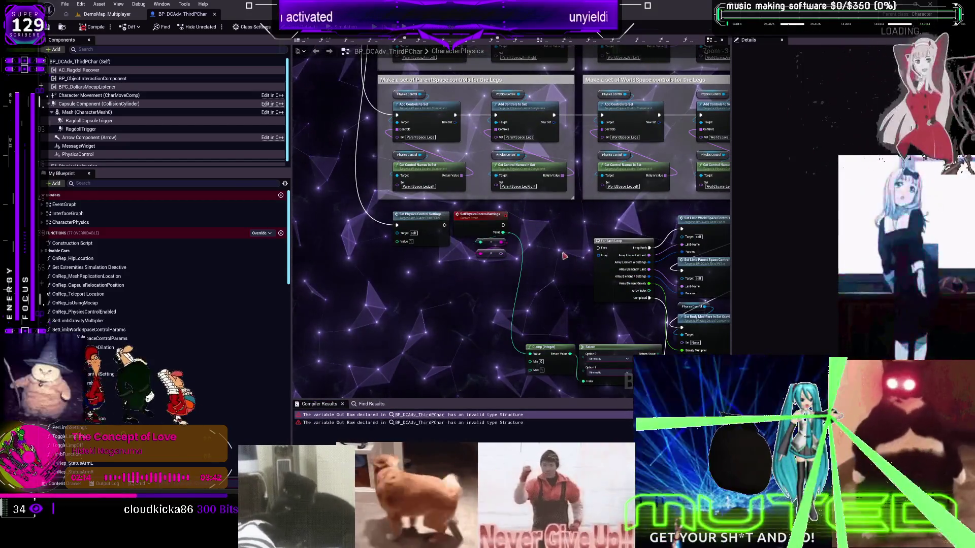
scroll(542, 217, "up", 4)
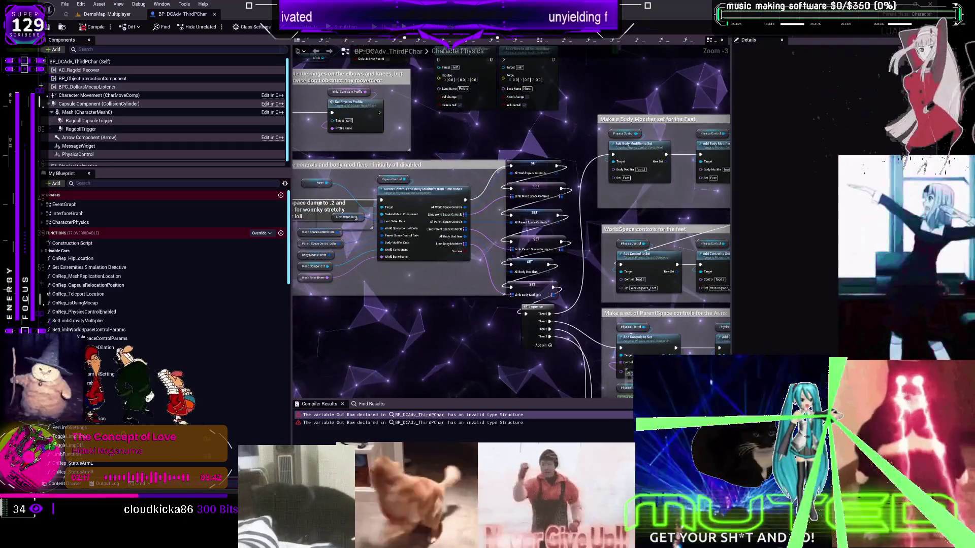
scroll(215, 382, "down", 10)
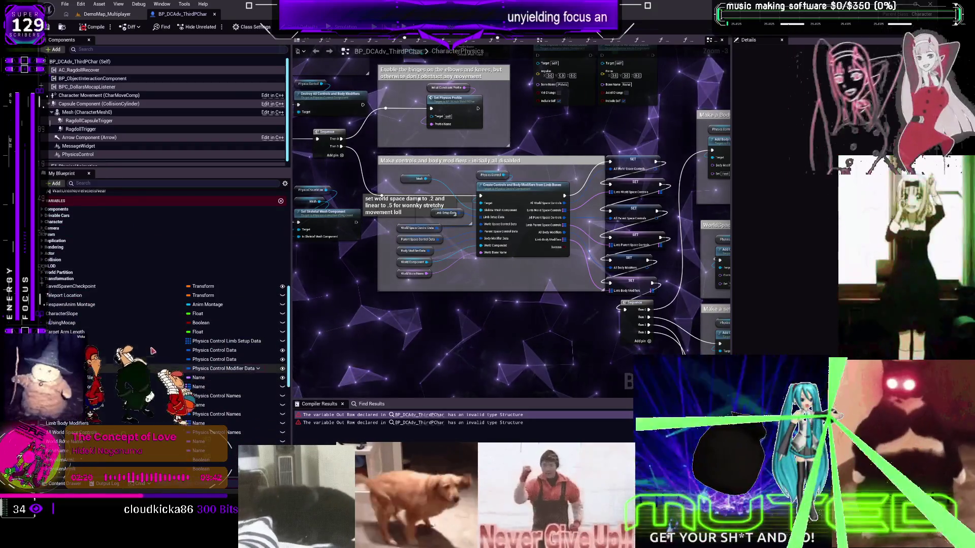
double_click(146, 343)
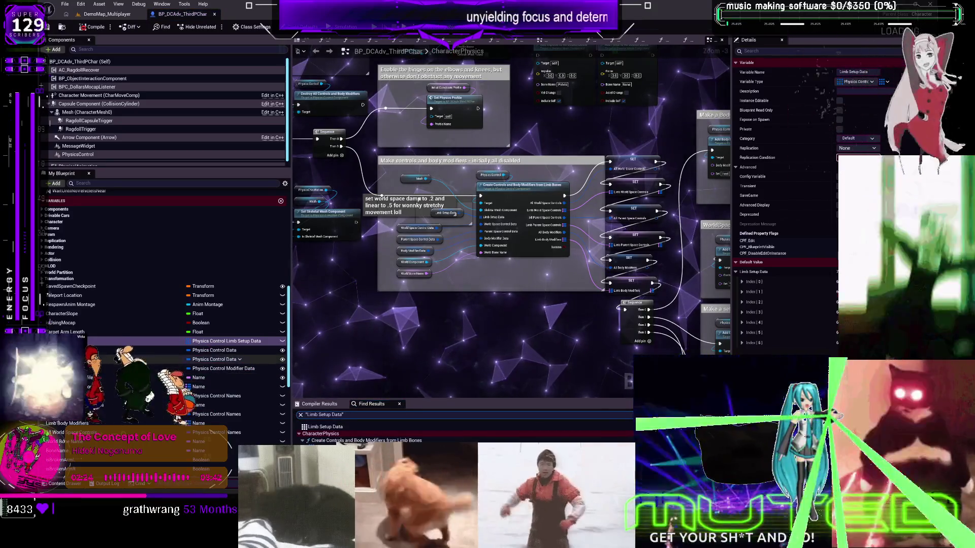
- Attempt deleting WorldSpaceControlData and ParentSpaceControlData, but keep both variables
left_click(235, 350)
key("Delete")
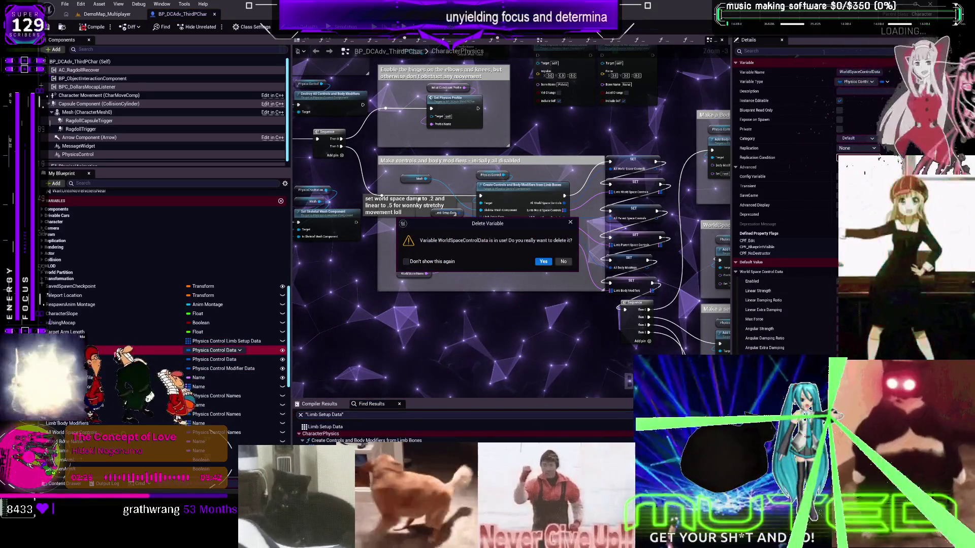
left_click(563, 261)
left_click(213, 359)
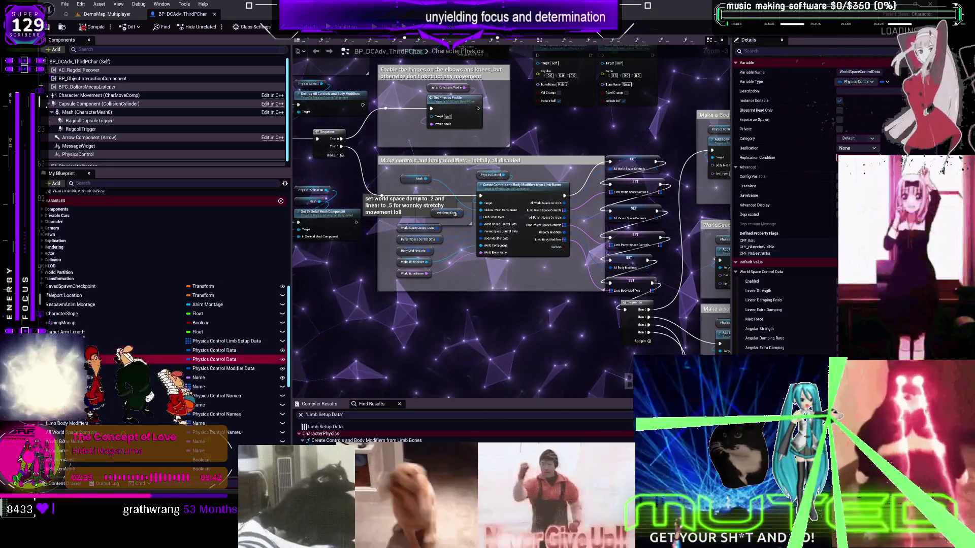
key("Delete")
left_click(564, 262)
key("Delete")
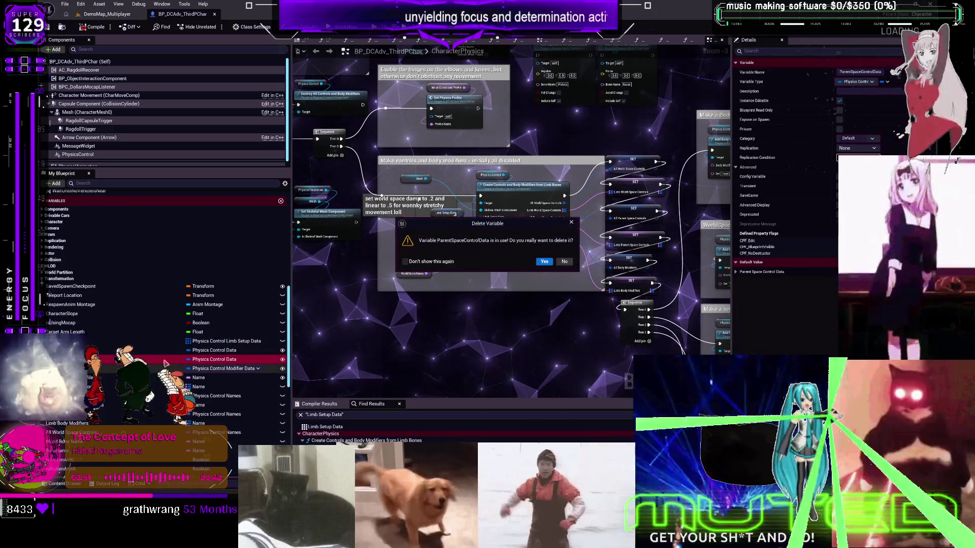
left_click(563, 262)
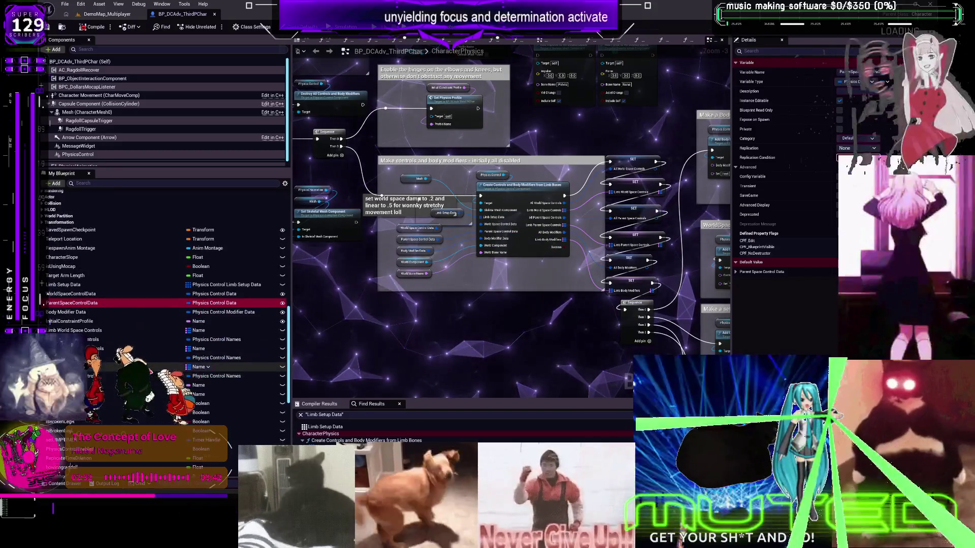
key("Delete")
left_click(563, 262)
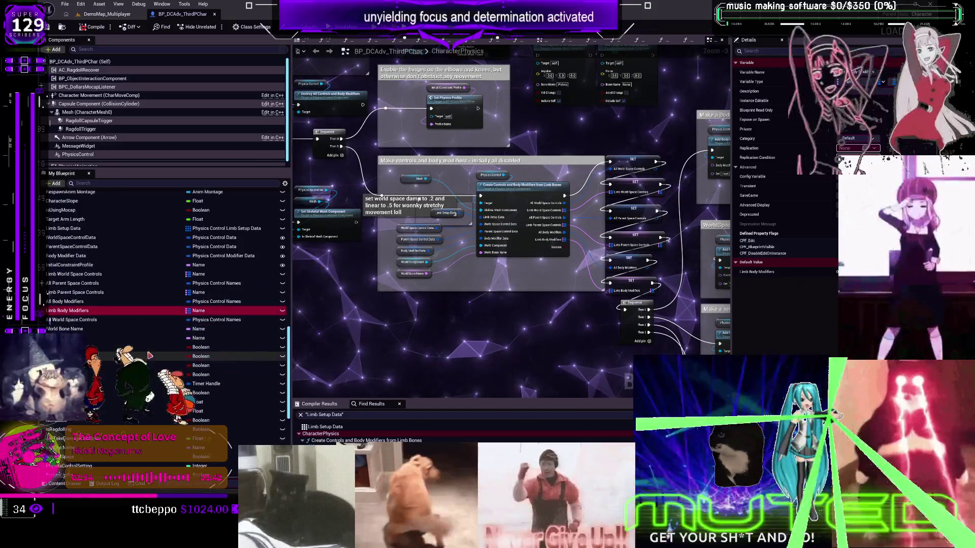
key("Down")
key("Down")
key("Down")
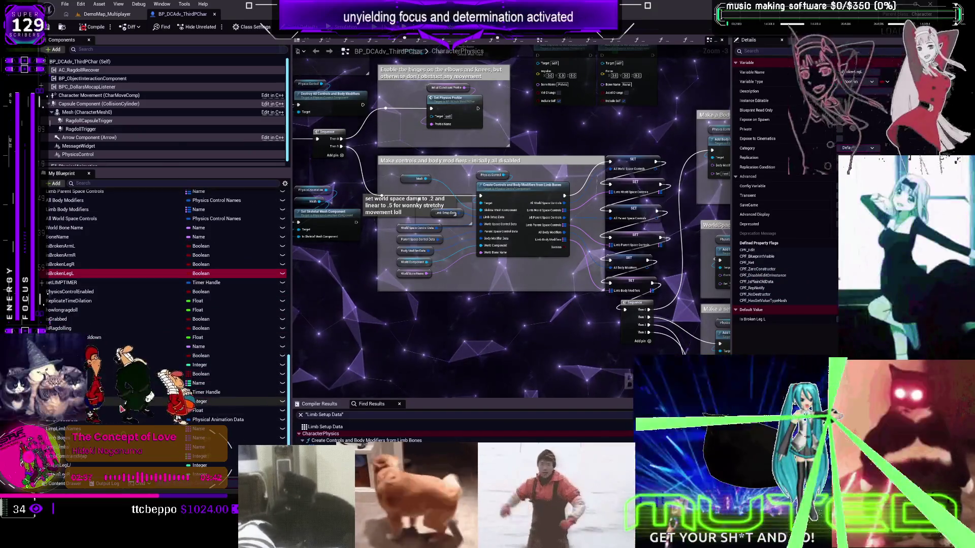
- Delete the Out Row 1 variable and recompile the Blueprint
scroll(118, 425, "down", 3)
left_click(122, 430)
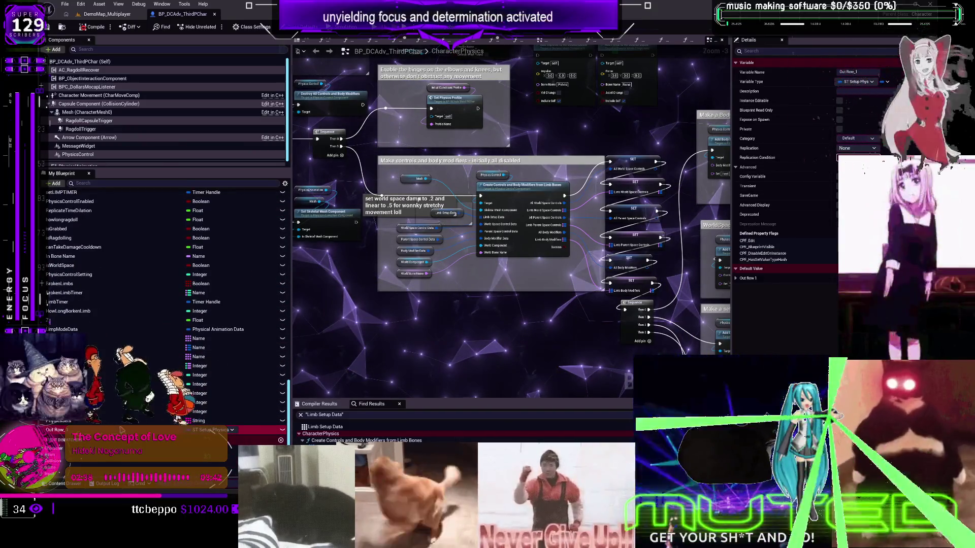
key("Delete")
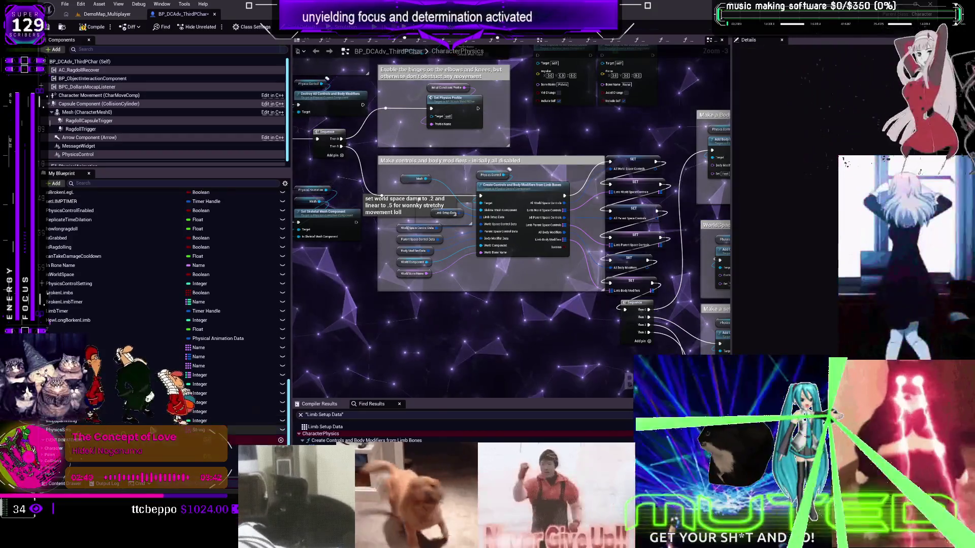
left_click(95, 28)
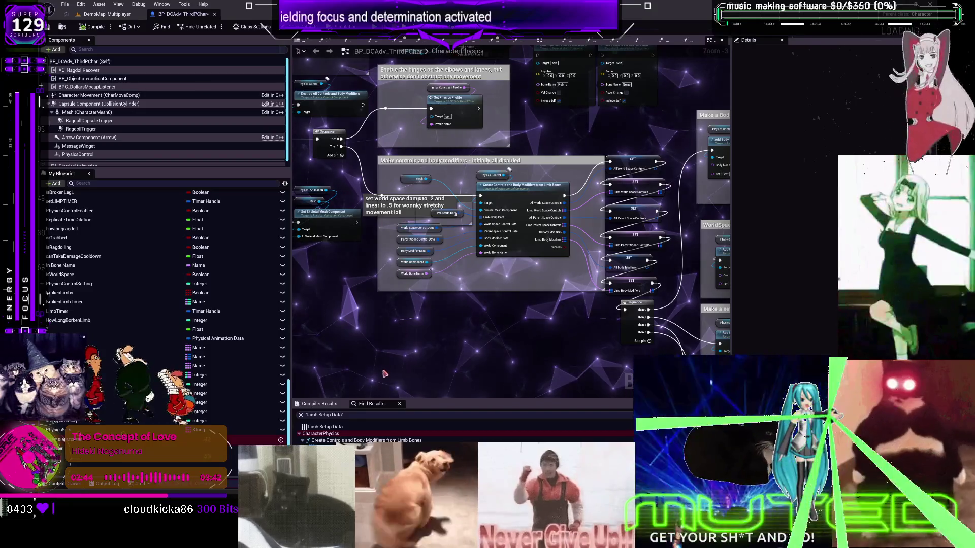
- Remove the For Each Loop node from the graph
scroll(519, 310, "down", 4)
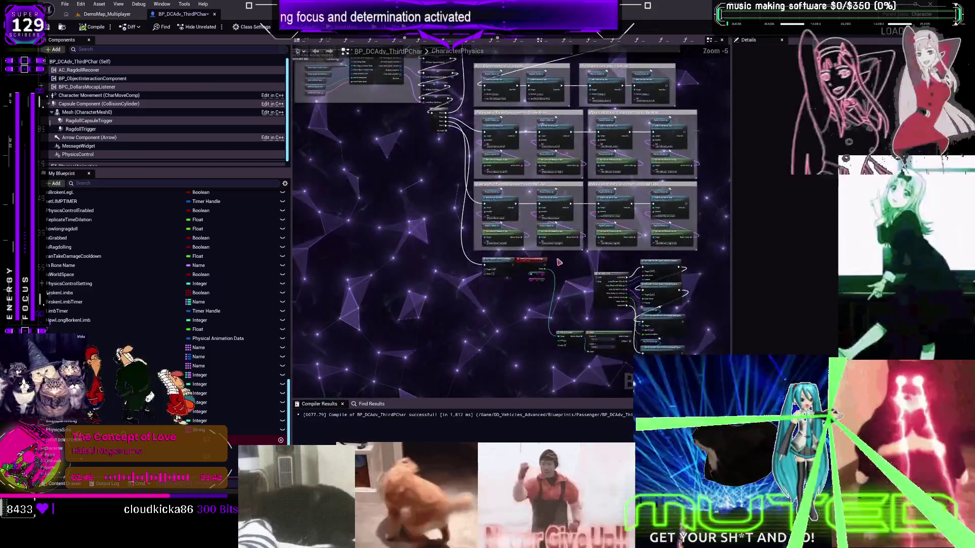
scroll(467, 241, "up", 6)
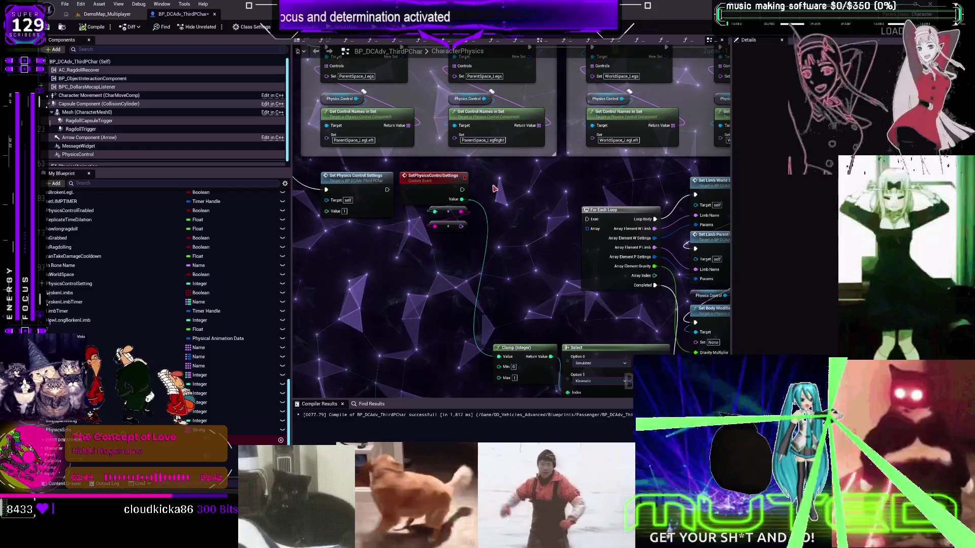
right_click(495, 187)
type("data")
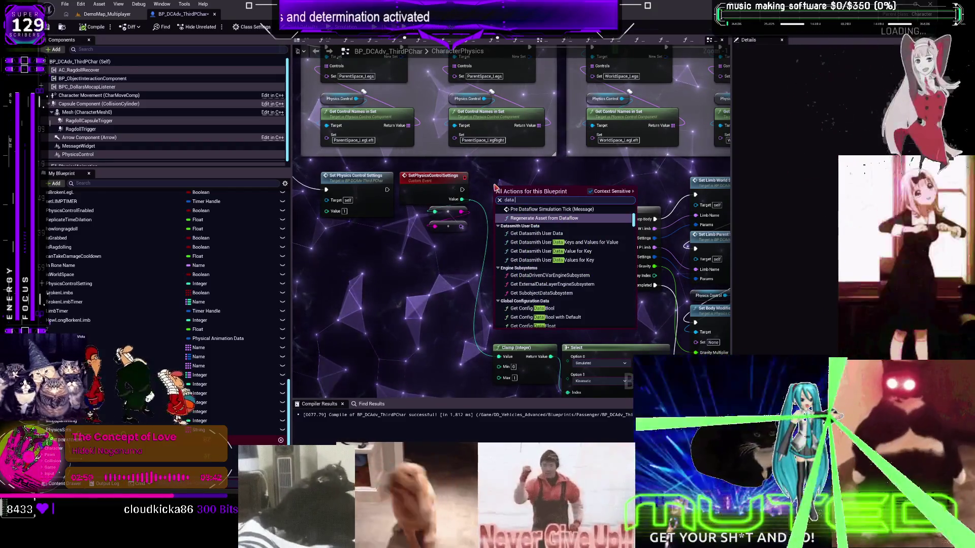
key("Escape")
left_click(604, 210)
left_click_drag(574, 256, 474, 237)
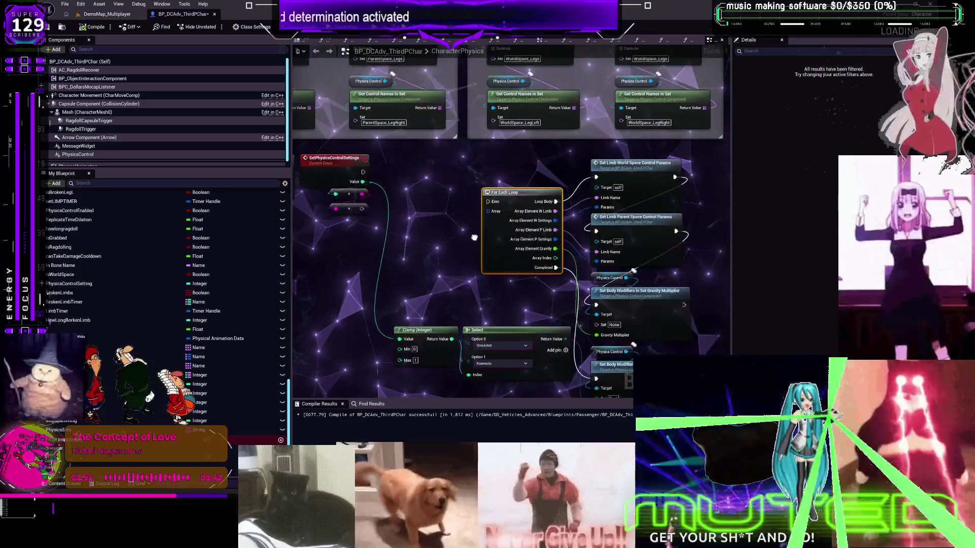
key("Delete")
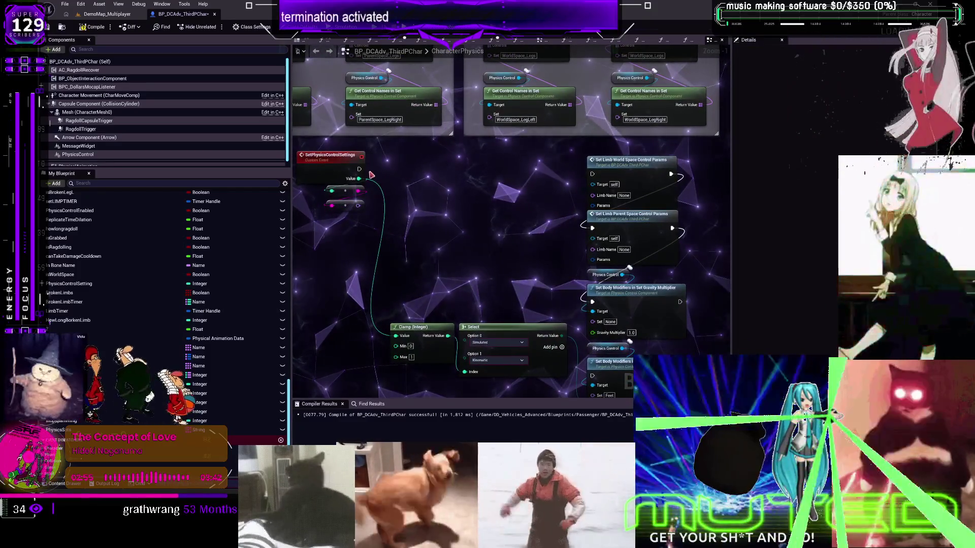
- Add a Get Data Table Row node wired after Set Physics Control Settings
left_click_drag(358, 169, 440, 169)
type("data ta")
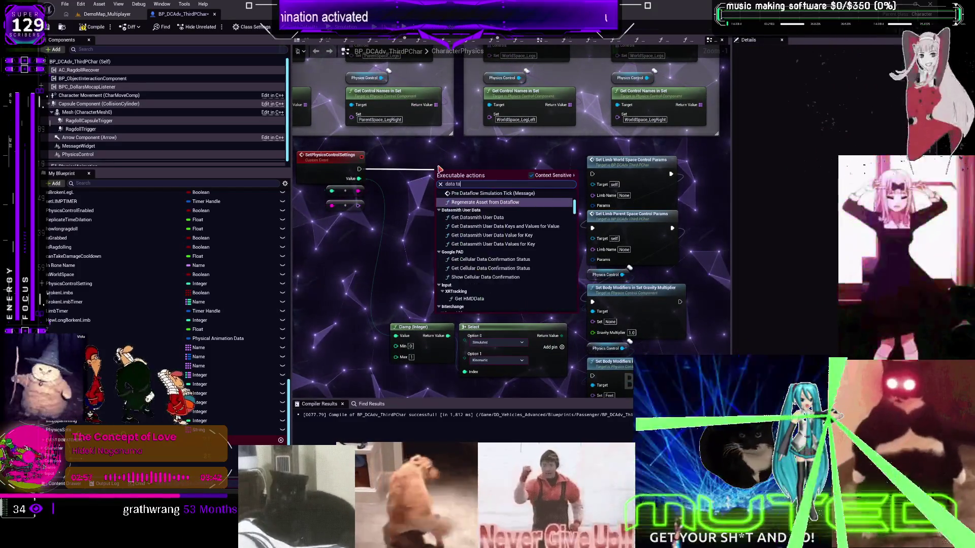
type("ble row")
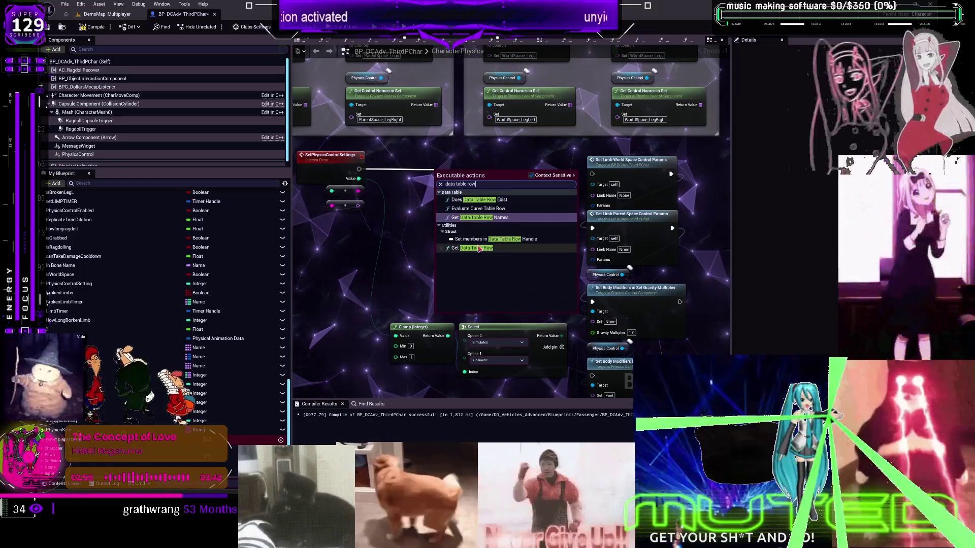
left_click(479, 250)
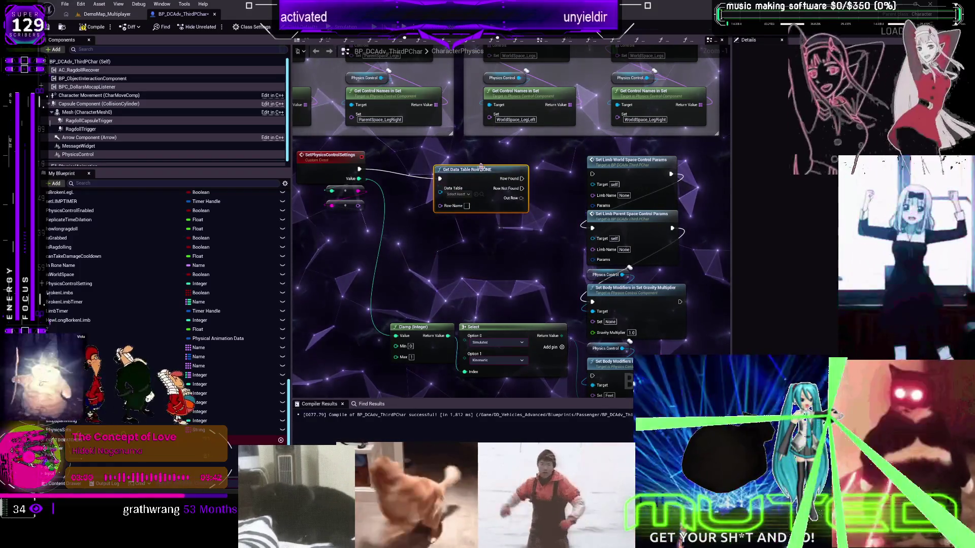
left_click_drag(458, 166, 458, 161)
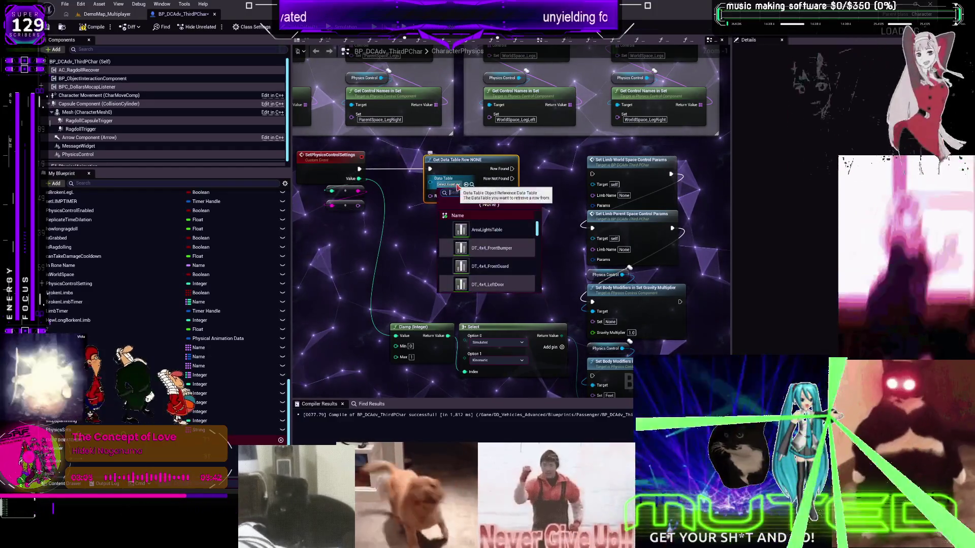
type("phys")
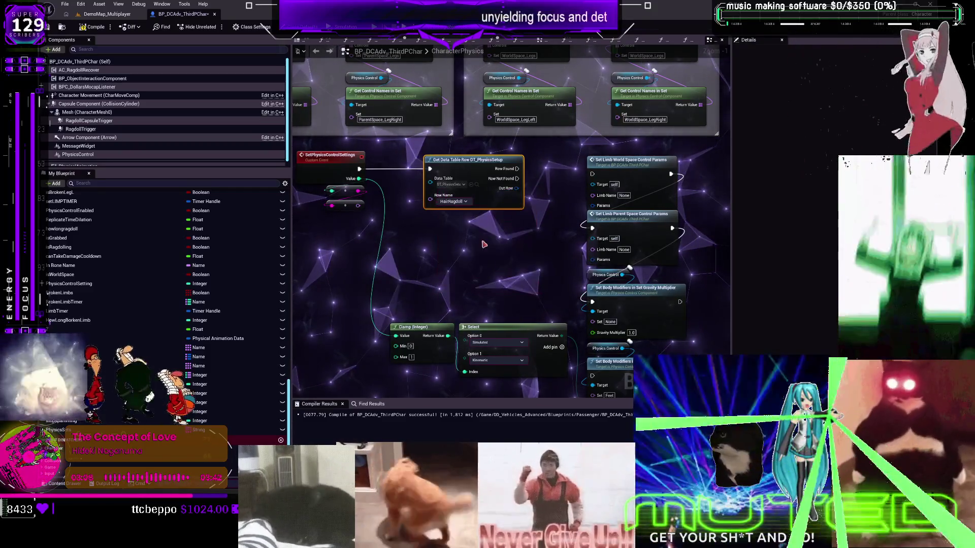
right_click(516, 188)
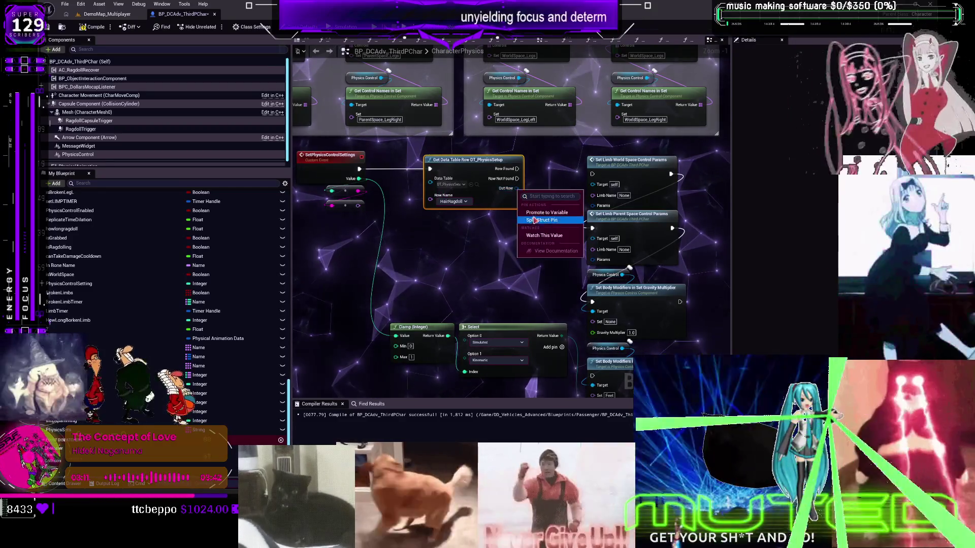
- Point Get Data Table Row at DT_PhysicsConData and split its Out Row struct pin
left_click(463, 184)
type("phyd")
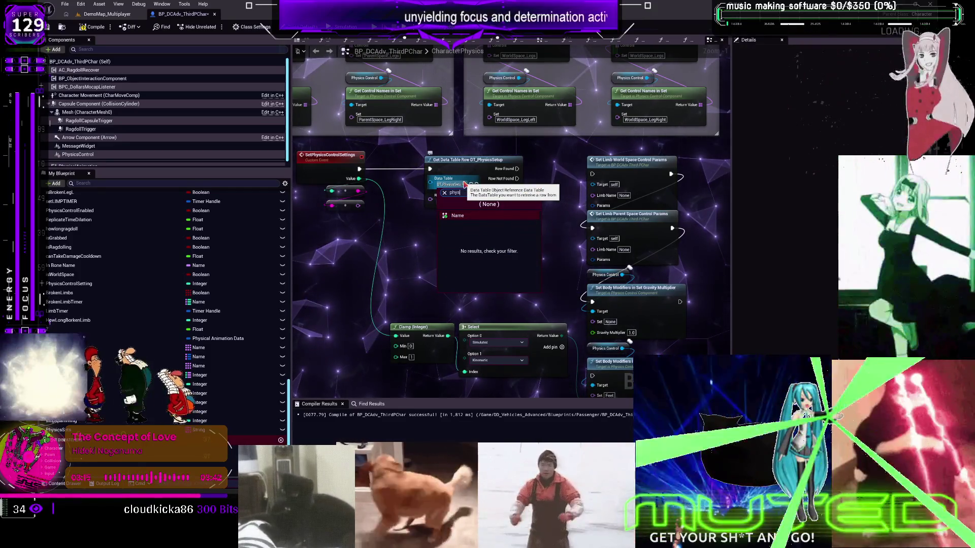
type("ys")
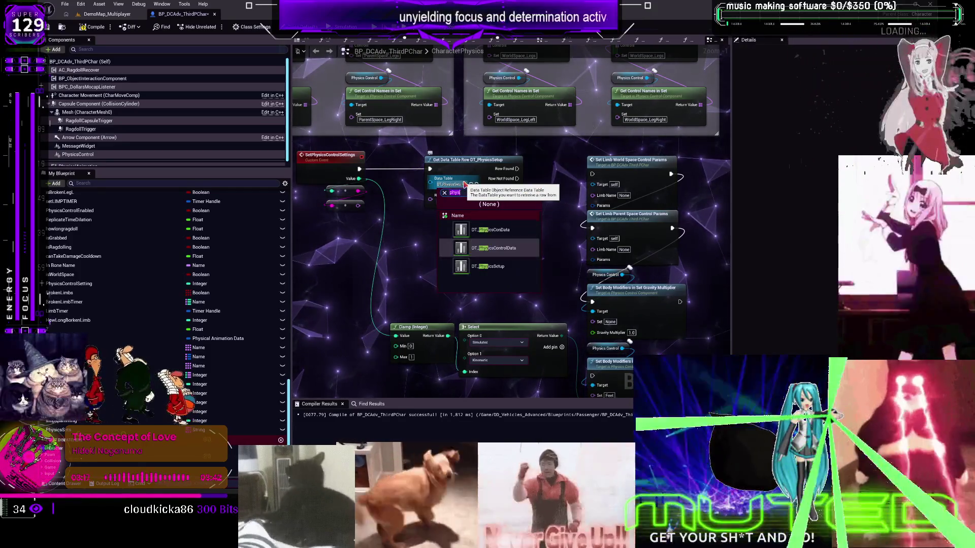
left_click(512, 231)
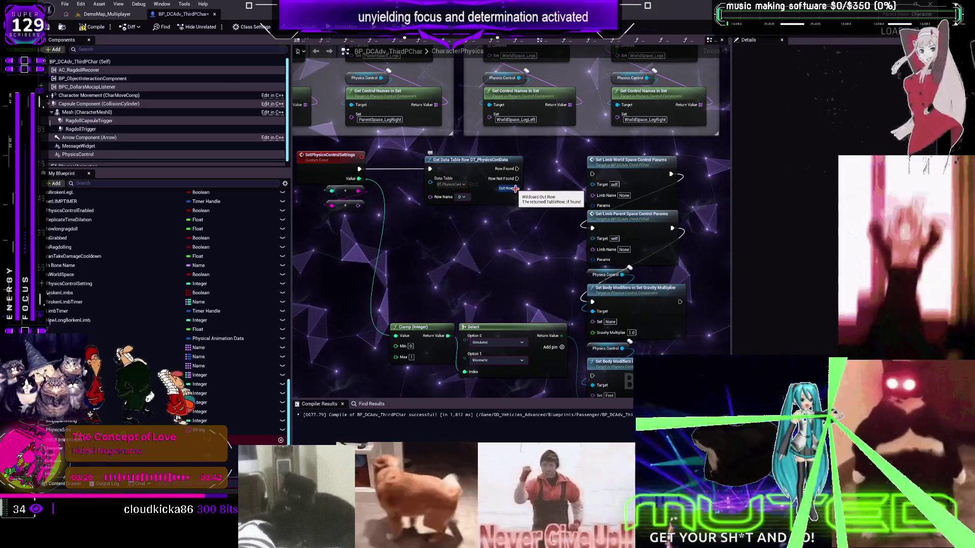
right_click(516, 189)
left_click(532, 219)
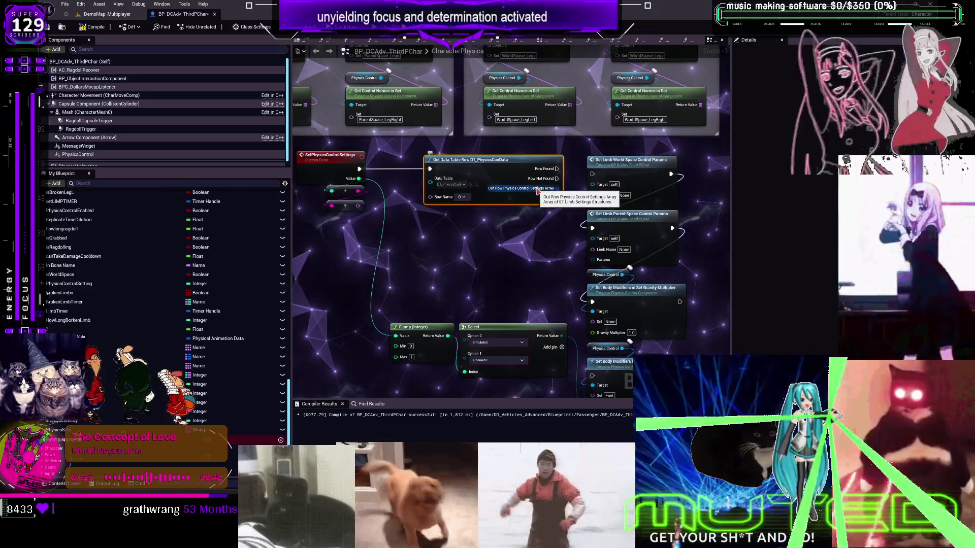
- Check the row name list, then open DT_PhysicsConData from the Content Browser
left_click(463, 197)
left_click(458, 204)
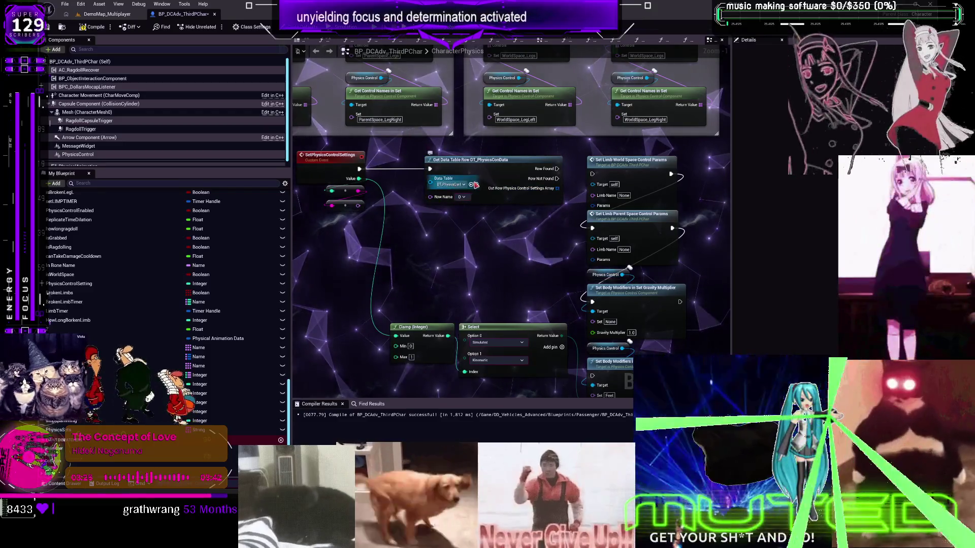
left_click(476, 184)
double_click(314, 150)
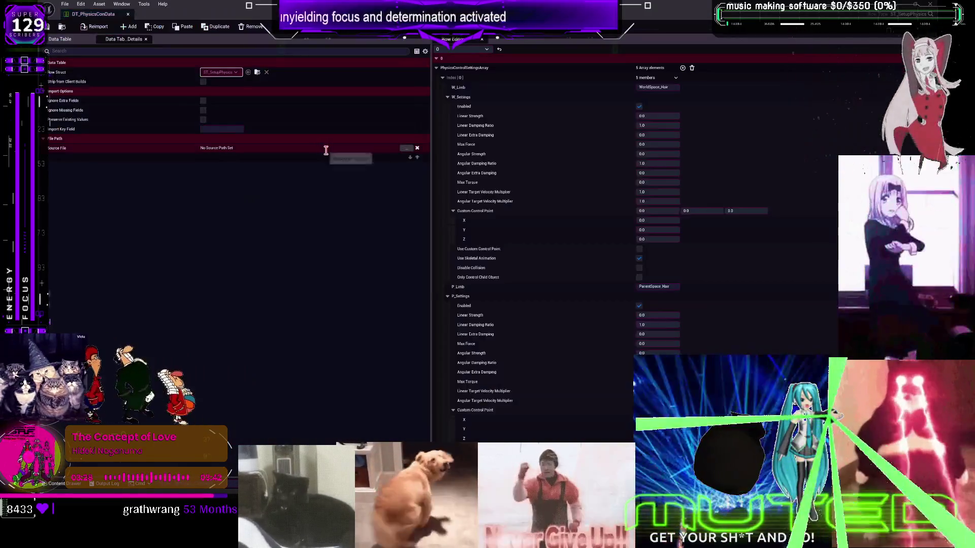
- Fold and unfold the Row Editor's array entries Index [0] to [4] to inspect them
scroll(534, 194, "down", 4)
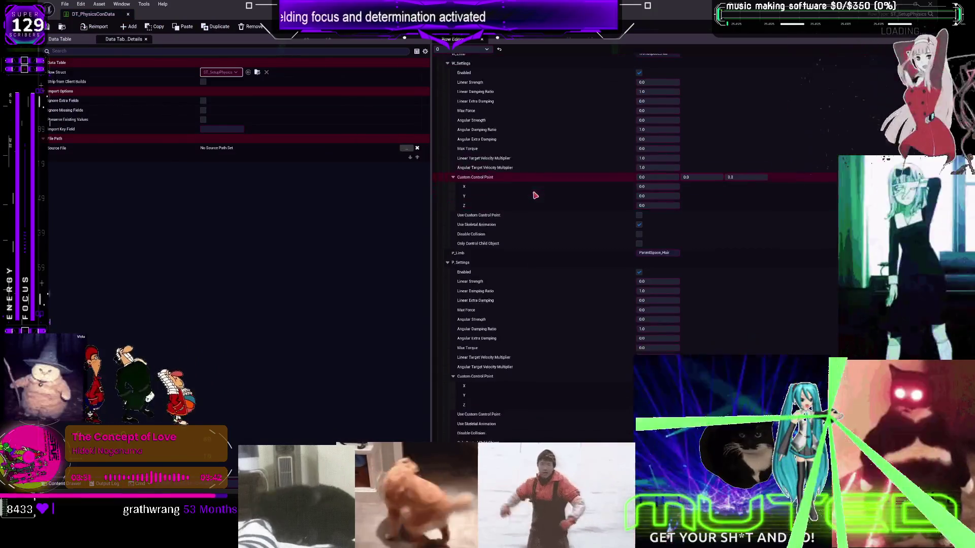
scroll(549, 195, "up", 4)
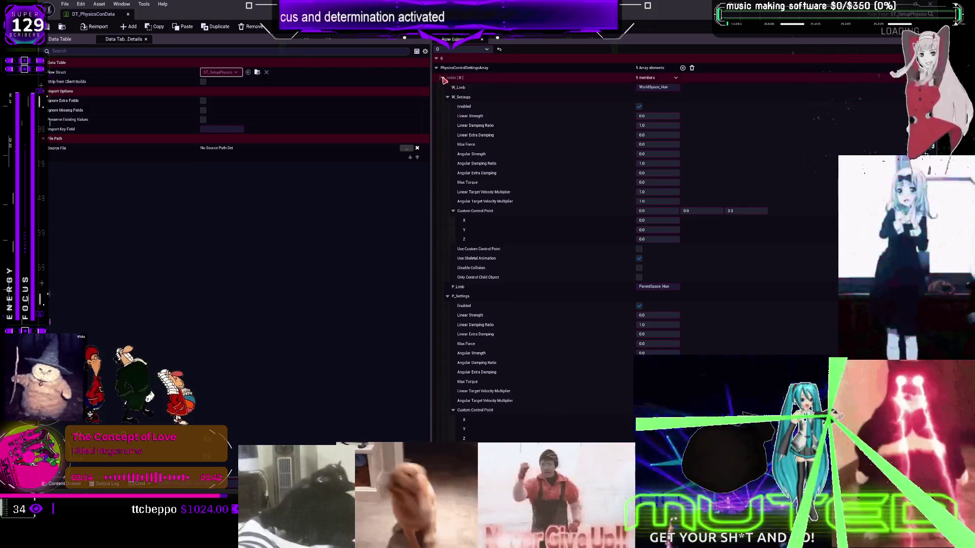
left_click(442, 78)
left_click(442, 88)
left_click(442, 98)
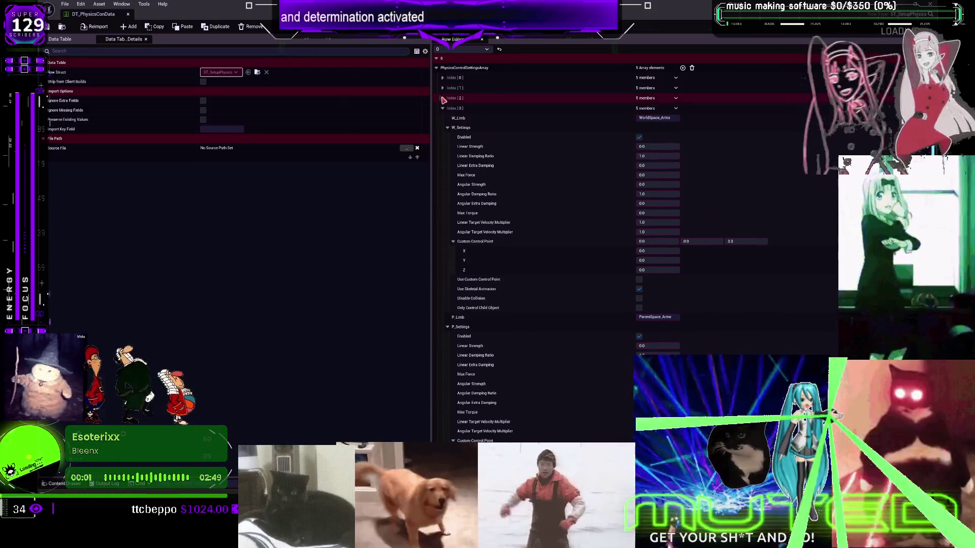
left_click(437, 68)
left_click(436, 68)
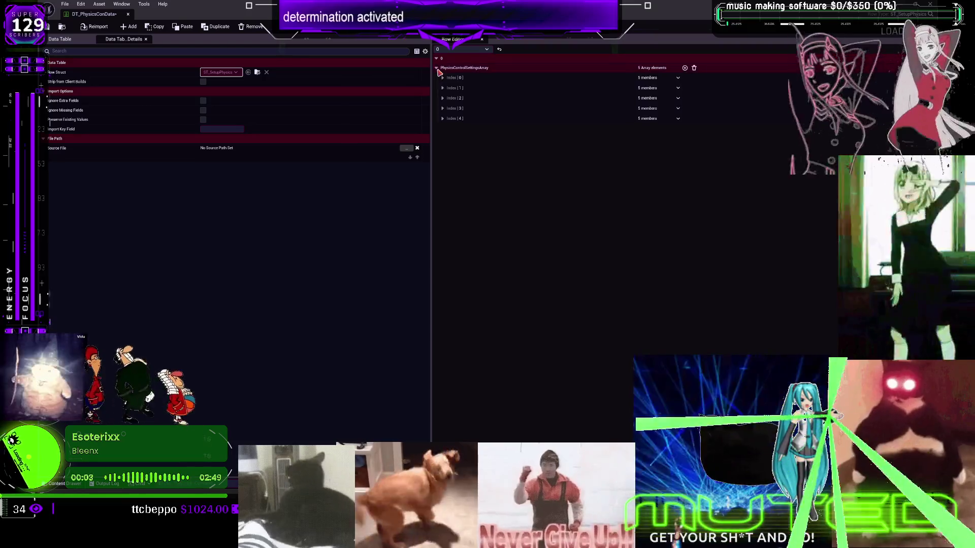
left_click(442, 119)
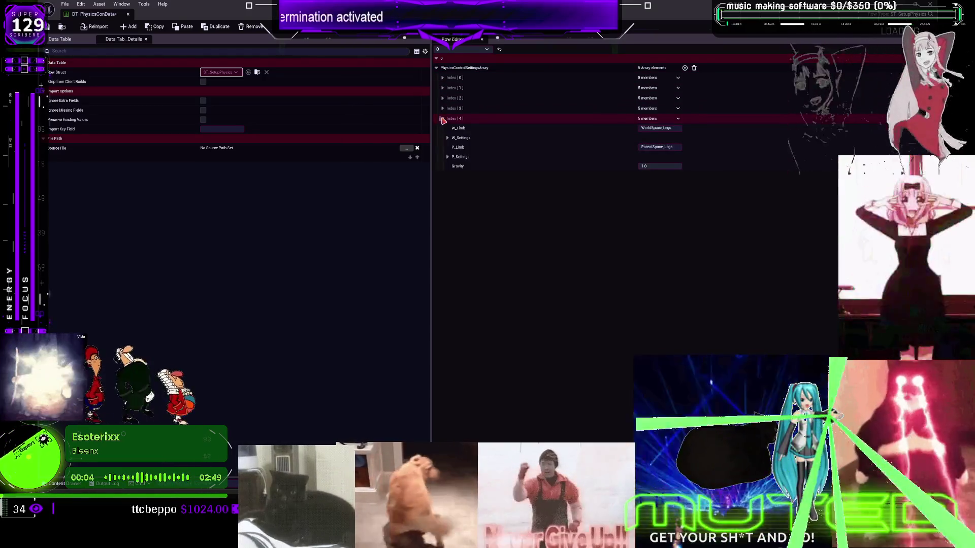
left_click(442, 119)
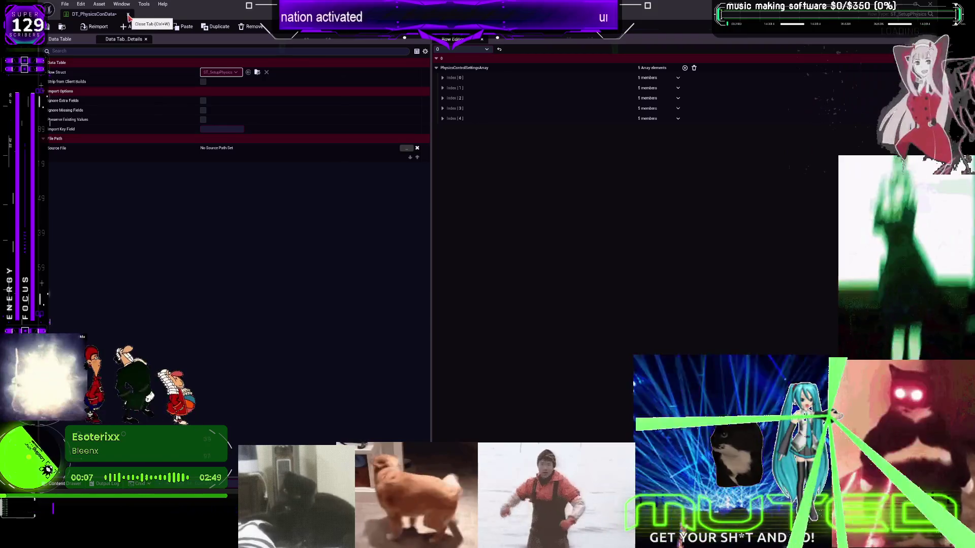
- Inspect the Index [3] and Index [0] hair settings, then return to BP_DCAdv_ThirdPChar's graph
left_click(70, 41)
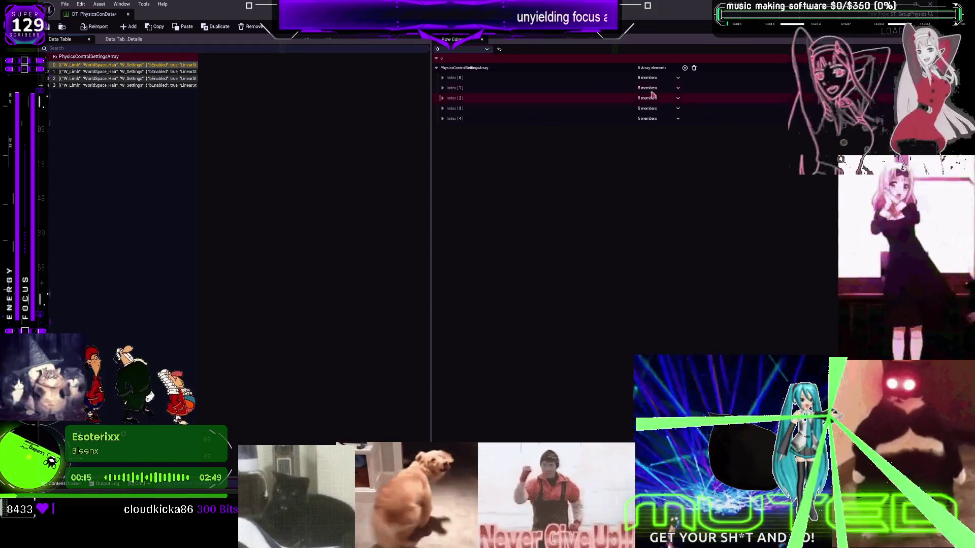
right_click(510, 68)
left_click(542, 117)
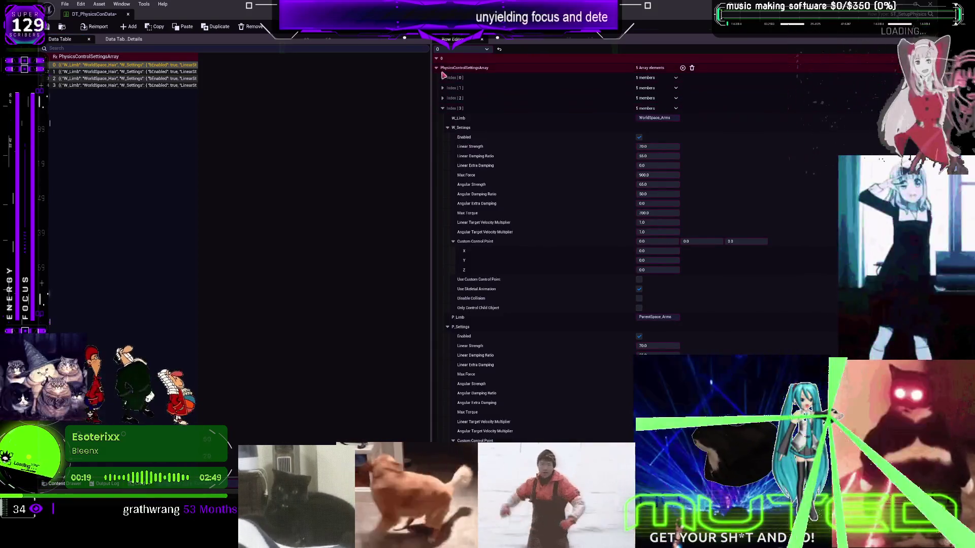
left_click(443, 78)
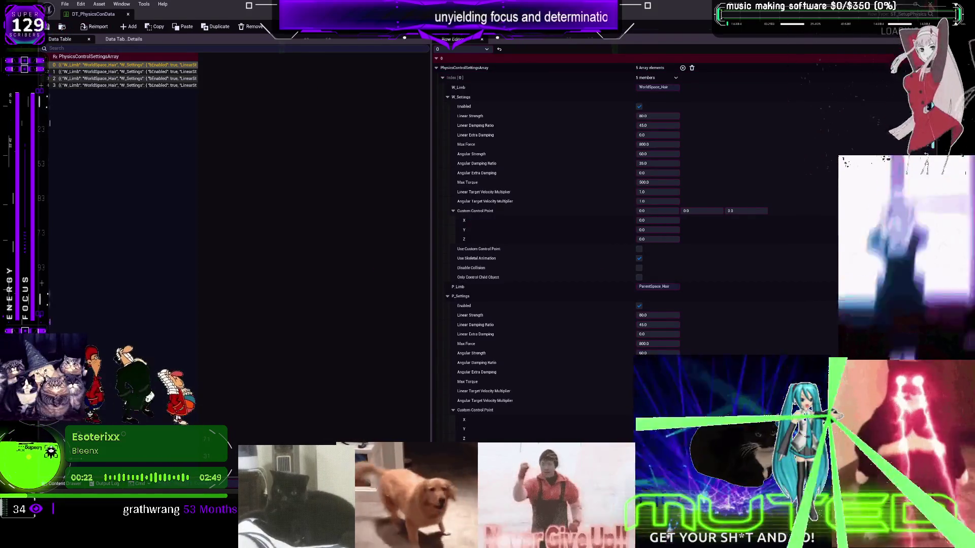
key("alt+Tab")
left_click(182, 14)
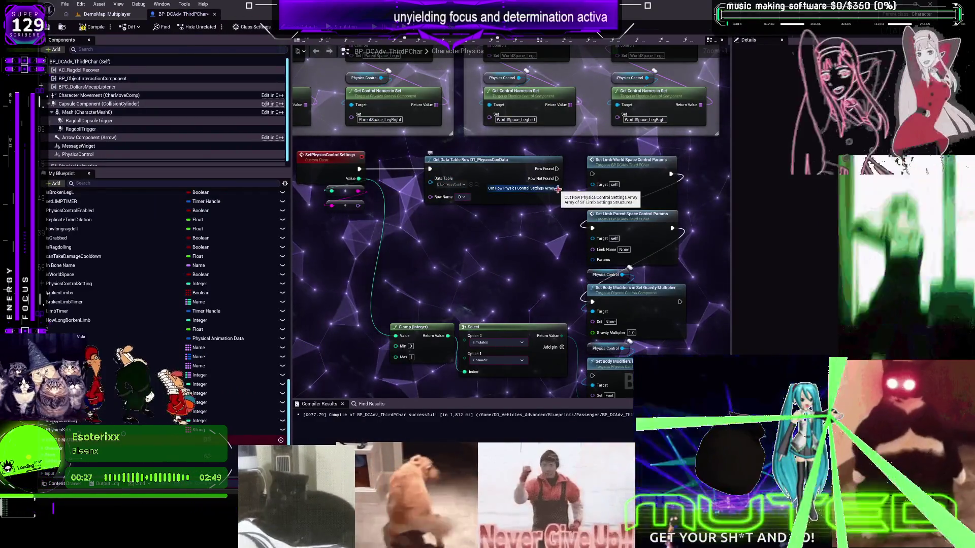
- Add a For Each Loop fed by the Get Data Table Row settings array output
mouse_move(557, 189)
left_mouse_down()
mouse_move(521, 255)
mouse_move(501, 255)
left_mouse_up()
type("for each")
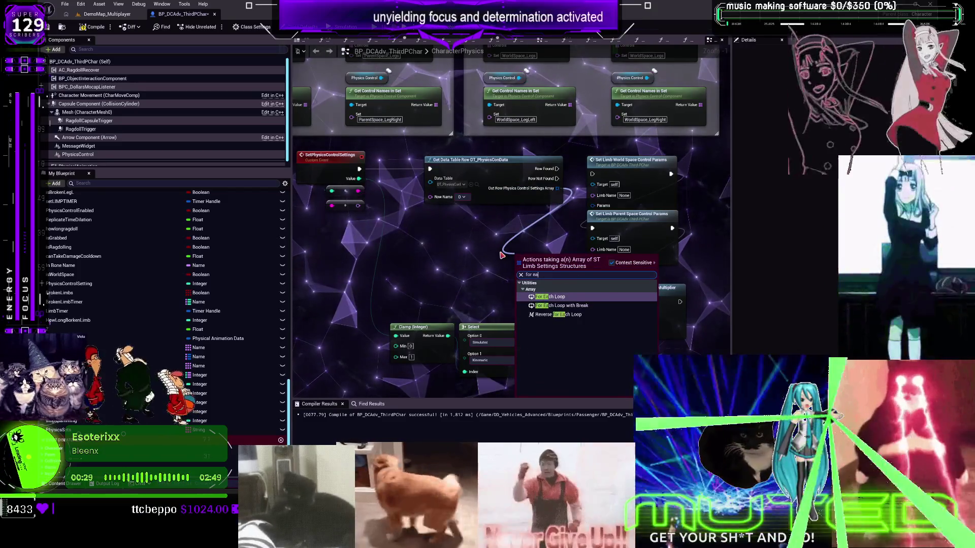
left_click(551, 296)
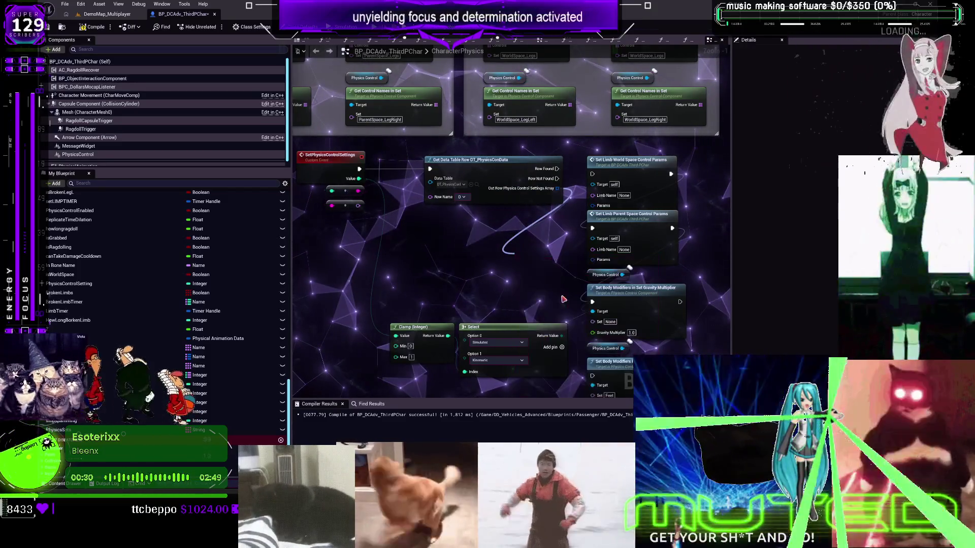
left_click_drag(545, 262, 530, 228)
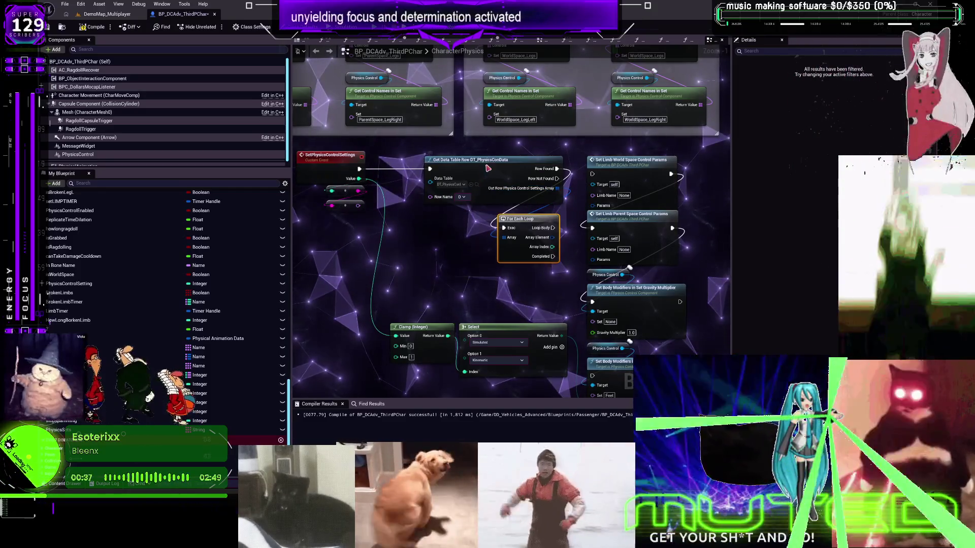
- Shift the Get Data Table Row node left and wire its Row Name input
left_click_drag(482, 183, 457, 183)
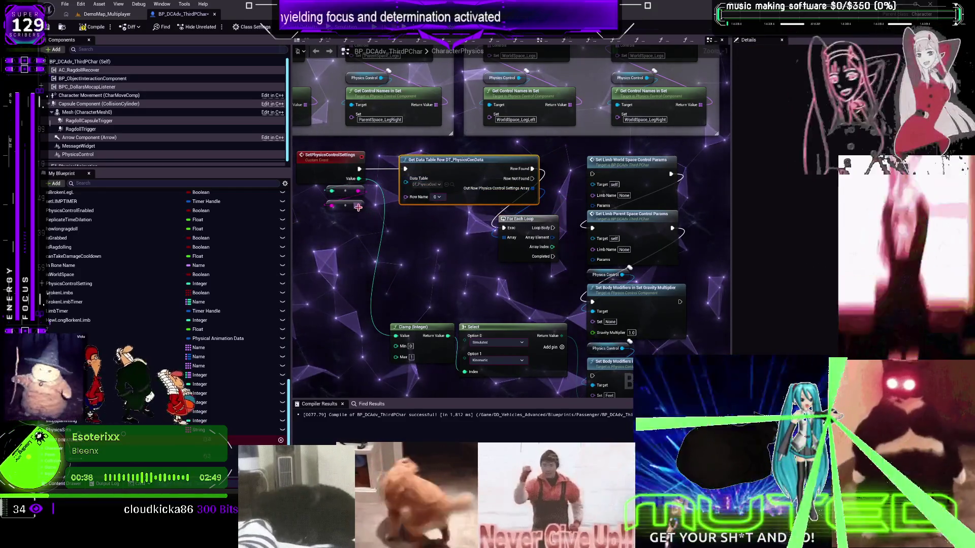
left_click_drag(358, 206, 405, 196)
left_click(526, 220)
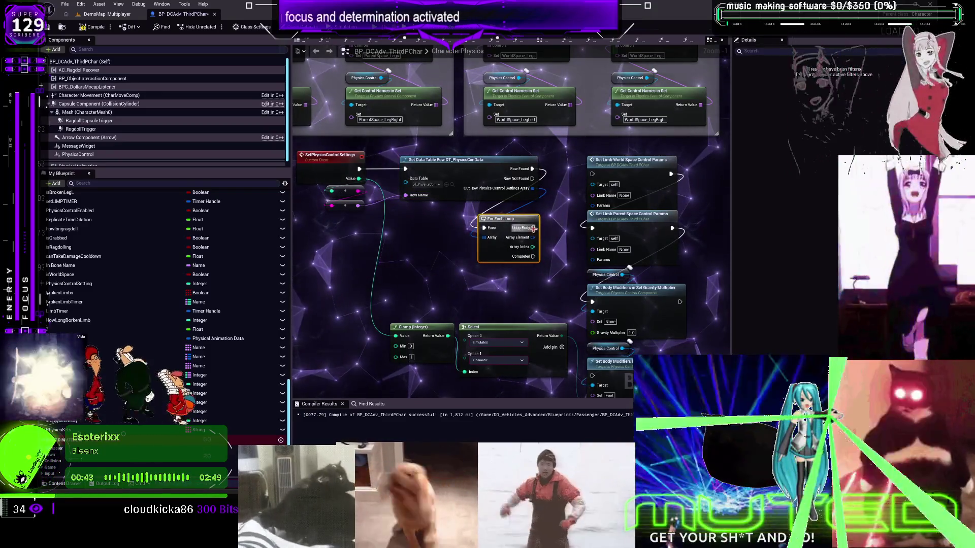
left_click_drag(519, 148, 578, 267)
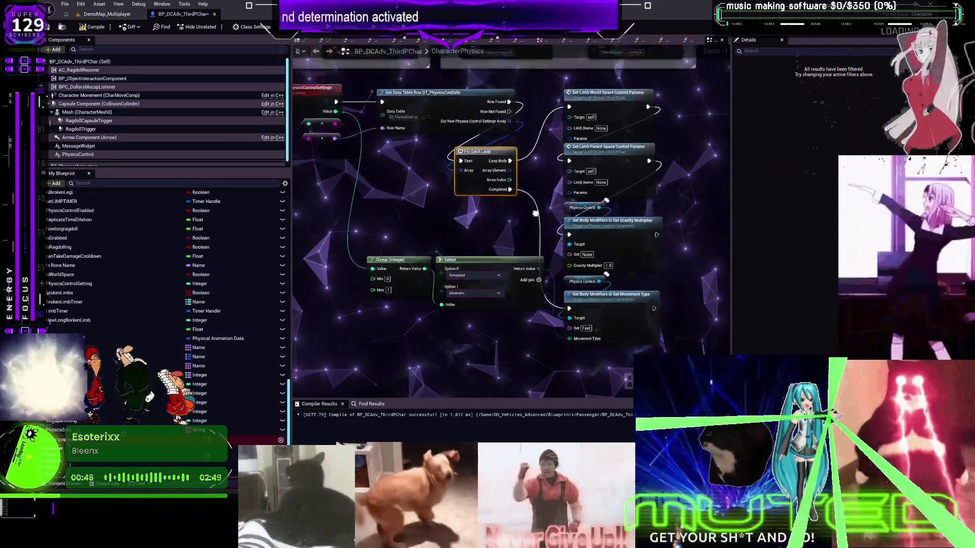
right_click(505, 211)
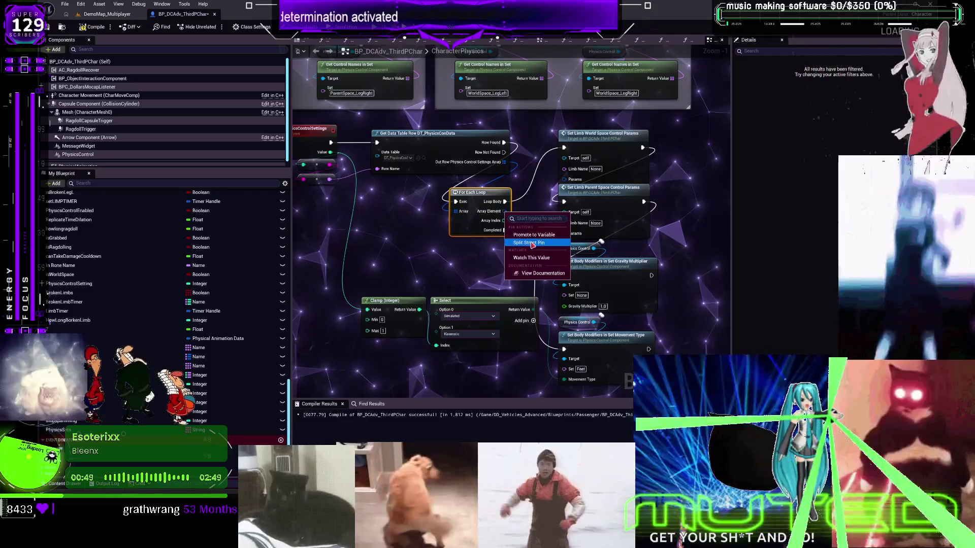
- Split the loop's array element into W/P limb, settings and gravity pins; move the setter column right
left_click(523, 228)
left_click_drag(455, 244, 450, 244)
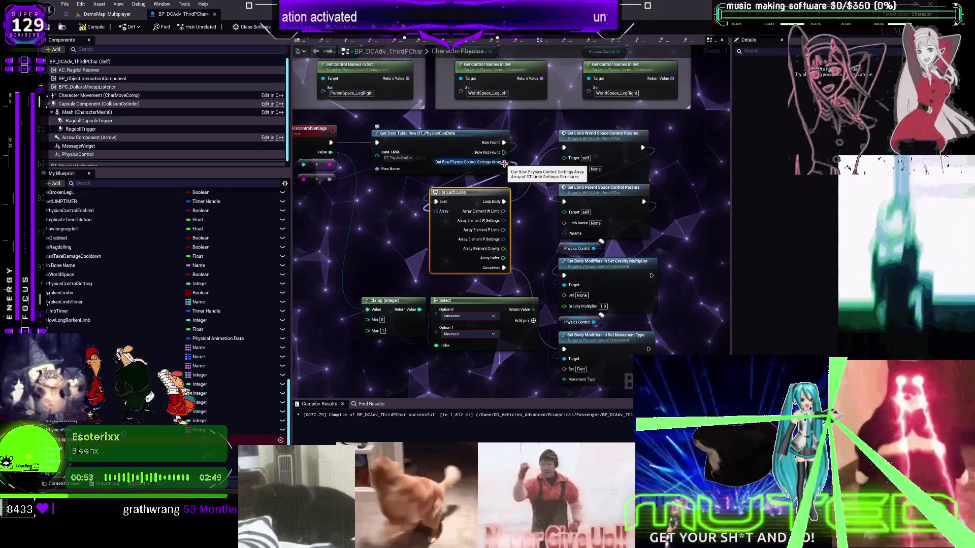
scroll(470, 116, "down", 1)
mouse_move(677, 343)
left_mouse_down()
mouse_move(563, 162)
mouse_move(703, 132)
left_mouse_up()
right_click(501, 157)
- Wire Out Row into the SET array and feed SET's output into the loop's Array pin
mouse_move(533, 205)
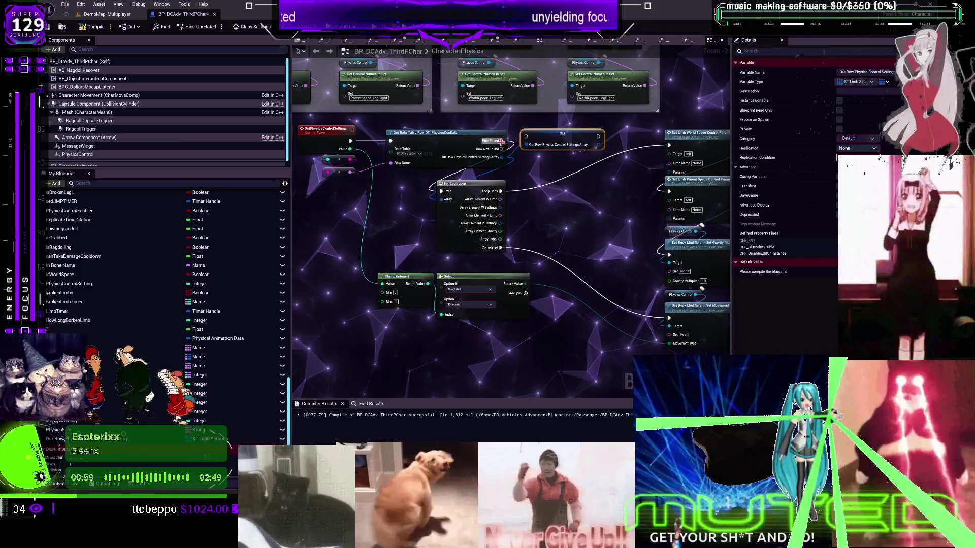
left_click_drag(599, 144, 599, 141)
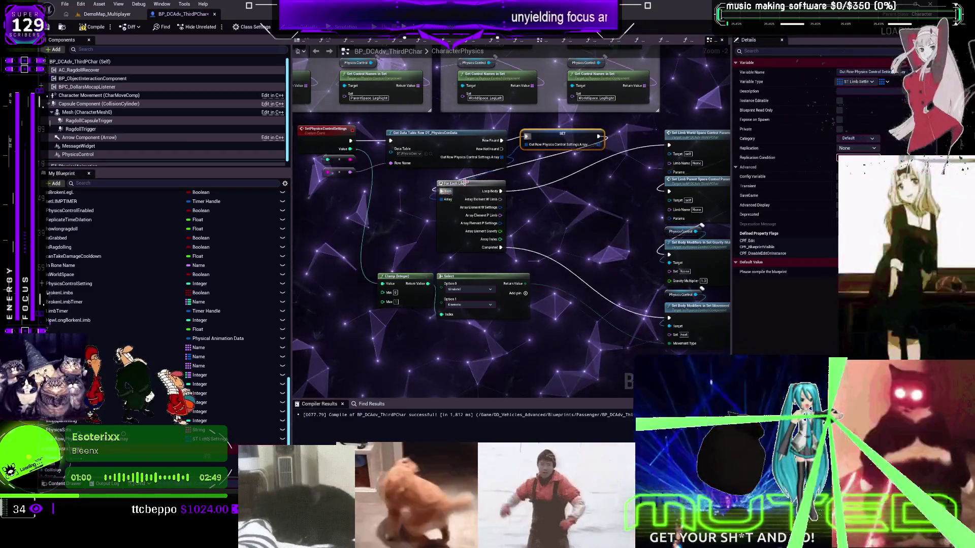
left_click_drag(502, 162, 528, 148)
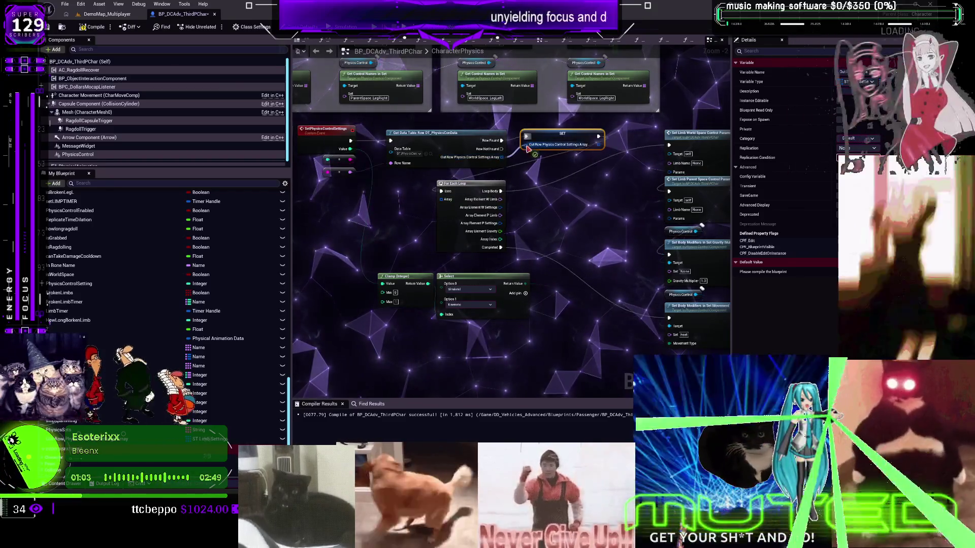
left_click_drag(448, 202, 580, 183)
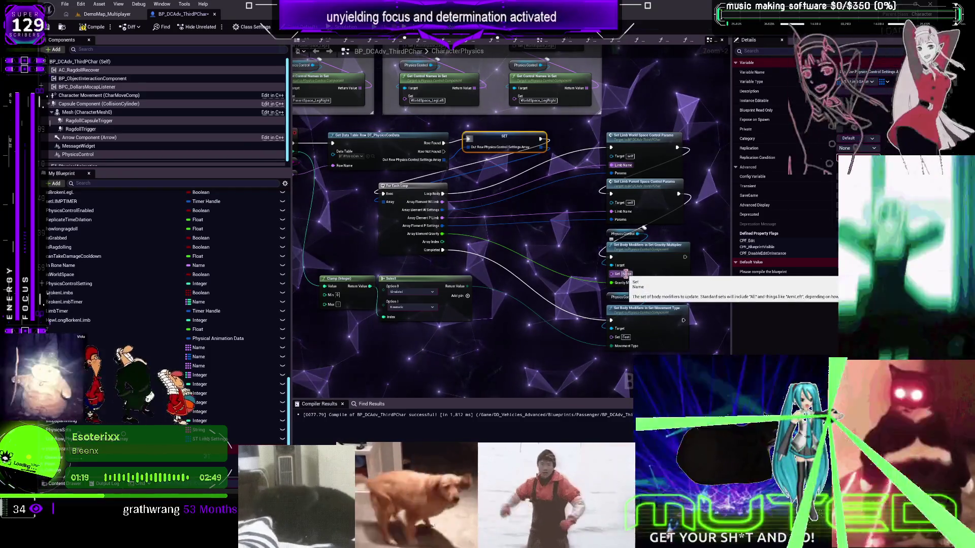
- Find and open the DT_PhysicsConData data table asset
left_click(410, 191)
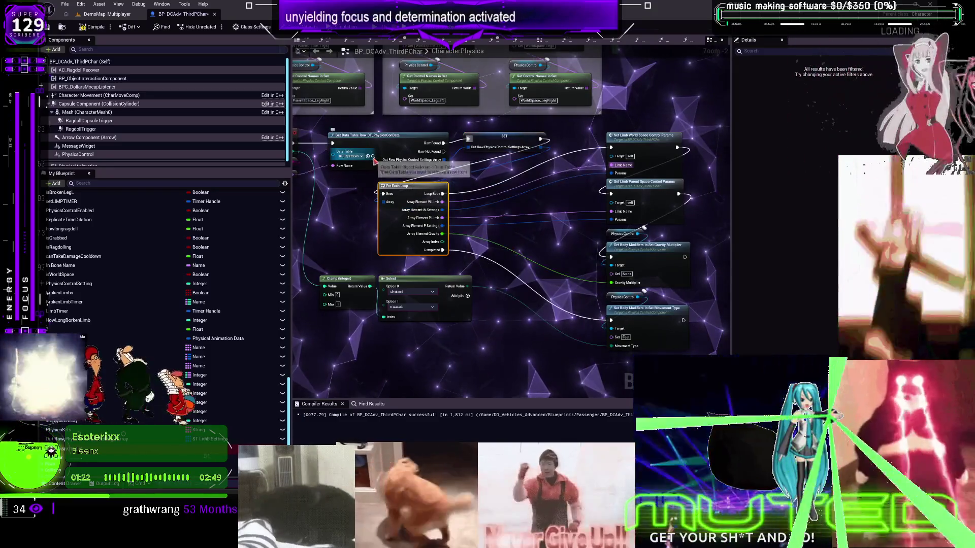
left_click(374, 157)
double_click(313, 146)
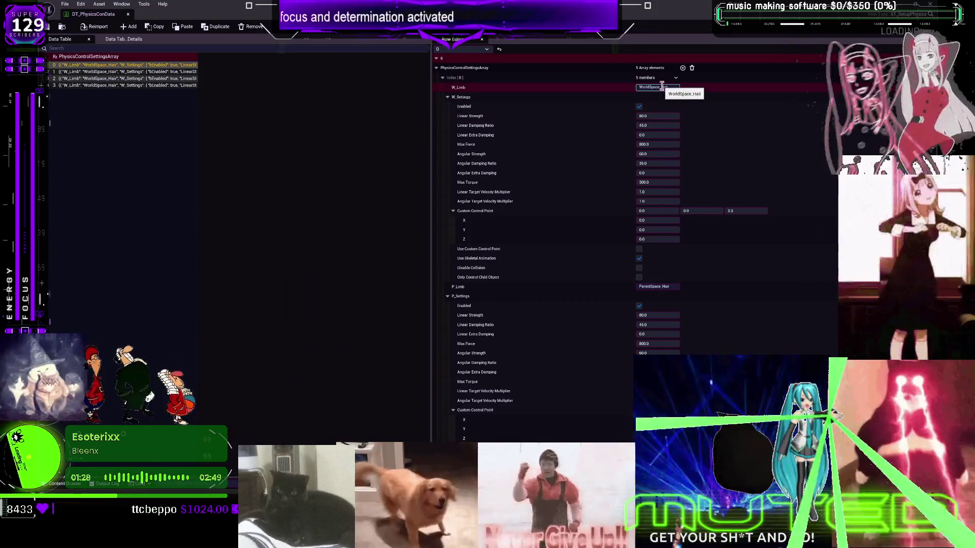
- Review DT_PhysicsConData's rows, close the table, and return to the BP_DCAdv_ThirdPChar graph
scroll(681, 203, "down", 10)
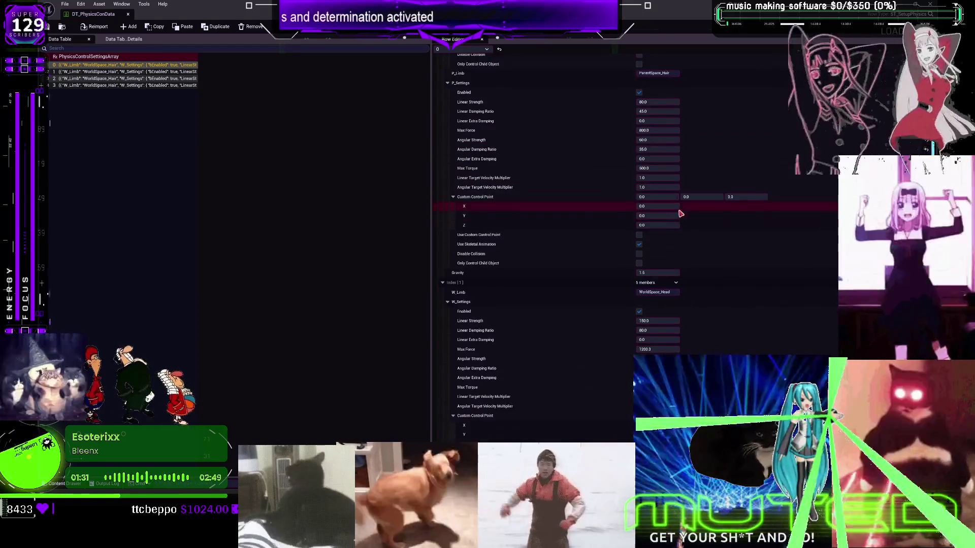
scroll(573, 251, "up", 10)
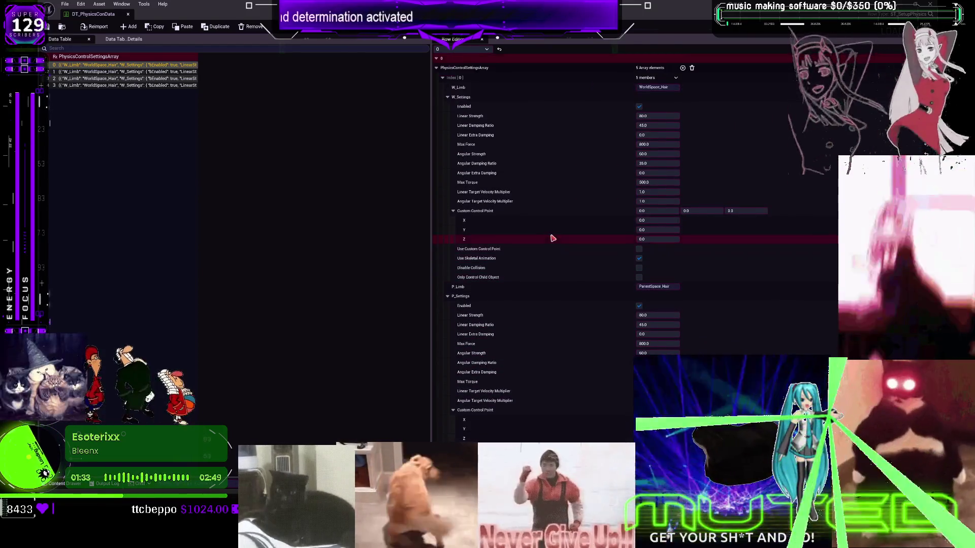
left_click(128, 15)
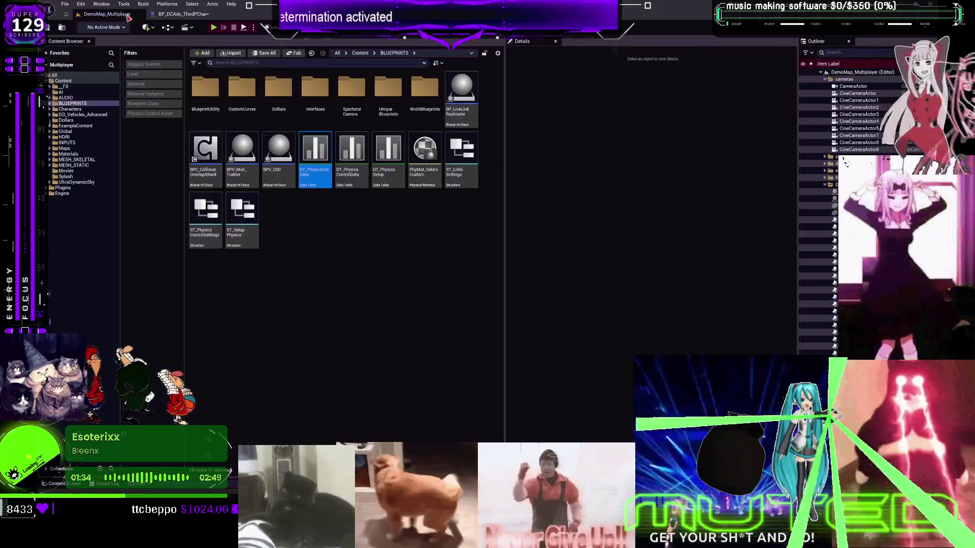
left_click(194, 14)
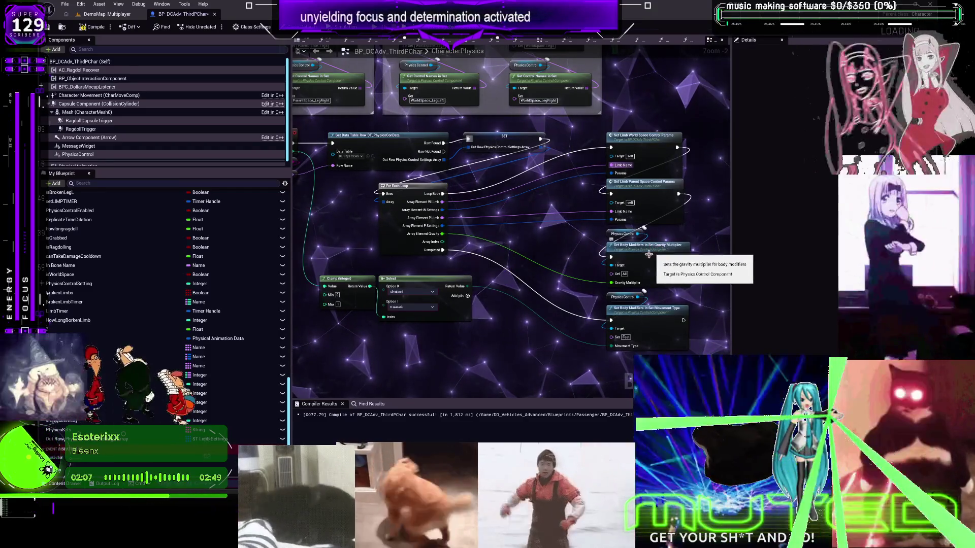
- Save all modified assets with File > Save All and return to the level's Content Browser
scroll(532, 262, "down", 2)
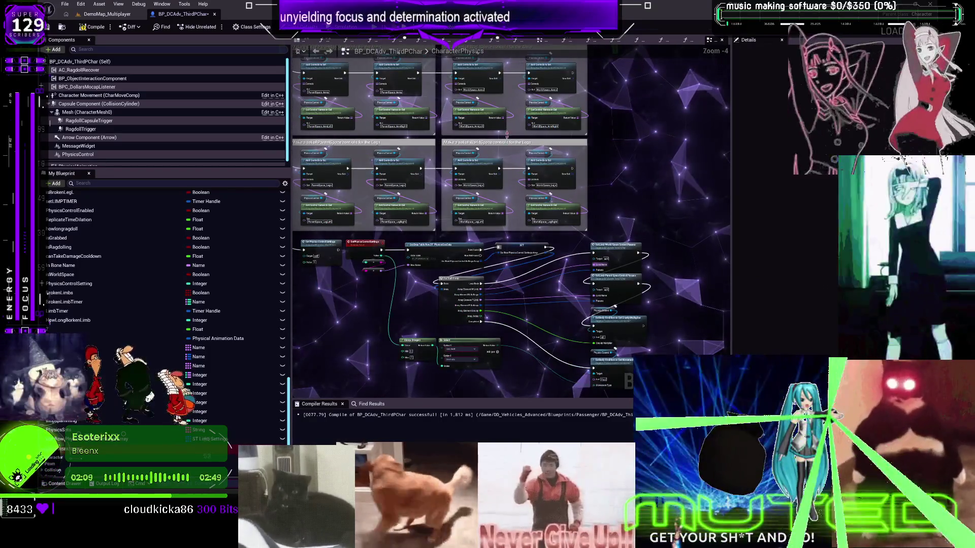
mouse_move(509, 134)
left_mouse_down()
mouse_move(624, 376)
mouse_move(594, 316)
mouse_move(577, 190)
left_mouse_up()
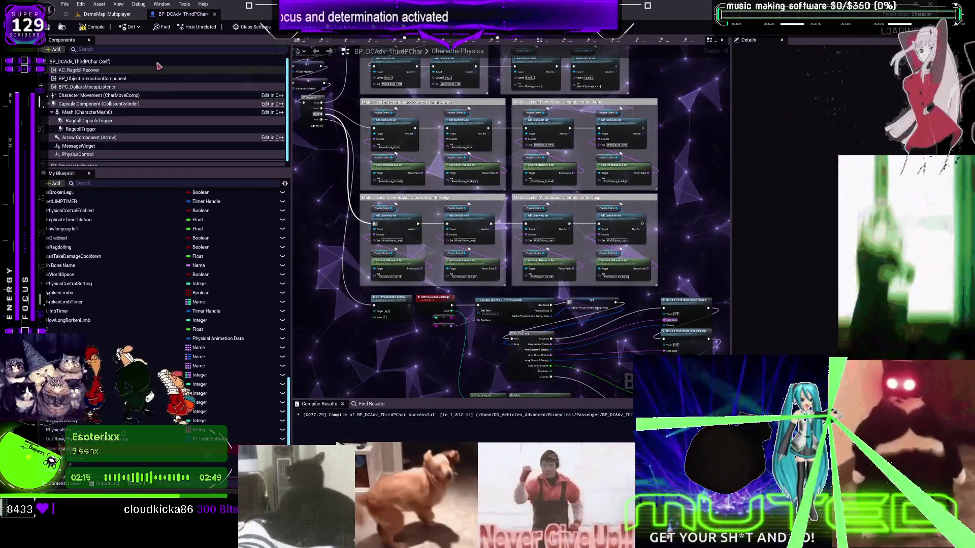
left_click(64, 4)
left_click(116, 38)
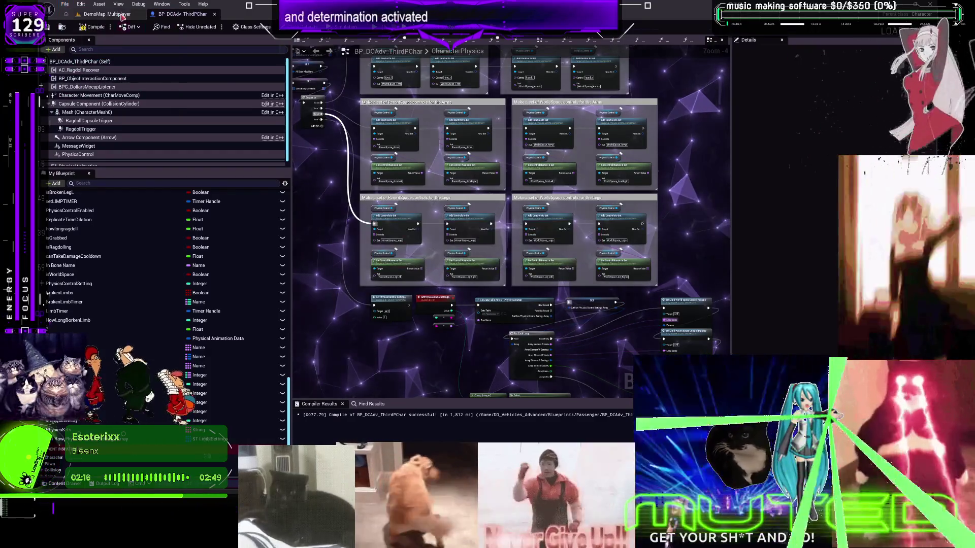
left_click(122, 13)
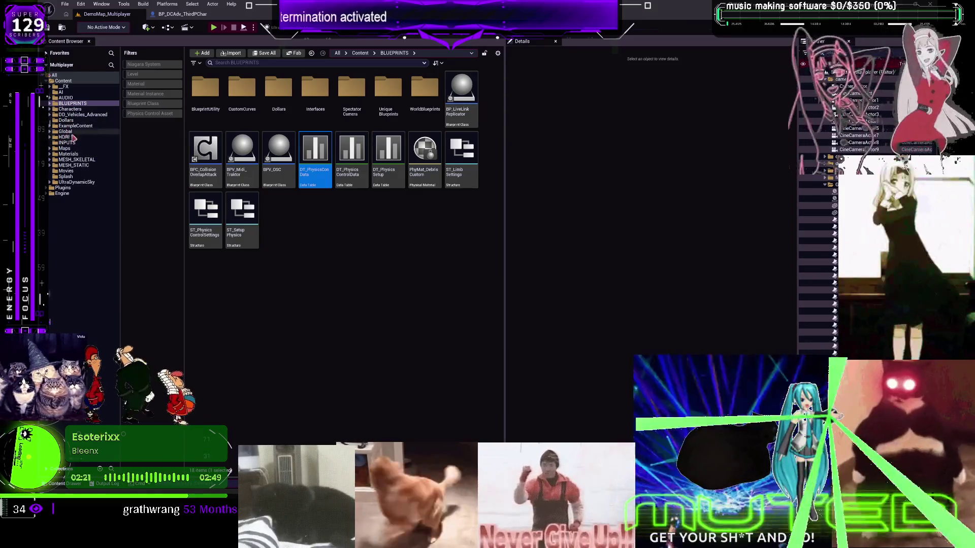
- Open BP_PhysicsControlHanger from ExampleContent > PhysicsControl > Blueprints
left_click(75, 126)
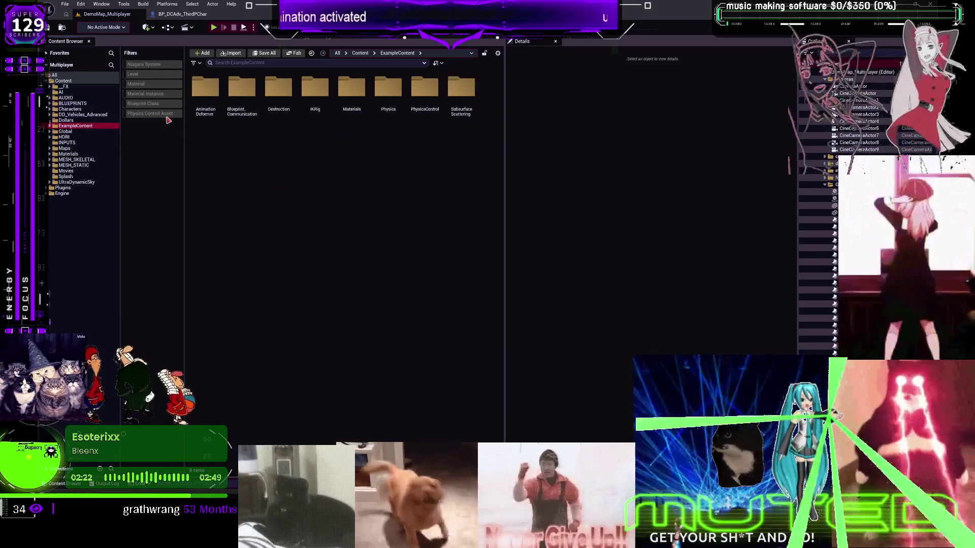
left_click(424, 97)
double_click(424, 97)
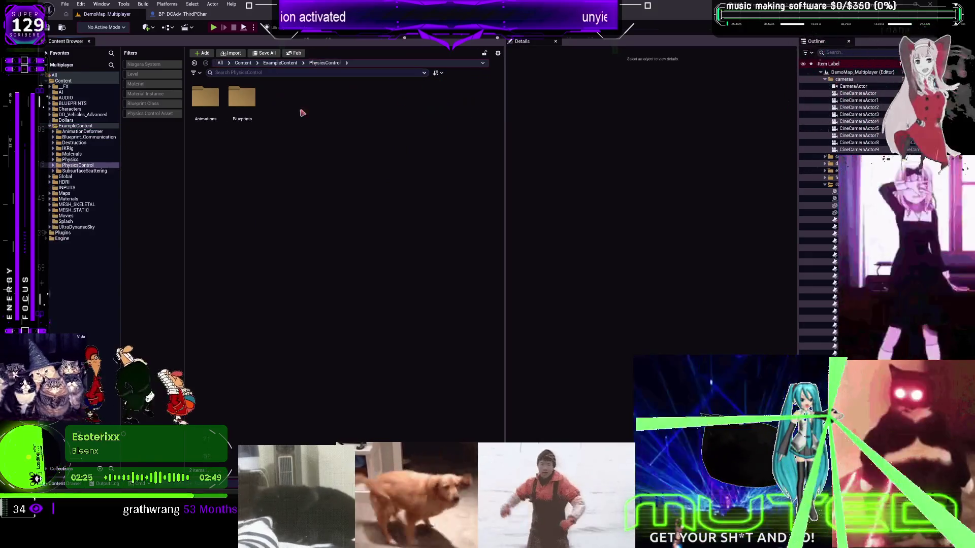
double_click(242, 98)
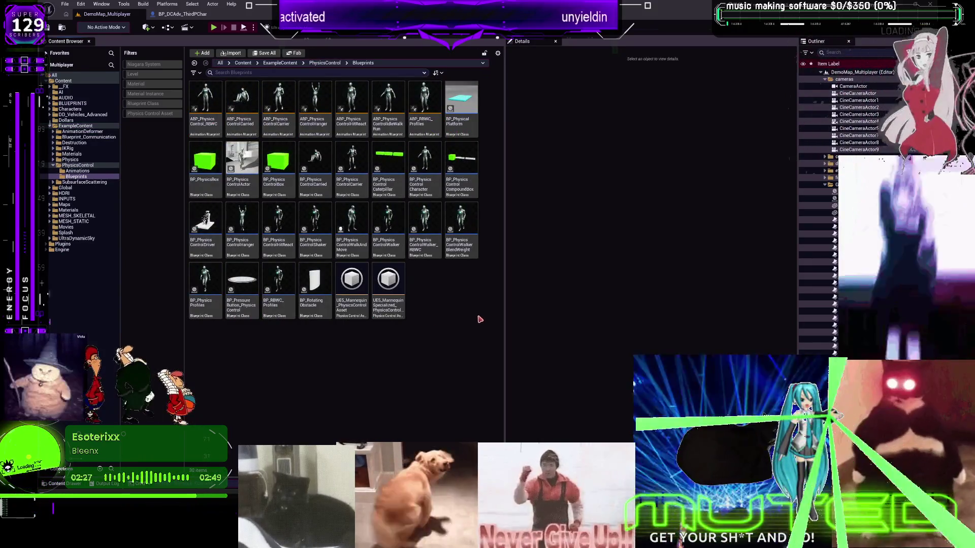
double_click(243, 219)
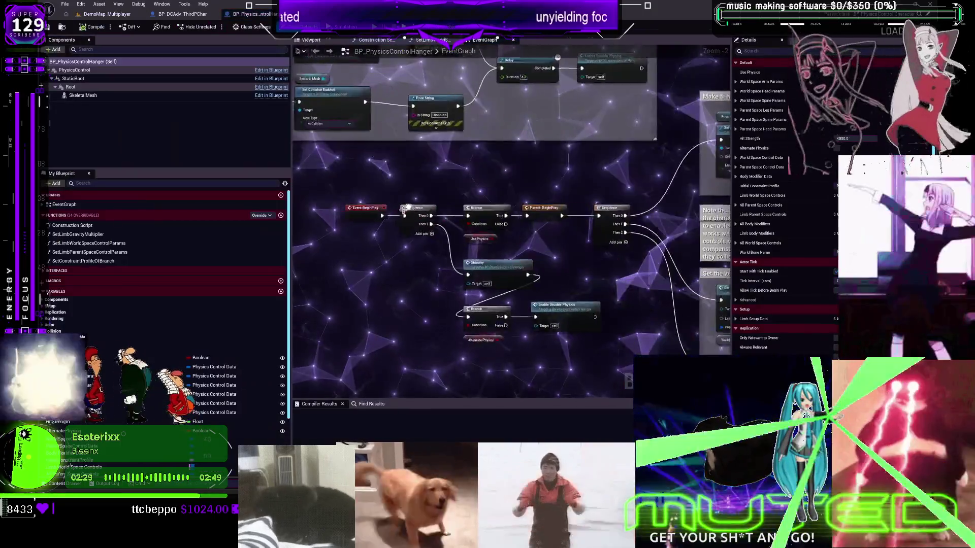
- Review the Hanger's limb strength comment block, then close its tab
mouse_move(405, 209)
left_mouse_down()
mouse_move(552, 155)
mouse_move(551, 260)
left_mouse_up()
scroll(552, 154, "down", 3)
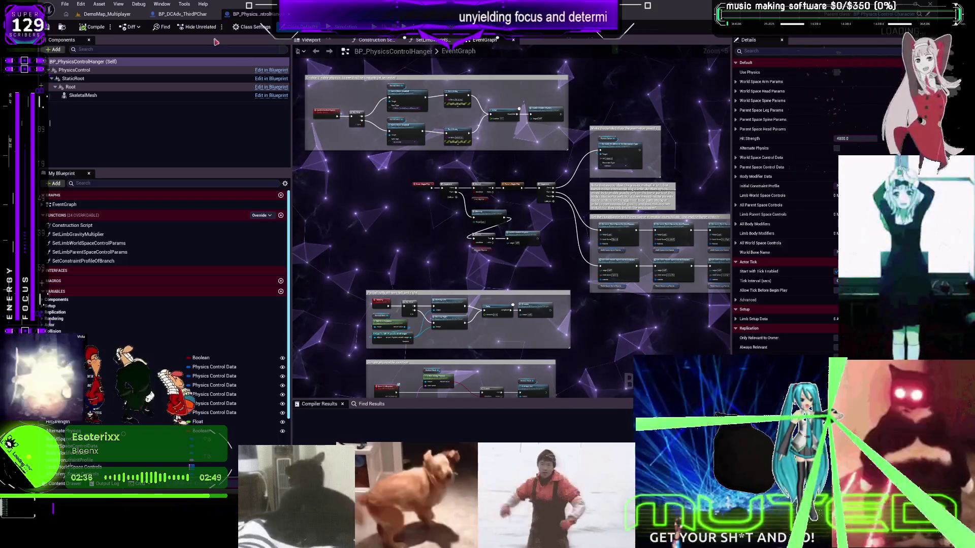
left_click(282, 14)
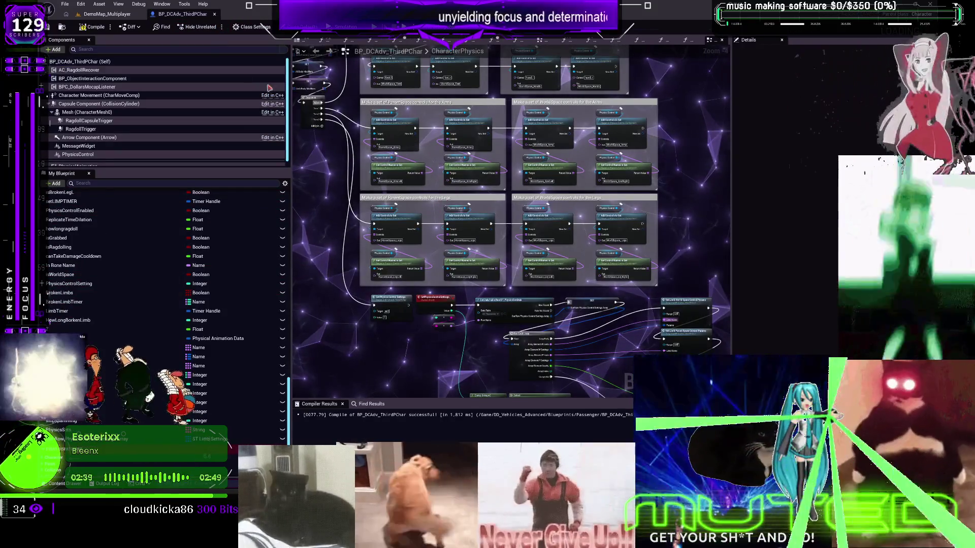
- Open the BP_PhysicsControlCarried example blueprint from the Content Browser
left_click(104, 16)
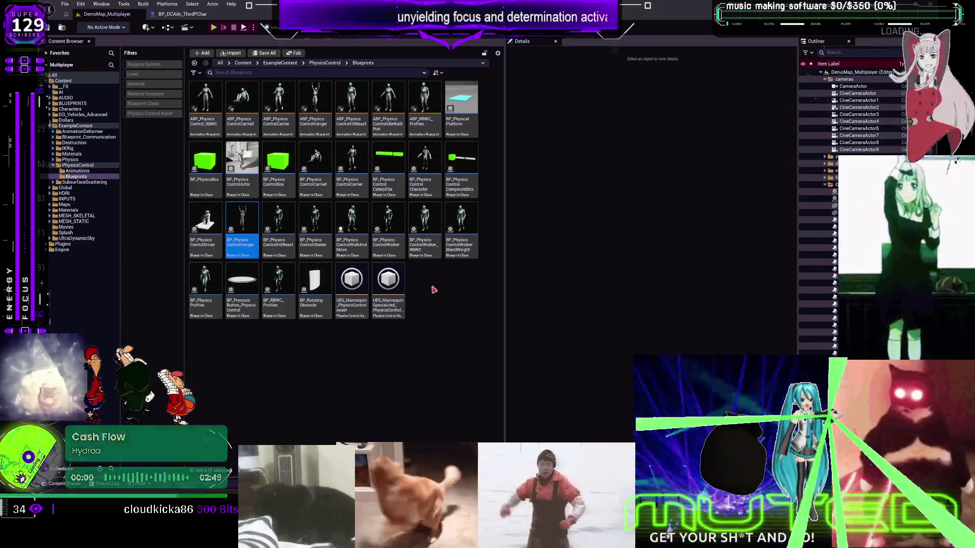
right_click(420, 239)
left_click(351, 193)
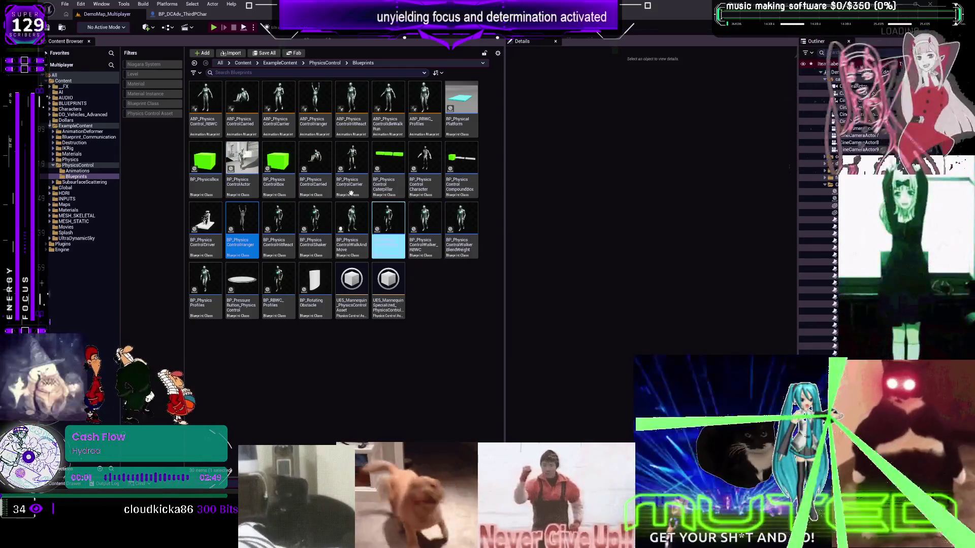
double_click(314, 165)
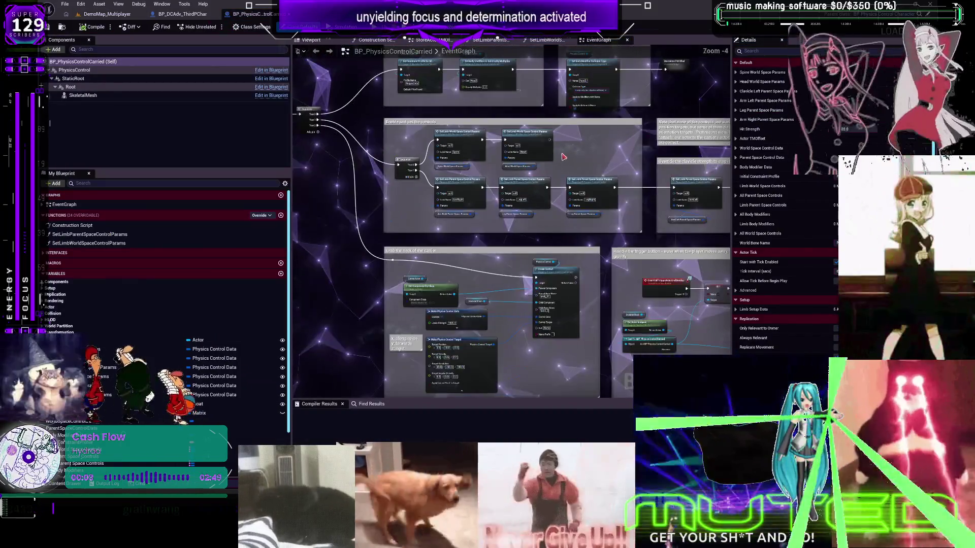
- Select and copy the Carried graph's head Set Gravity Multiplier node, then return to the character graph
left_click_drag(563, 158, 535, 232)
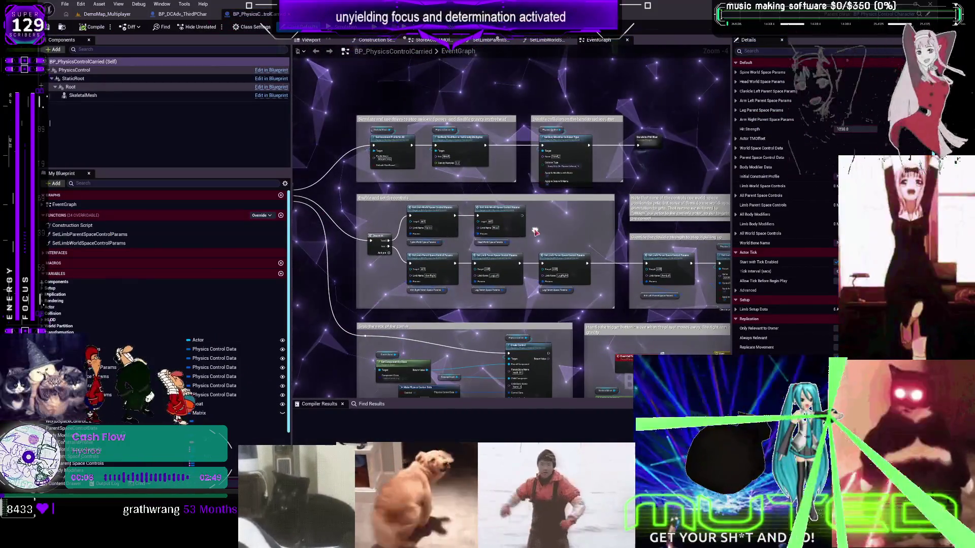
scroll(435, 164, "up", 4)
left_click(466, 124)
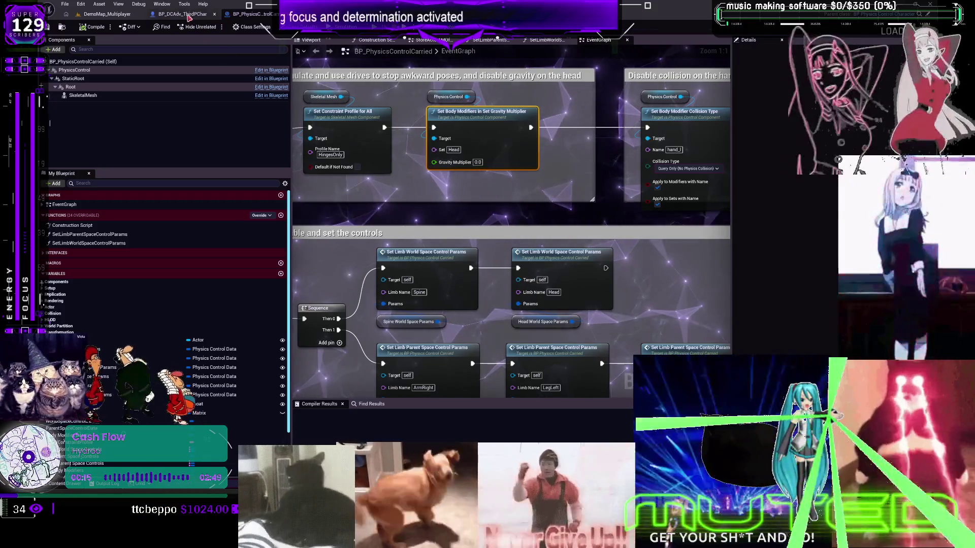
key("ctrl+Tab")
scroll(655, 345, "up", 4)
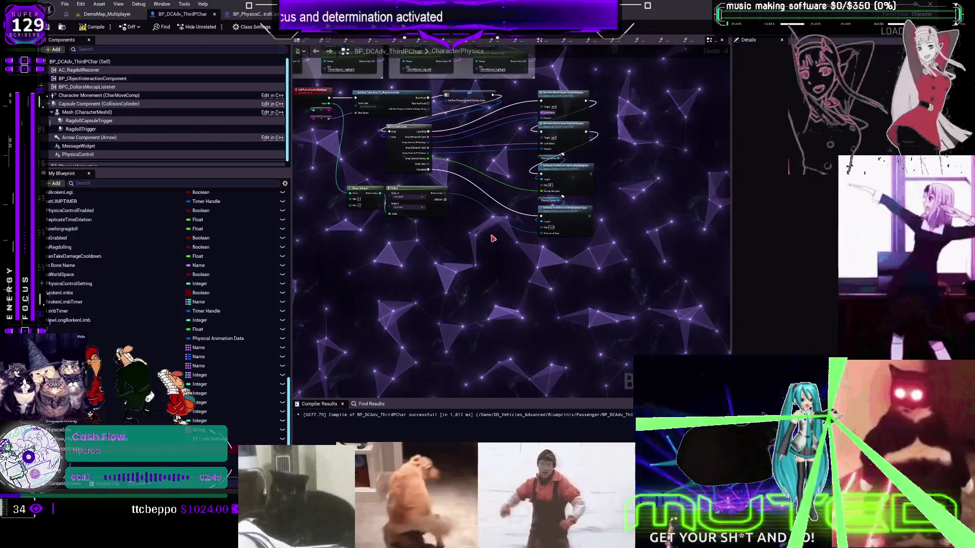
- Paste the head Set Gravity Multiplier node (0.0) beside the other modifier nodes
key("ctrl+v")
mouse_move(526, 238)
left_mouse_down()
mouse_move(652, 250)
mouse_move(627, 250)
mouse_move(721, 112)
mouse_move(447, 96)
mouse_move(441, 157)
mouse_move(583, 156)
left_mouse_up()
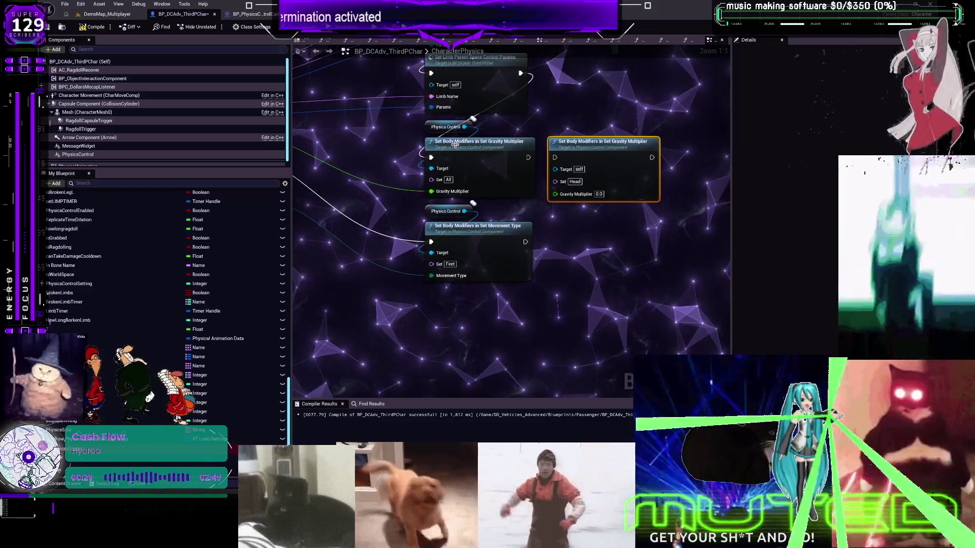
scroll(579, 148, "down", 1)
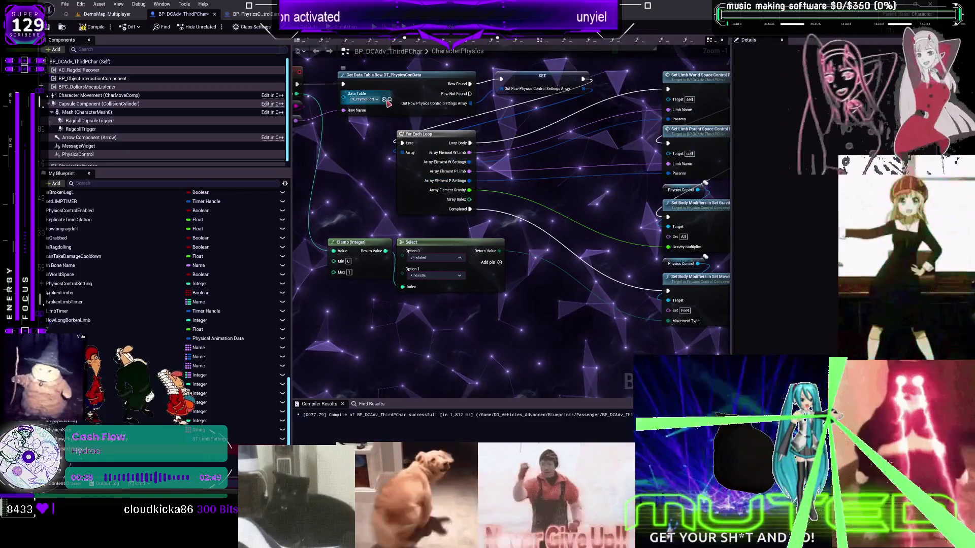
left_click(389, 99)
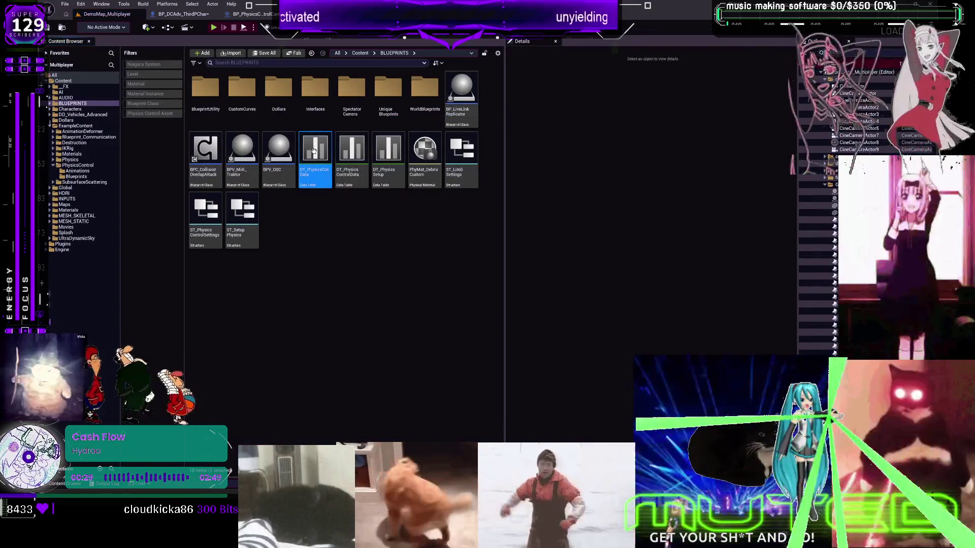
- Open DT_PhysicsConData and collapse W_Settings and P_Settings for Index[0] through Index[3]
double_click(315, 149)
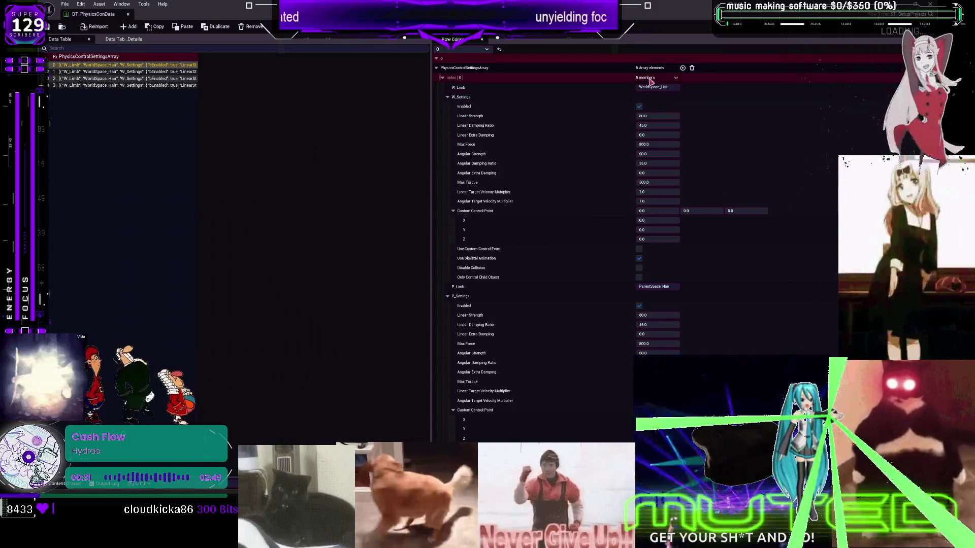
left_click(447, 97)
left_click(447, 116)
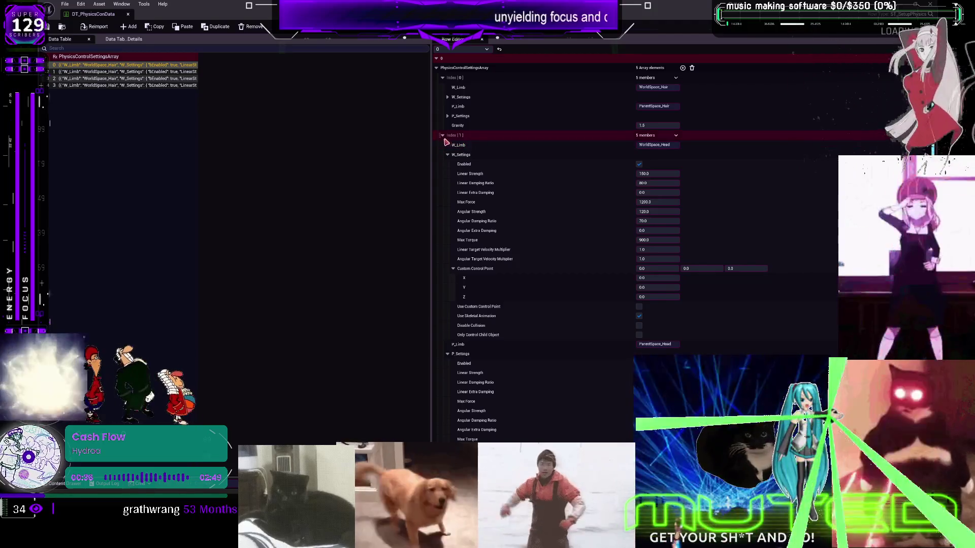
left_click(447, 155)
left_click(447, 174)
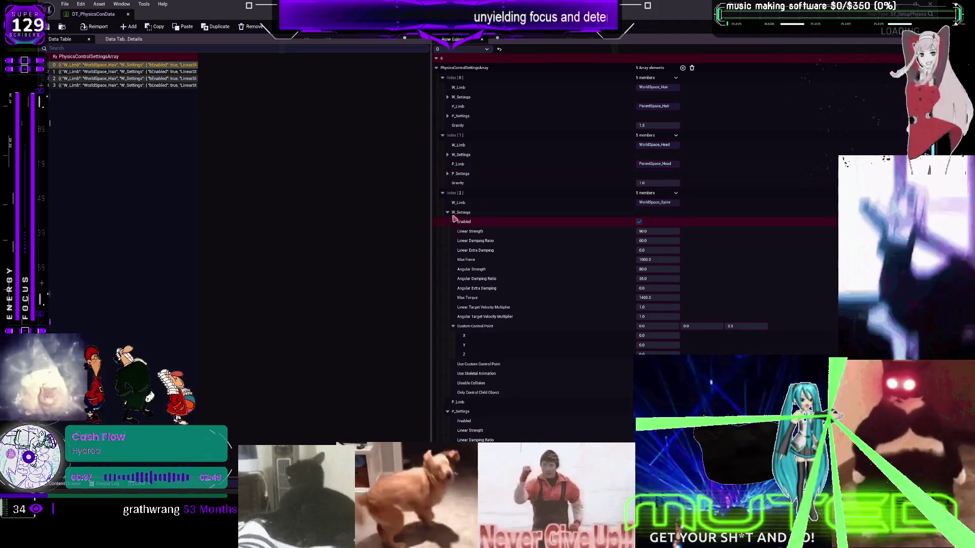
left_click(448, 213)
left_click(448, 231)
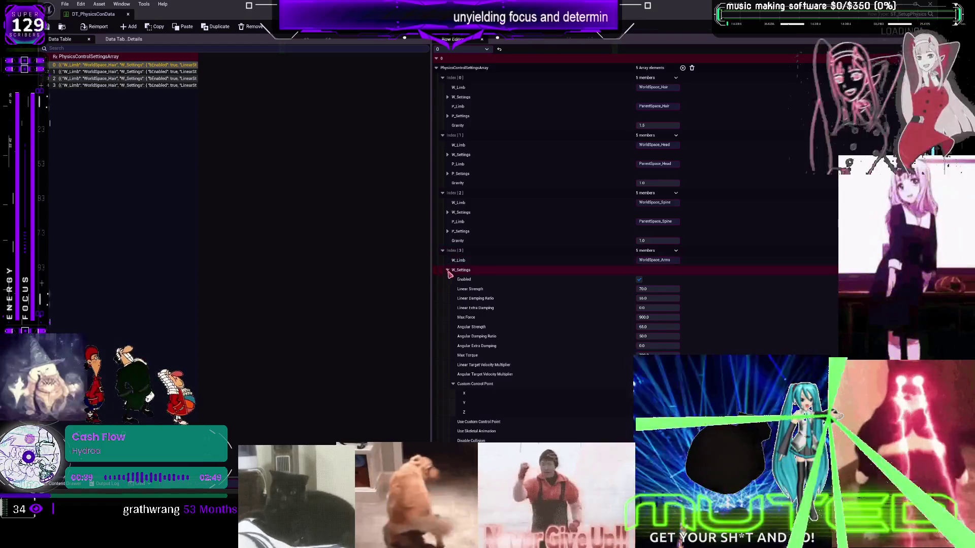
left_click(449, 272)
left_click(448, 289)
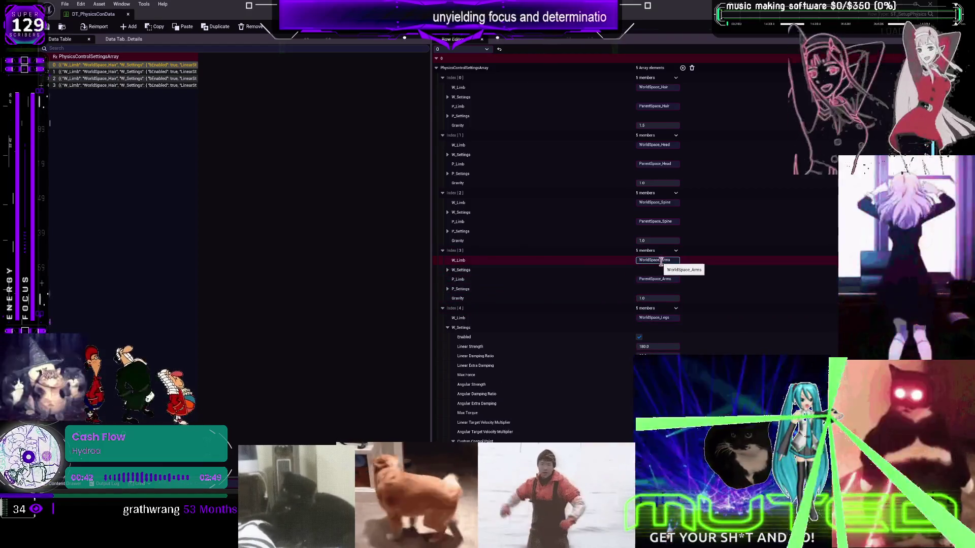
left_click(661, 88)
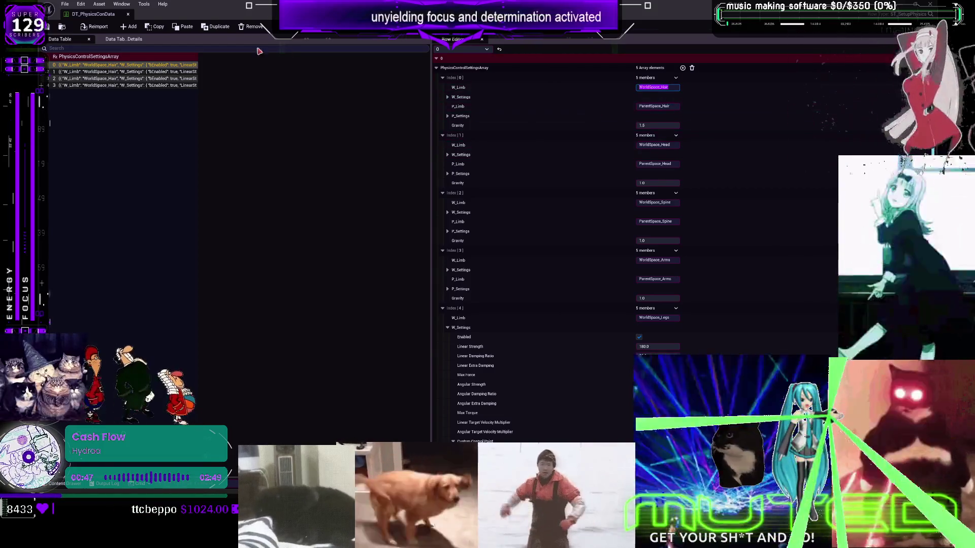
left_click(128, 13)
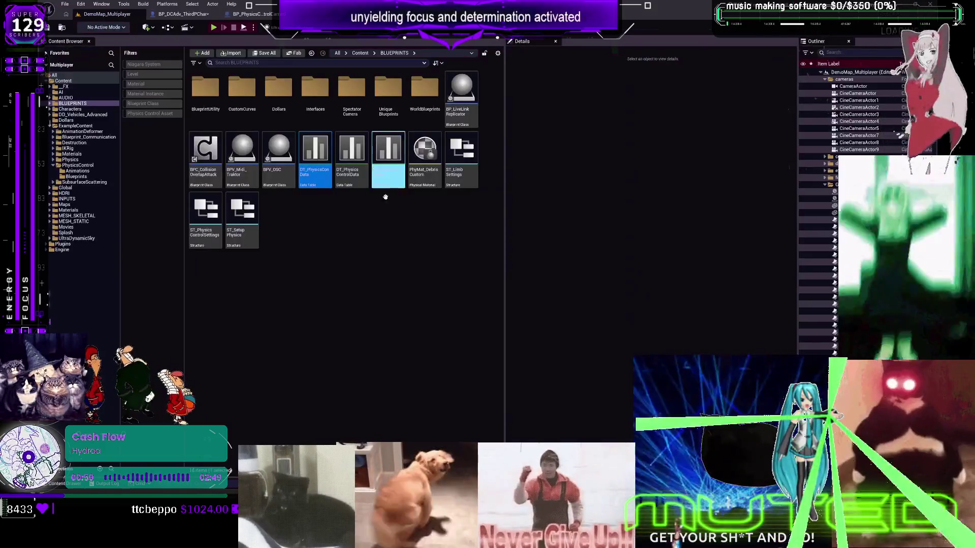
- Drag from the loop's Array Element W Limb and search for parse and string actions
left_click(183, 14)
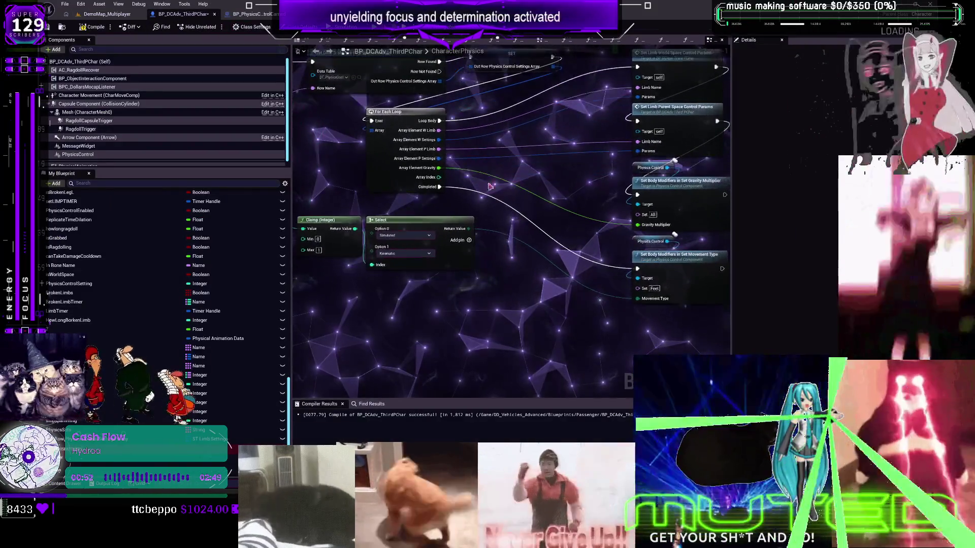
mouse_move(412, 111)
left_mouse_down()
mouse_move(533, 130)
mouse_move(486, 282)
left_mouse_up()
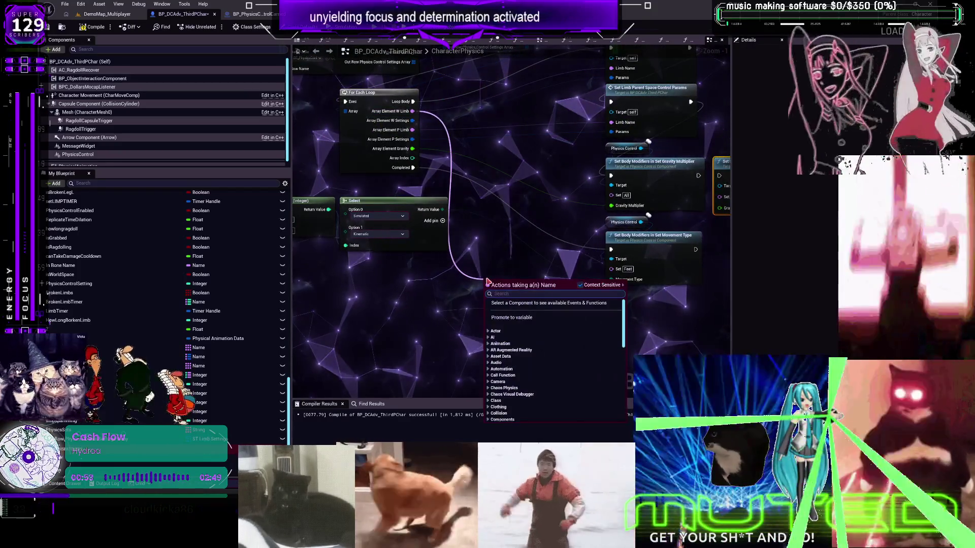
type("pars")
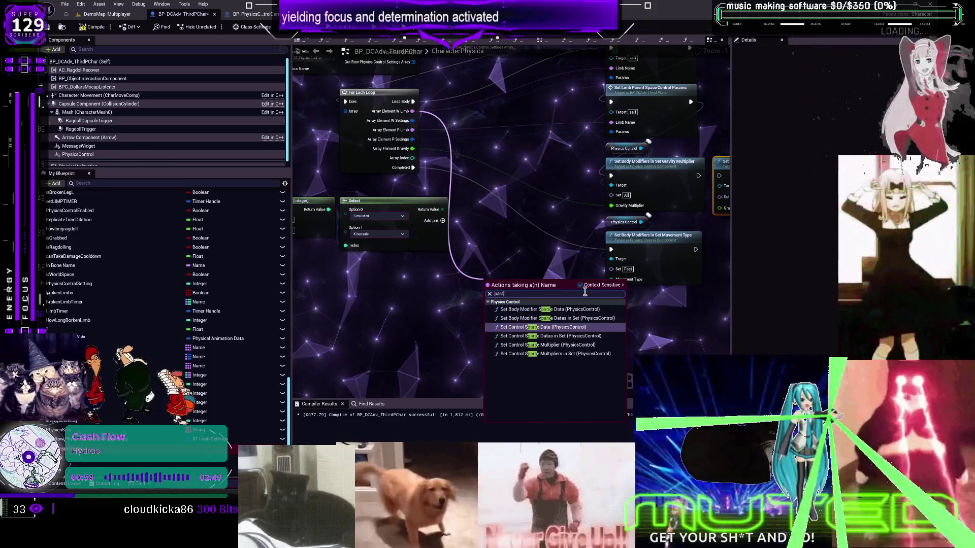
left_click_drag(412, 111, 461, 273)
type("string")
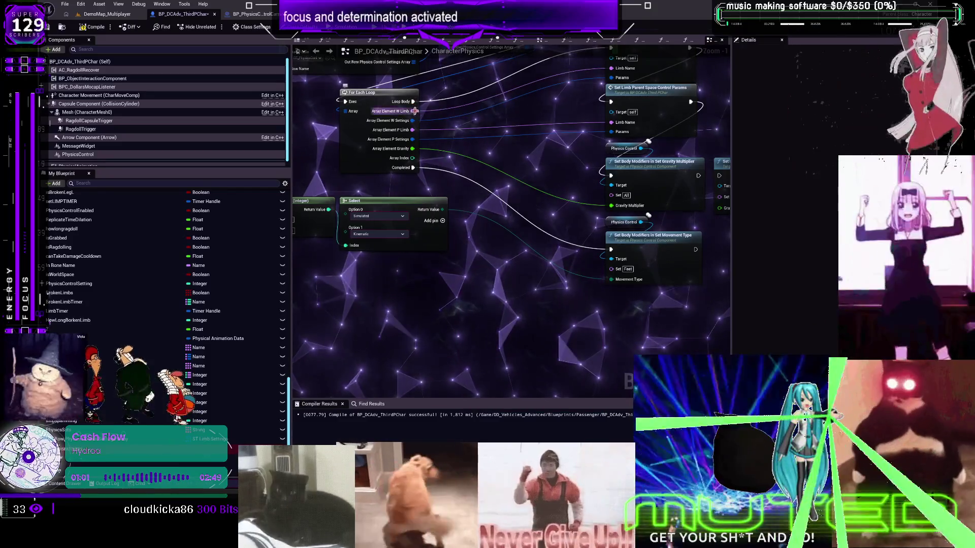
- Add a reroute and a temporary AAA print node, then place a Parse Param Value node
left_click_drag(414, 111, 514, 328)
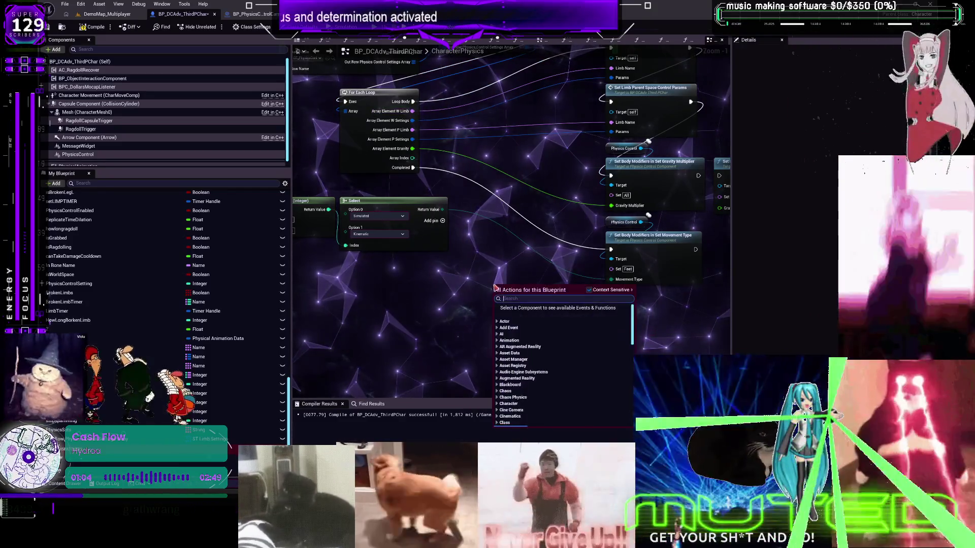
type("aa")
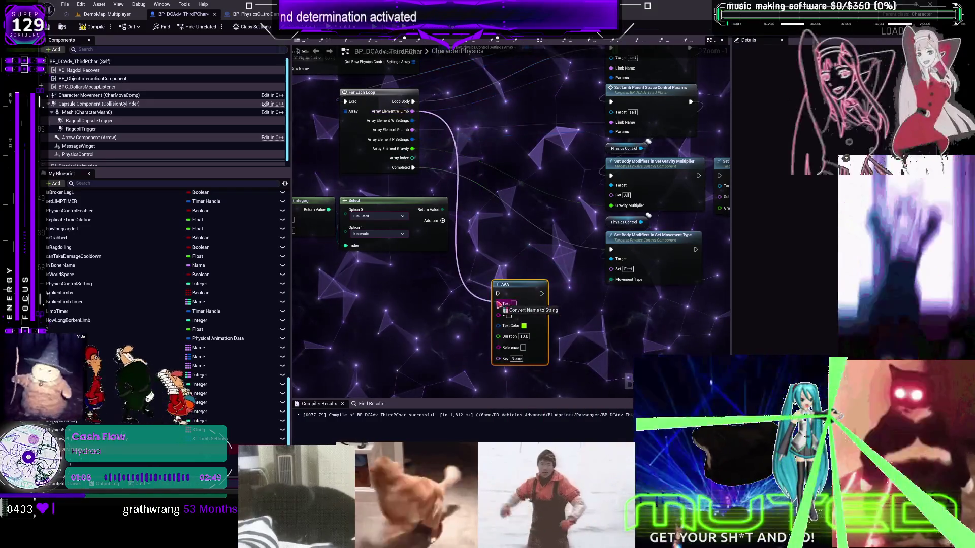
left_click_drag(428, 256, 403, 298)
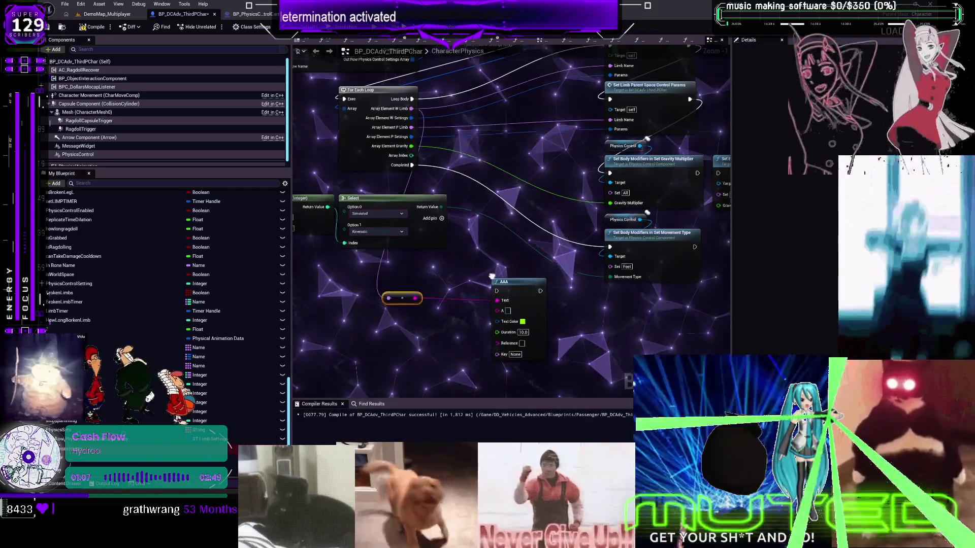
scroll(457, 261, "up", 1)
type("pars")
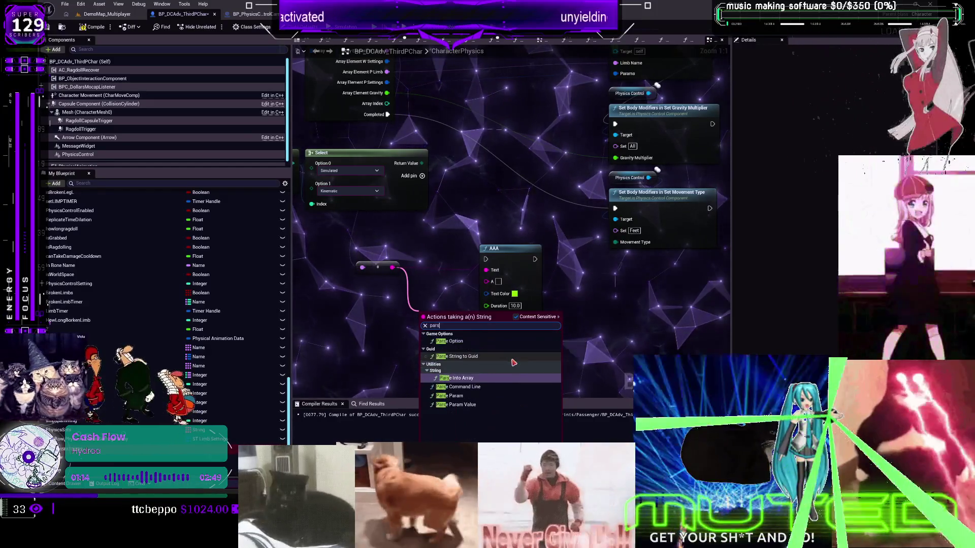
type("e")
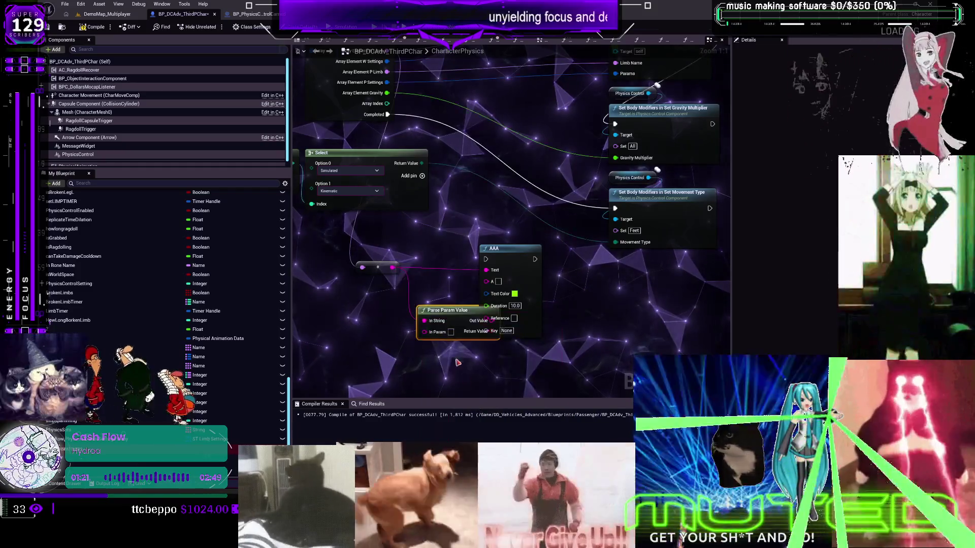
- Delete the AAA node and wire Parse Param Value's Out Value into the gravity modifier via a reroute
left_click(528, 251)
key("Delete")
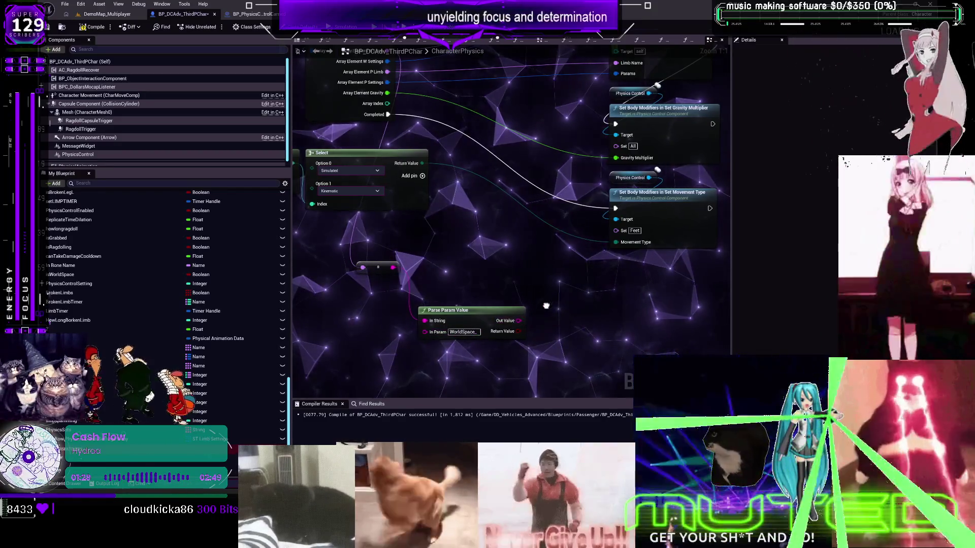
scroll(507, 300, "down", 1)
mouse_move(429, 326)
left_mouse_down()
mouse_move(514, 218)
mouse_move(527, 173)
left_mouse_up()
double_click(458, 228)
- Tidy Parse Param Value and the reroute beside the loop, then compile the character blueprint
left_click_drag(385, 318, 360, 275)
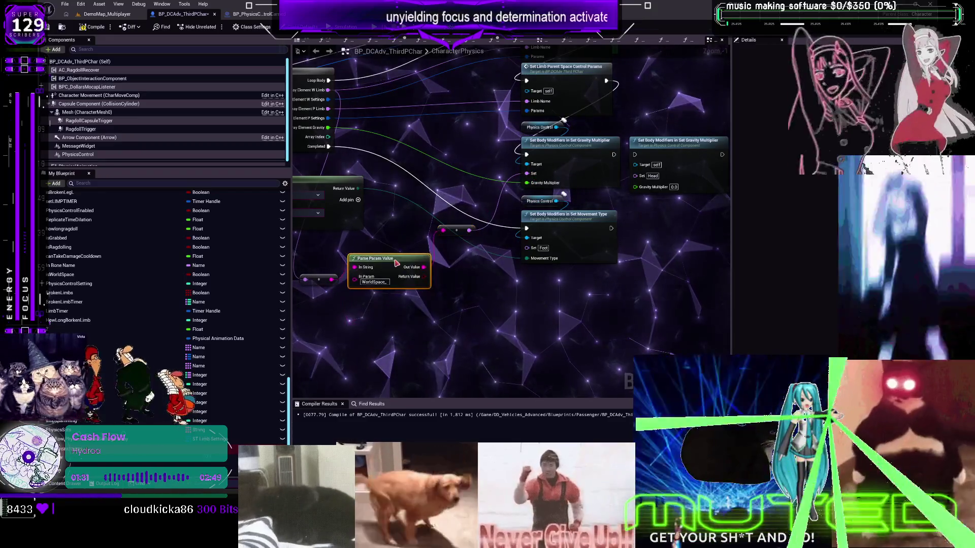
left_click_drag(413, 199, 486, 251)
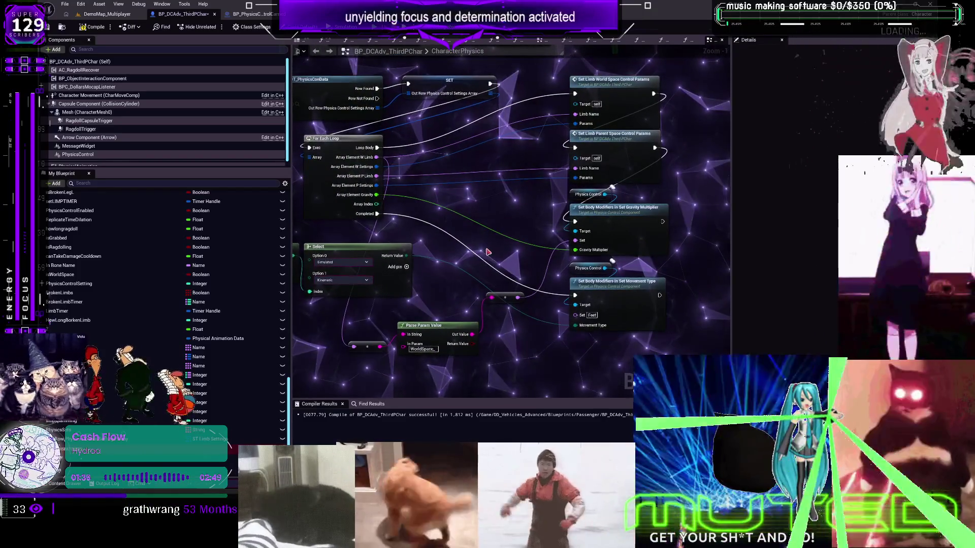
left_click_drag(436, 330, 481, 256)
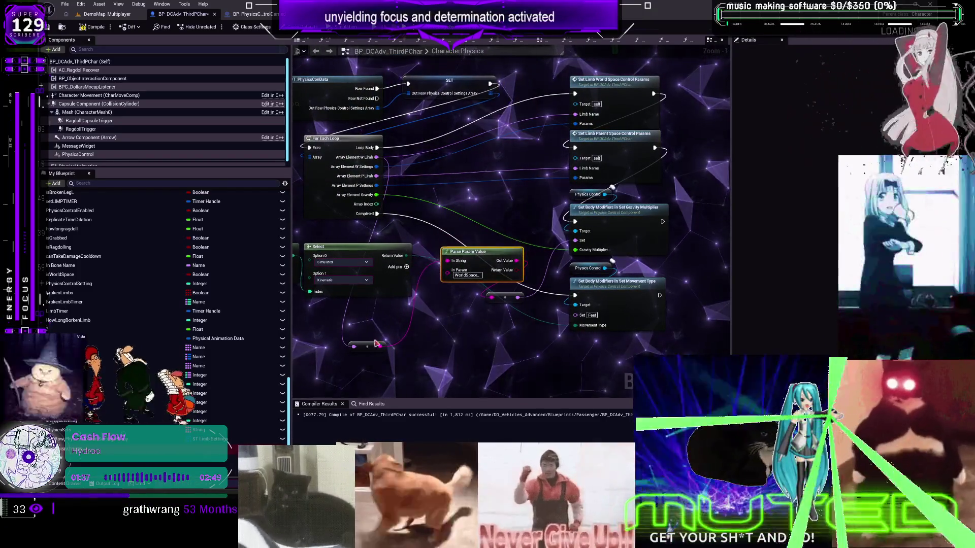
left_click_drag(367, 347, 461, 224)
left_click(94, 27)
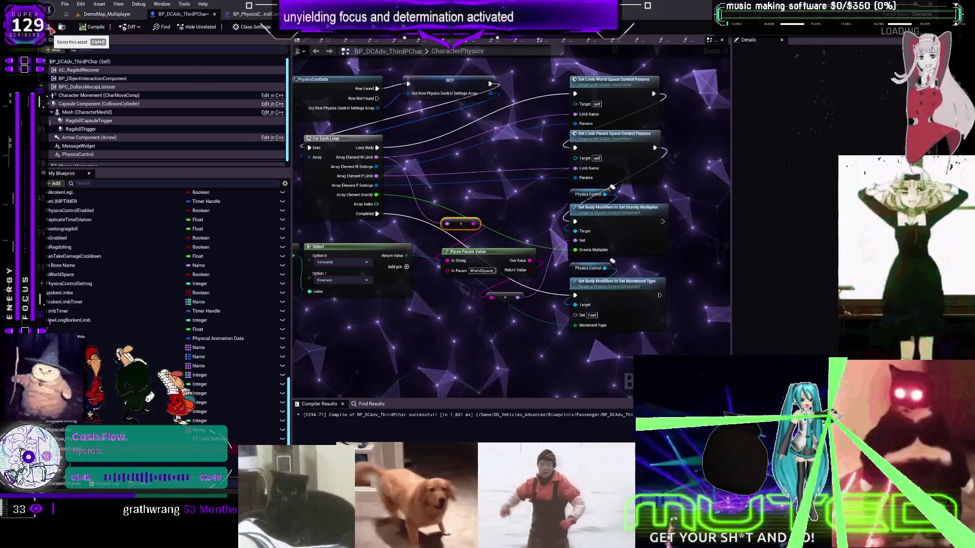
left_click(107, 14)
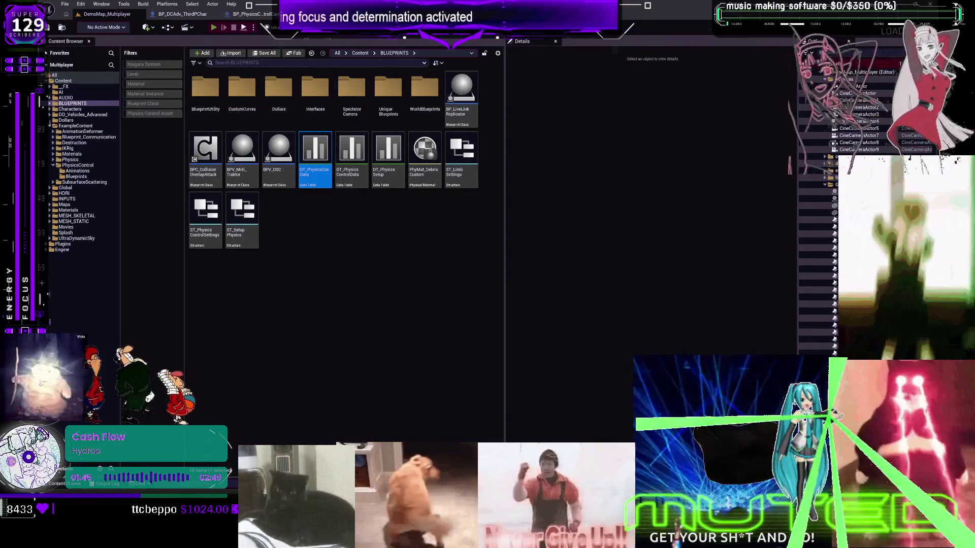
key("alt+p")
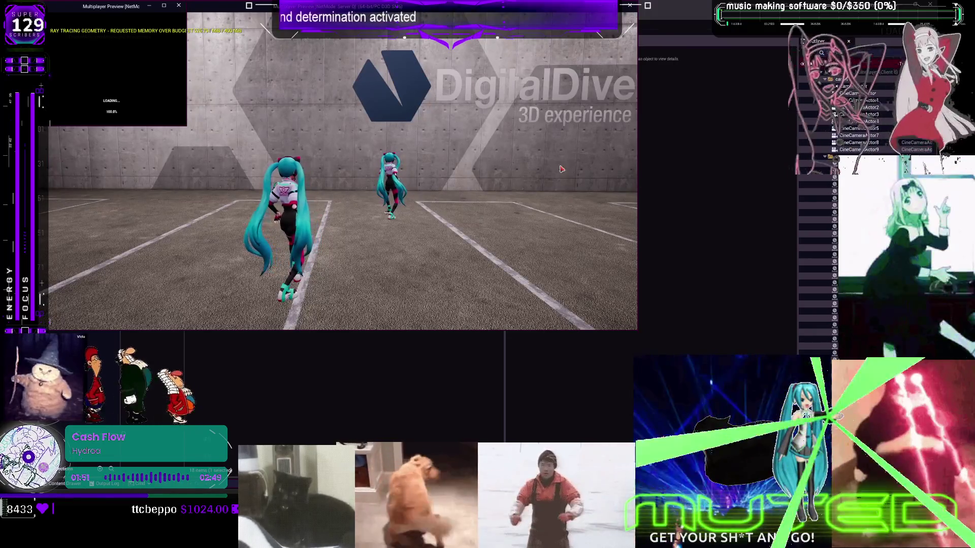
left_click(561, 169)
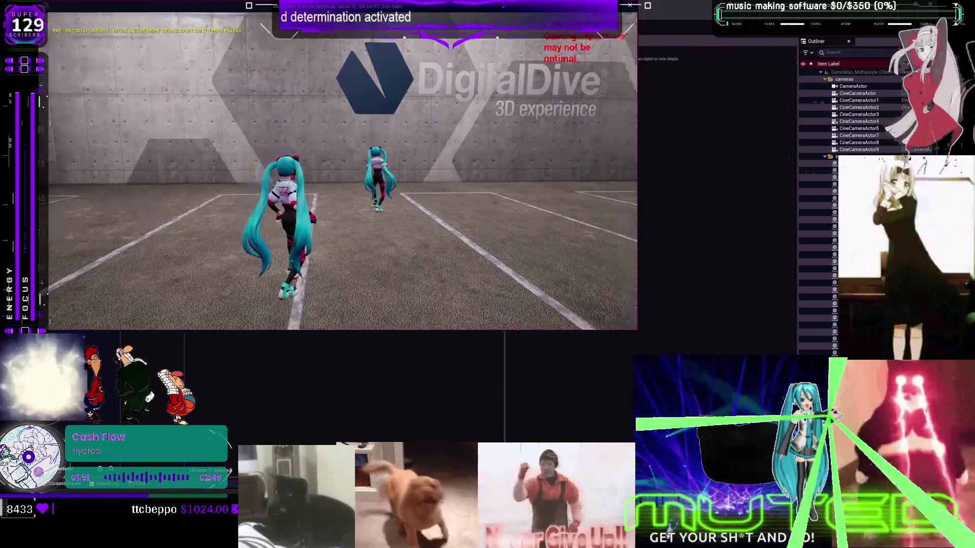
key("w")
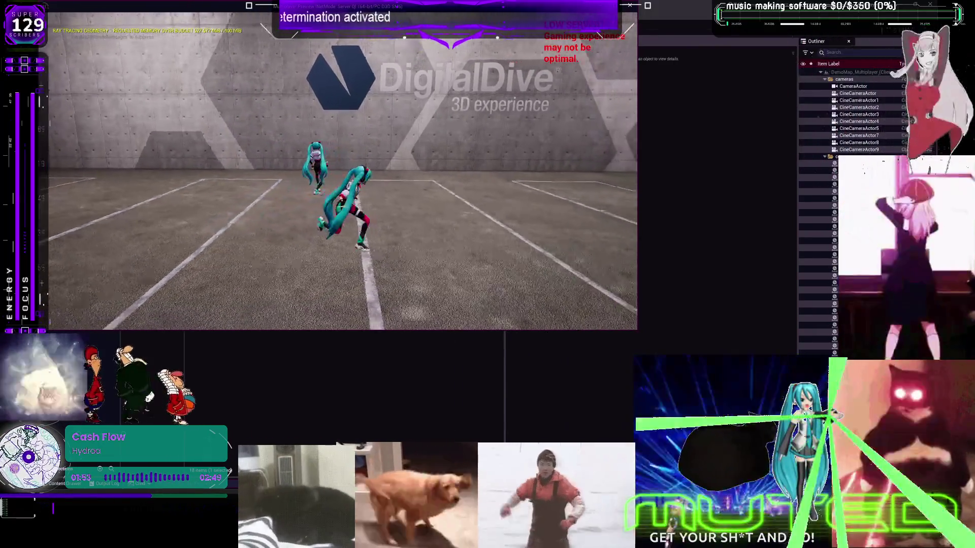
key("w")
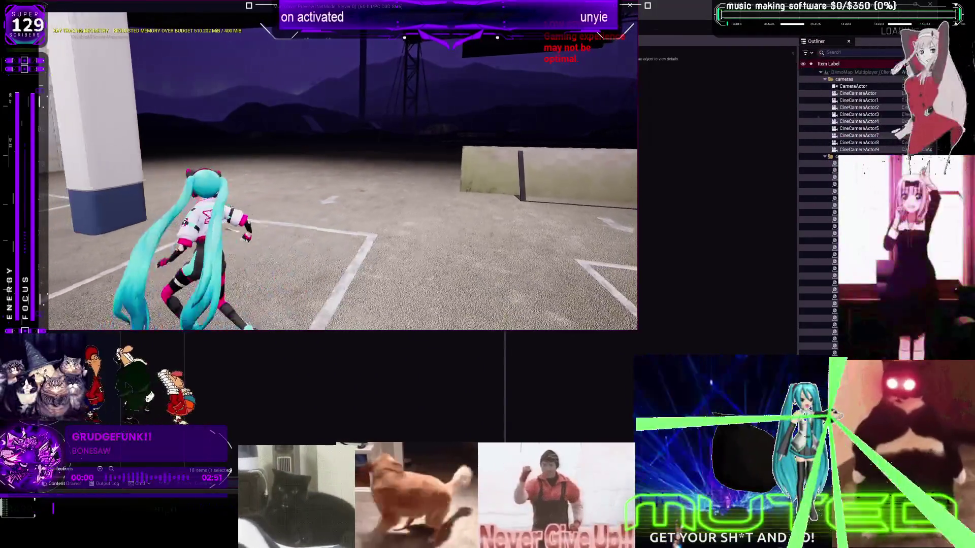
key("Escape")
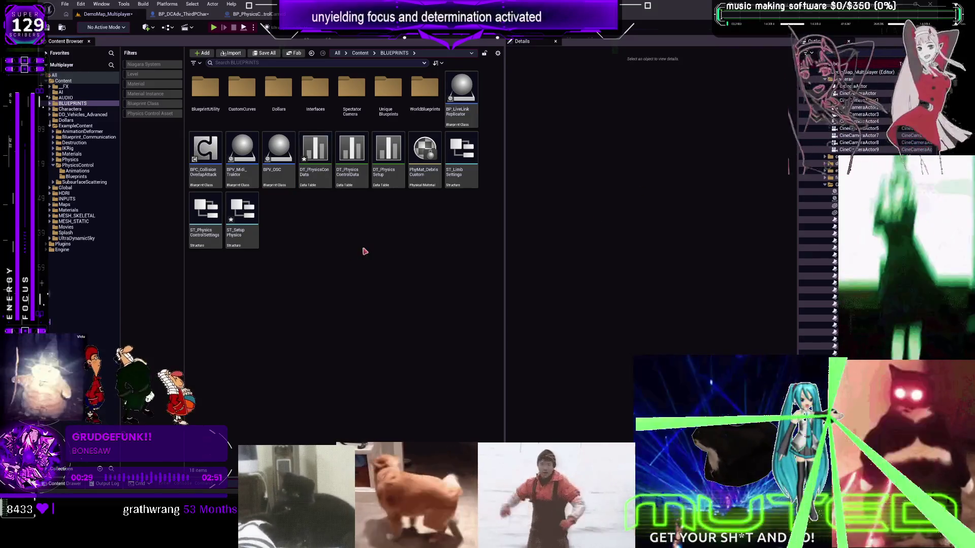
- Open DT_PhysicsConData and expand its PhysicsControlSettingsArray to review the limb entries
double_click(315, 150)
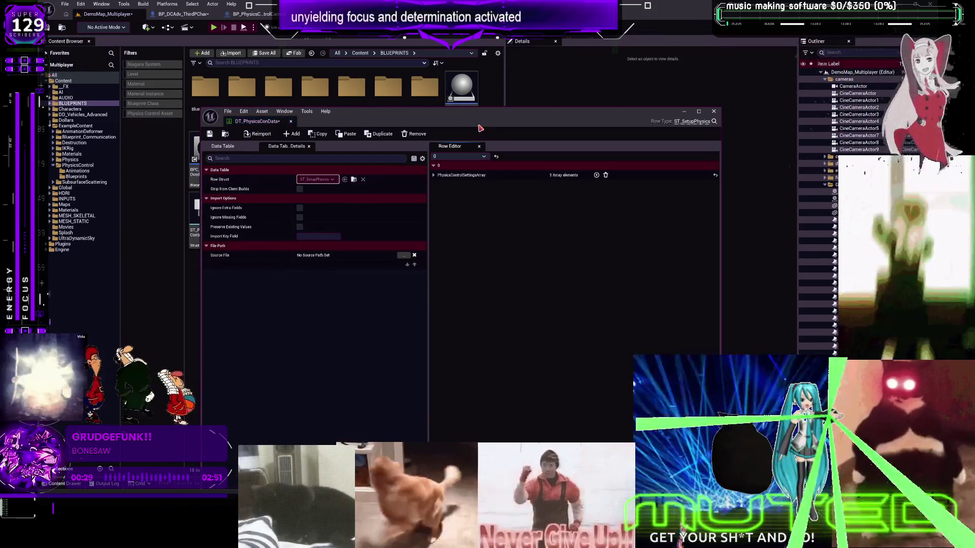
left_click(433, 175)
left_click(434, 176)
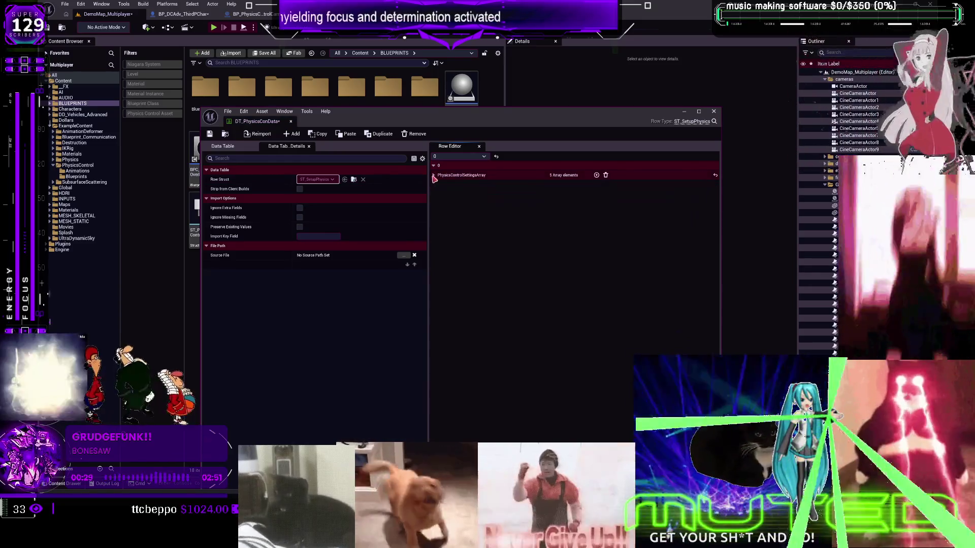
left_click(434, 176)
double_click(575, 204)
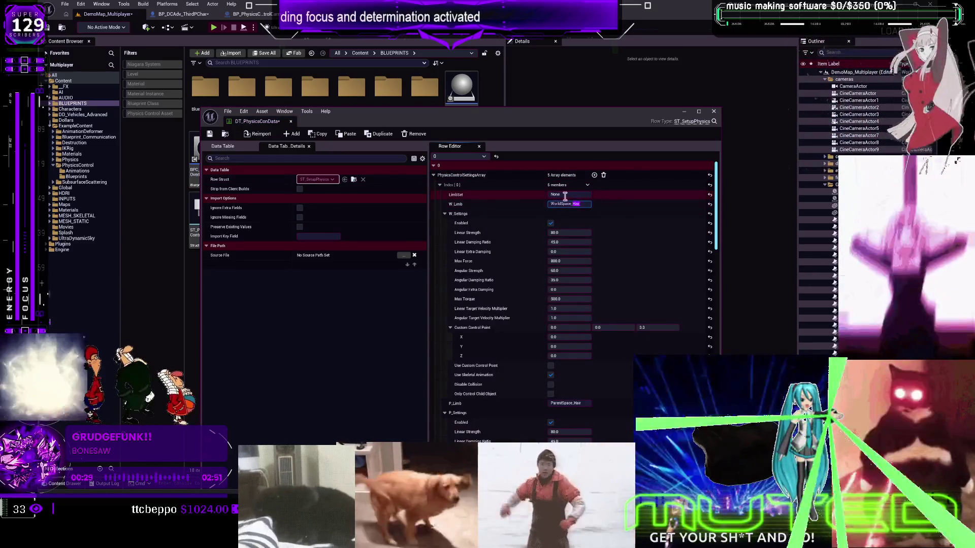
scroll(508, 228, "down", 8)
left_click(555, 294)
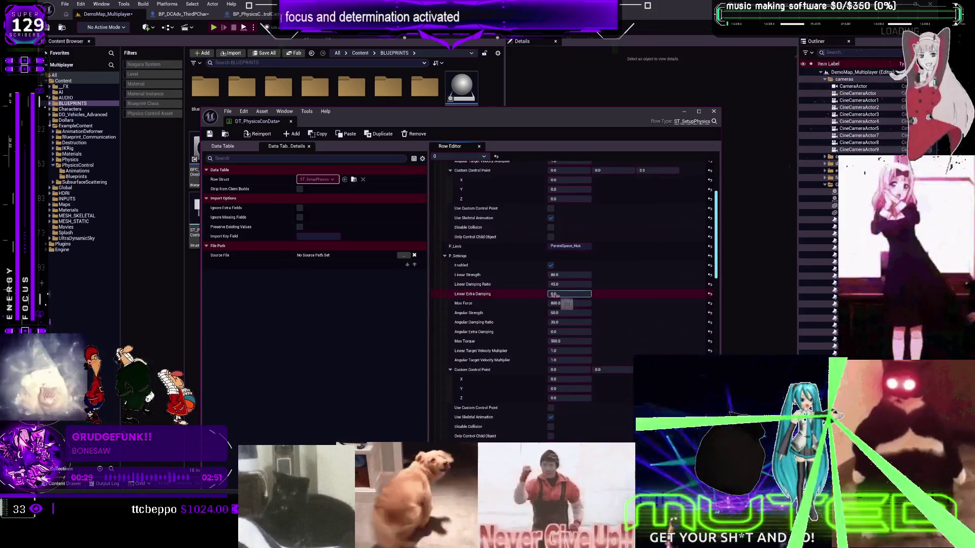
scroll(566, 303, "down", 3)
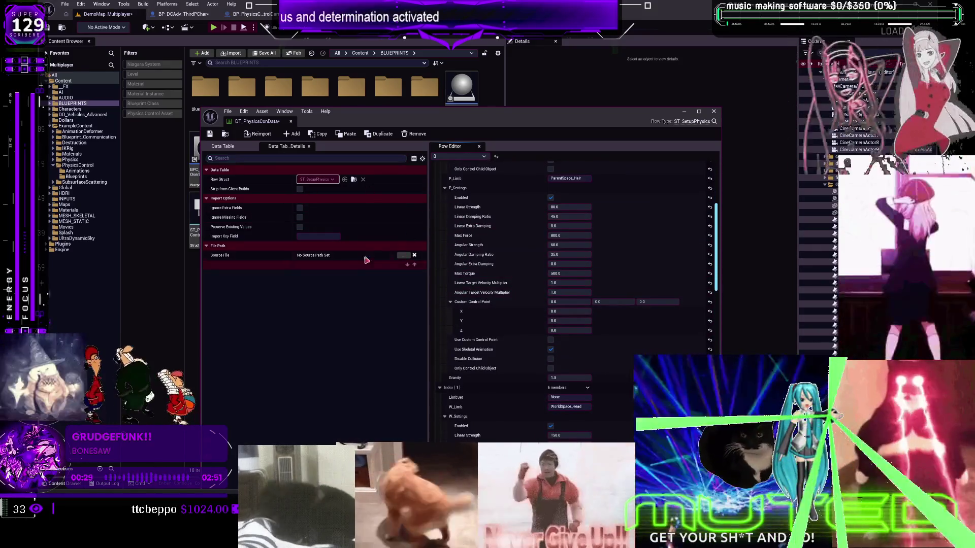
- Delete rows 1 to 3 so only row 0 remains in the table
left_click(228, 147)
left_click(239, 179)
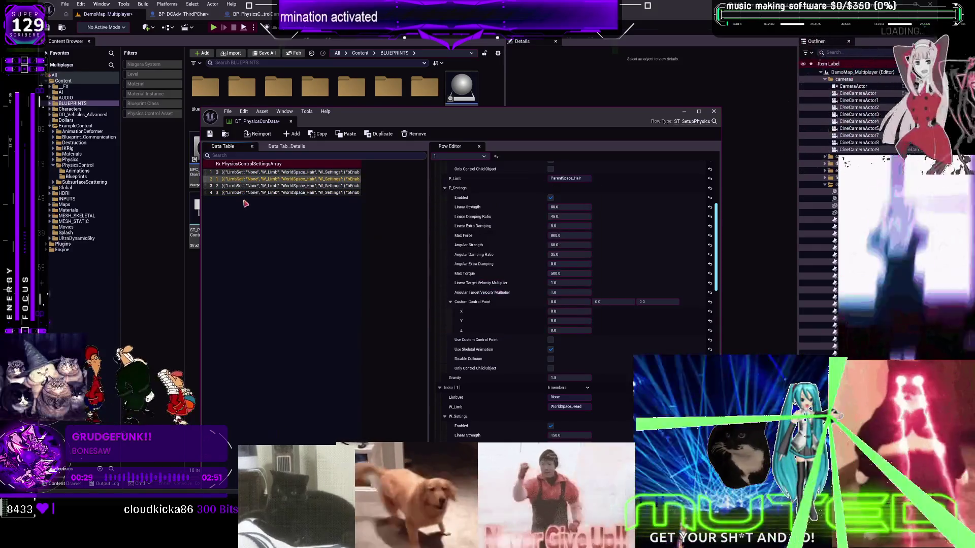
key("Delete")
key("Delete")
key("Delete")
scroll(606, 212, "up", 3)
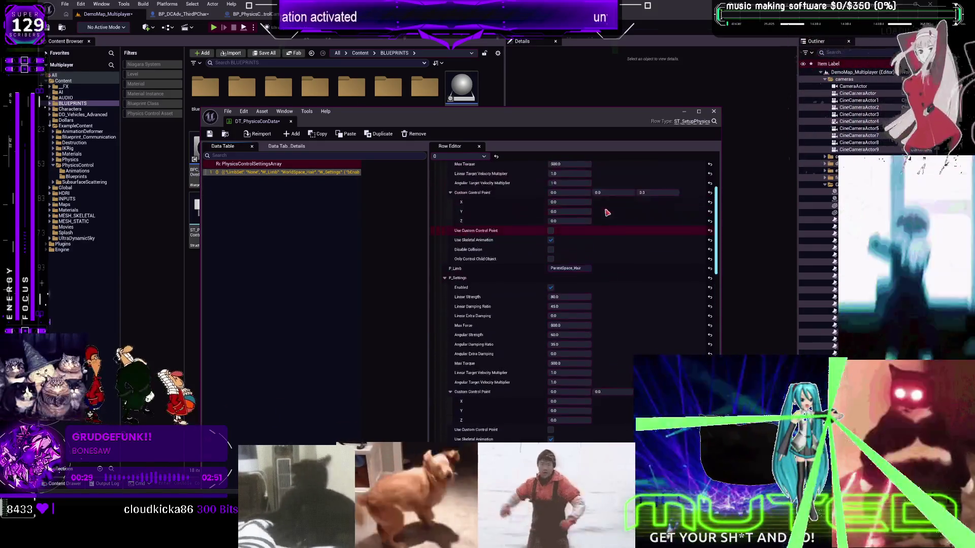
scroll(607, 212, "up", 5)
- Set the first limb entry's LimbSet to Hair
left_click(581, 204)
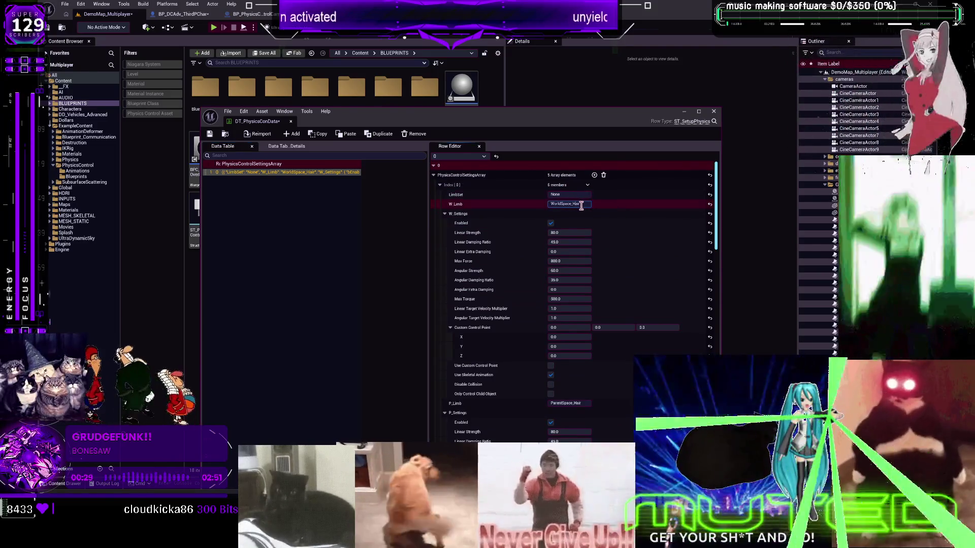
left_click(573, 195)
type("Hair")
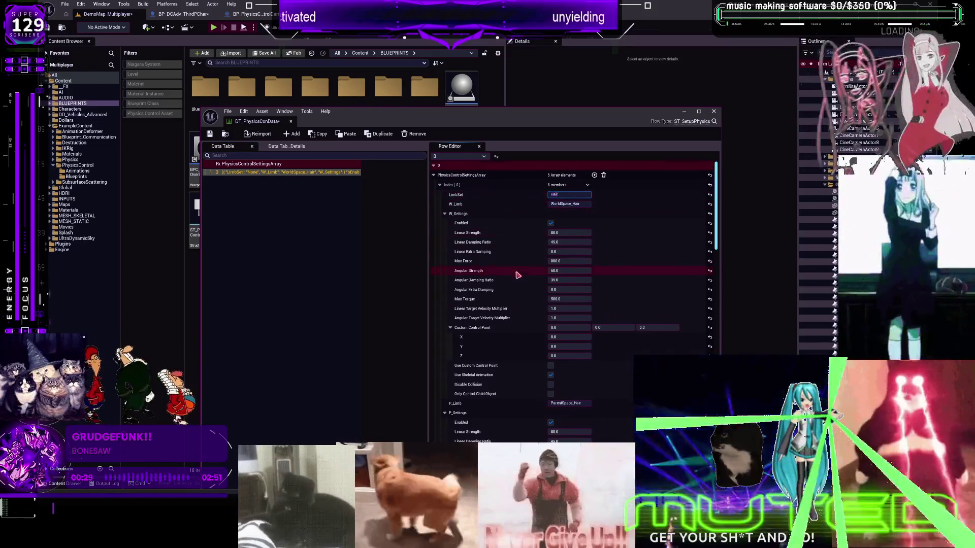
- Go through the remaining limb entries, setting Index [4] W_Limb to WorldSpace_Legs
scroll(517, 274, "down", 6)
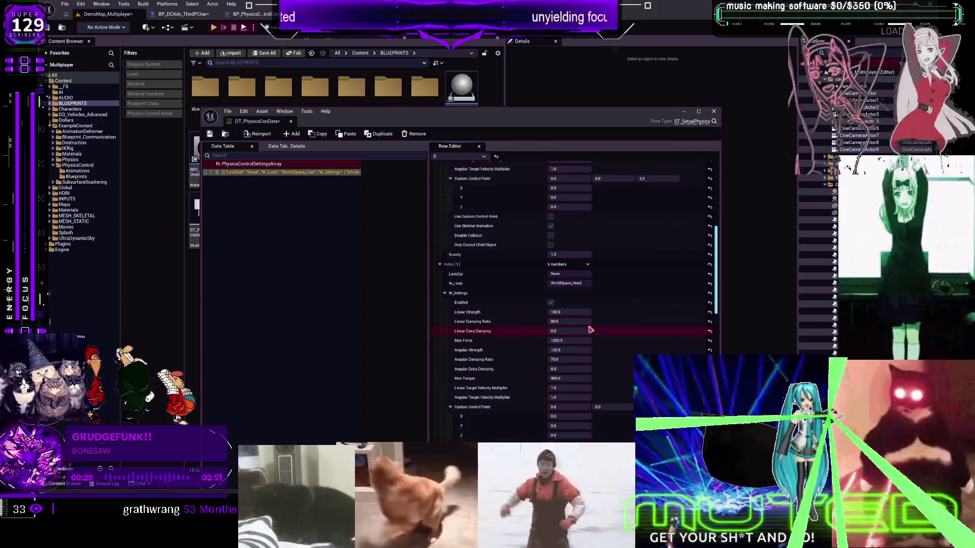
scroll(591, 330, "down", 1)
left_click(578, 240)
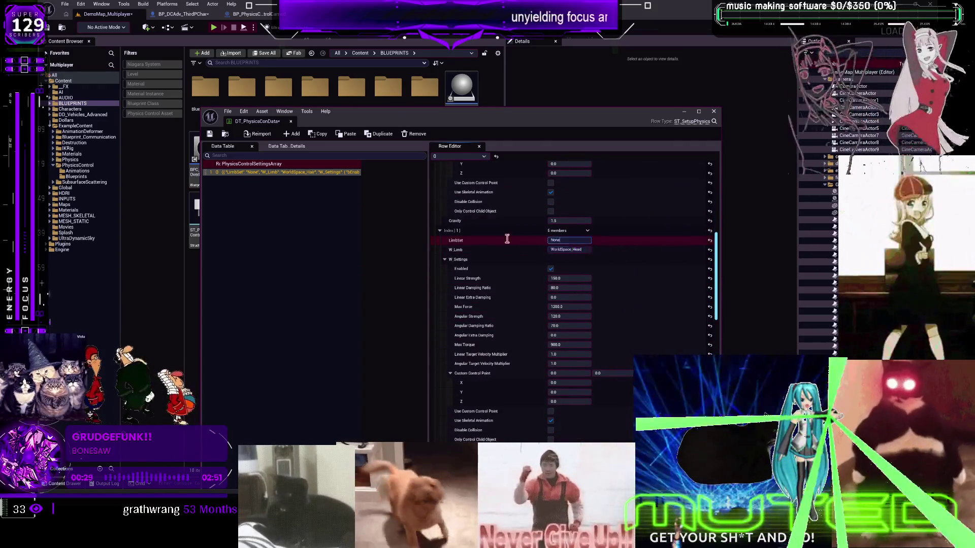
type("Head")
scroll(508, 300, "down", 10)
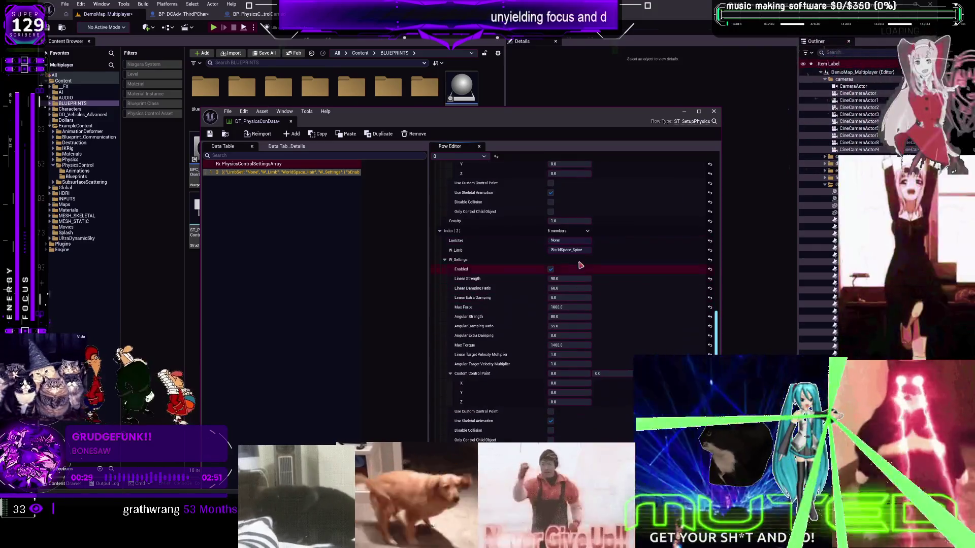
scroll(503, 289, "down", 5)
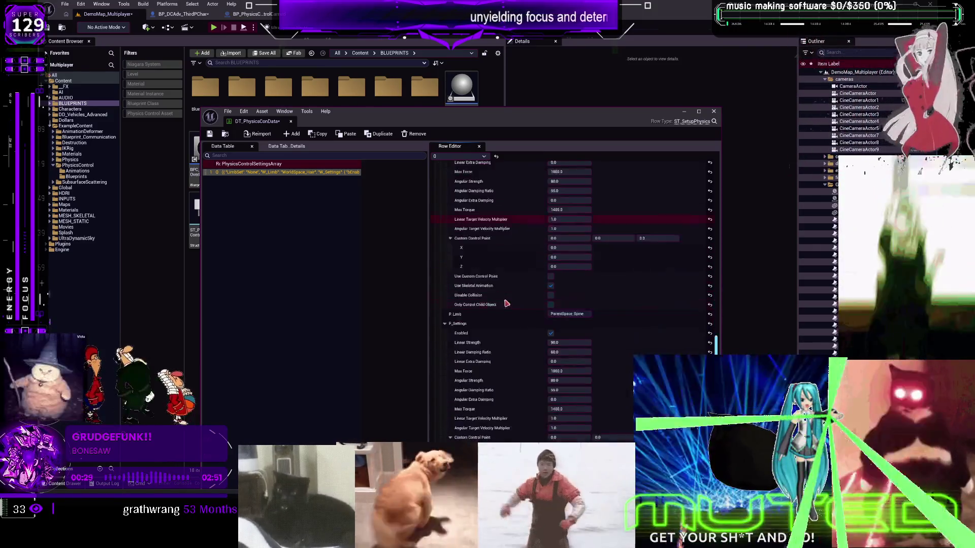
scroll(513, 300, "down", 5)
scroll(553, 269, "down", 5)
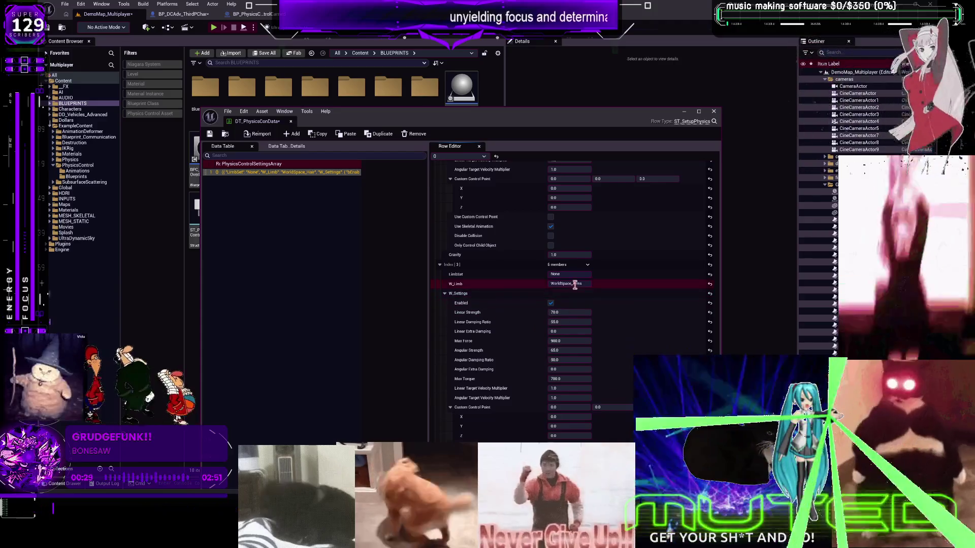
scroll(513, 325, "down", 7)
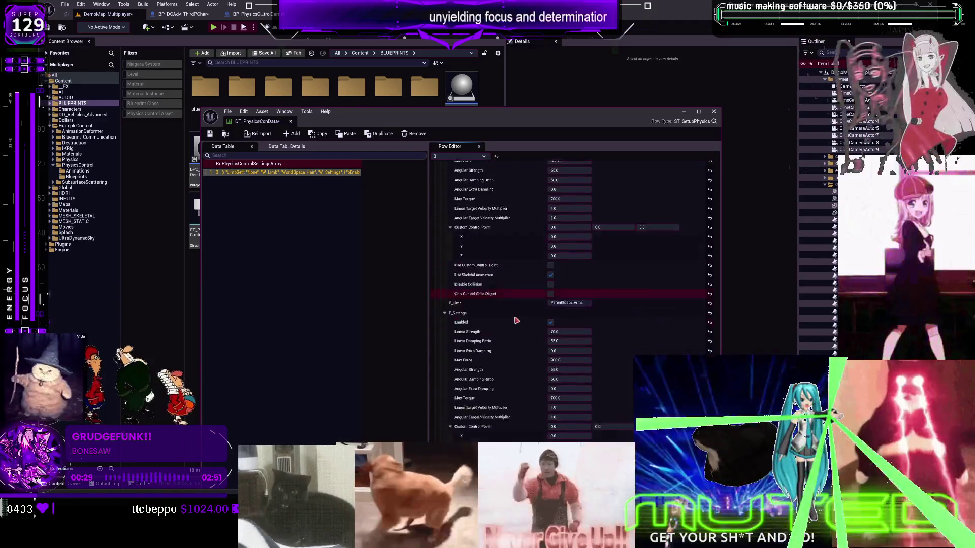
scroll(516, 320, "down", 5)
left_click(576, 251)
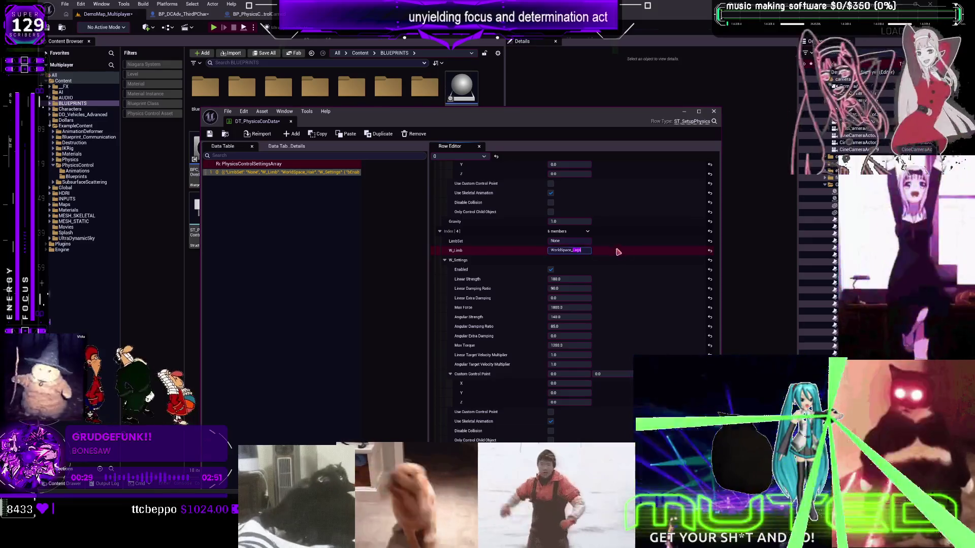
scroll(487, 258, "down", 3)
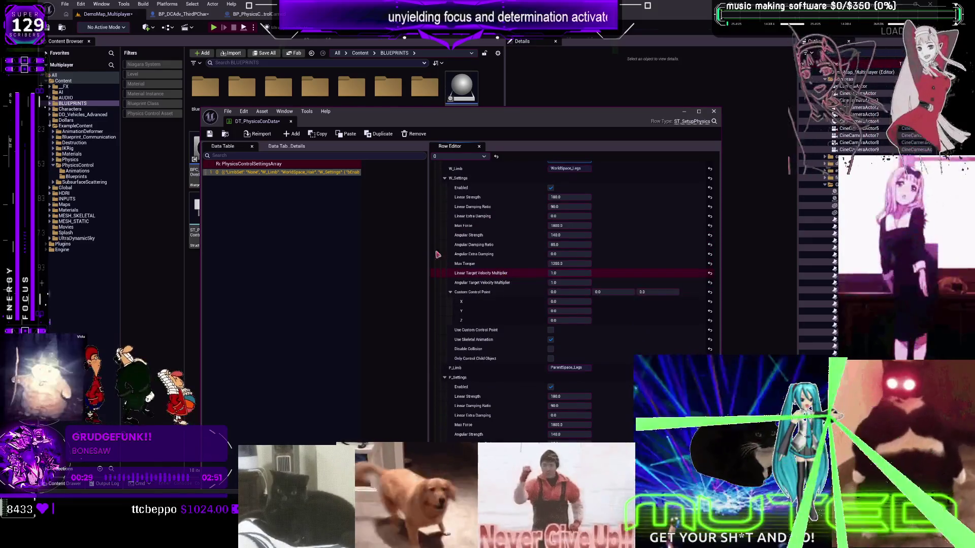
right_click(267, 173)
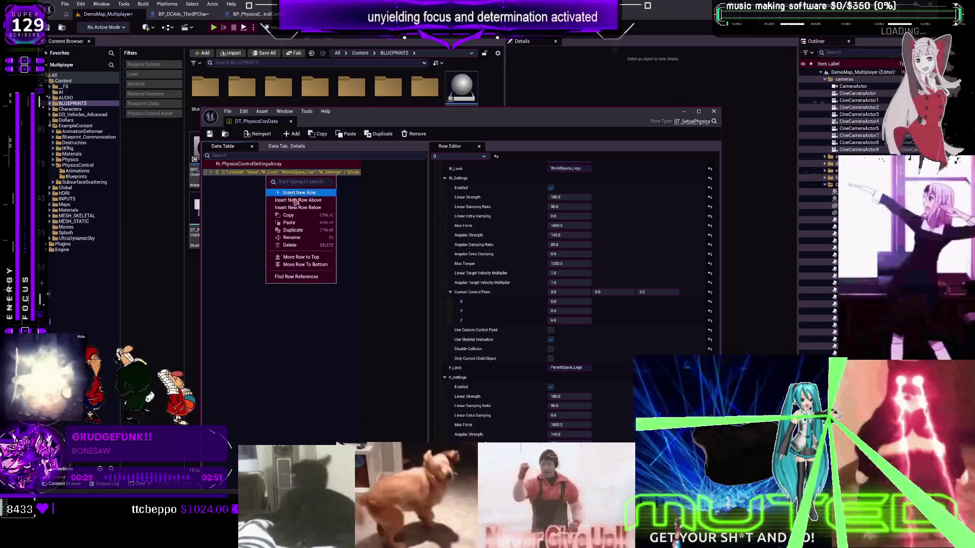
- Duplicate row 0 and name the new row 1
left_click(297, 230)
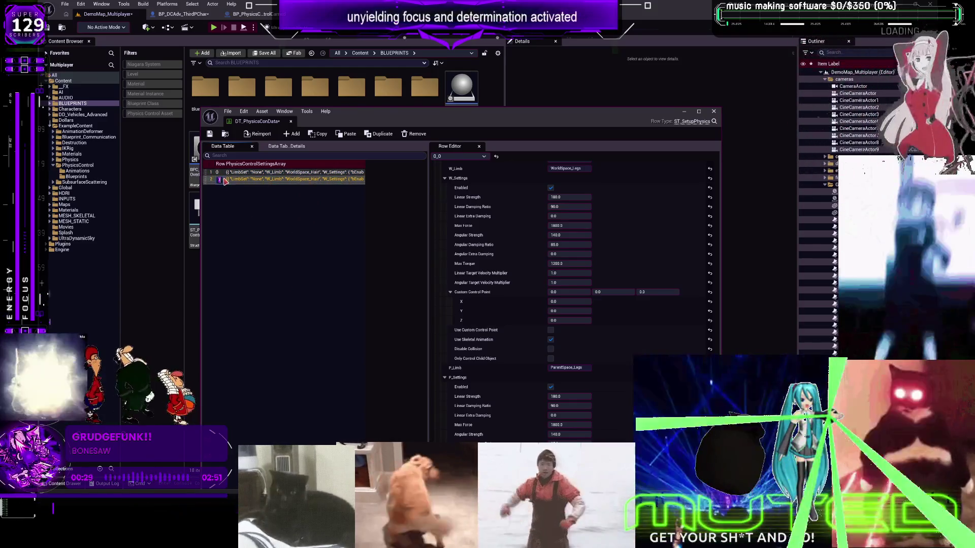
type("1")
key("Return")
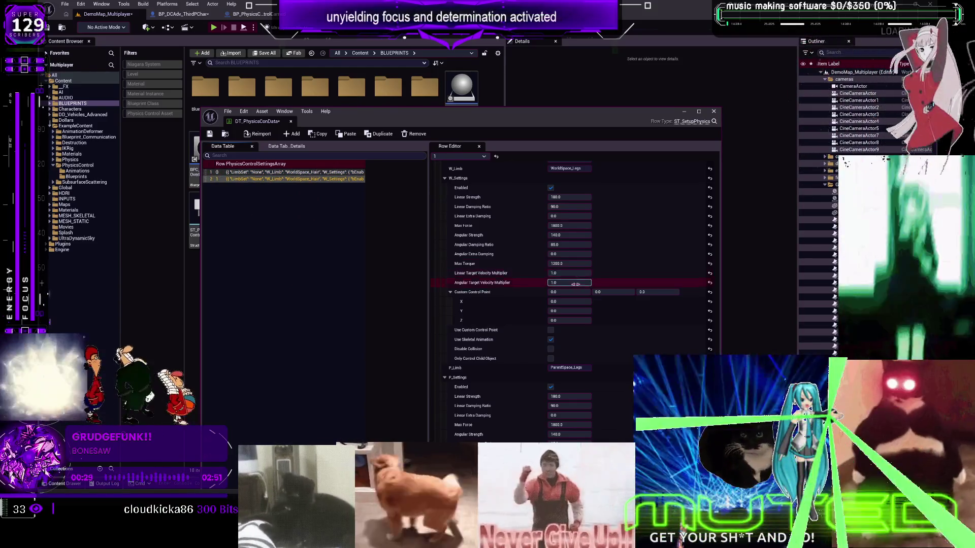
scroll(572, 288, "down", 5)
scroll(572, 288, "up", 5)
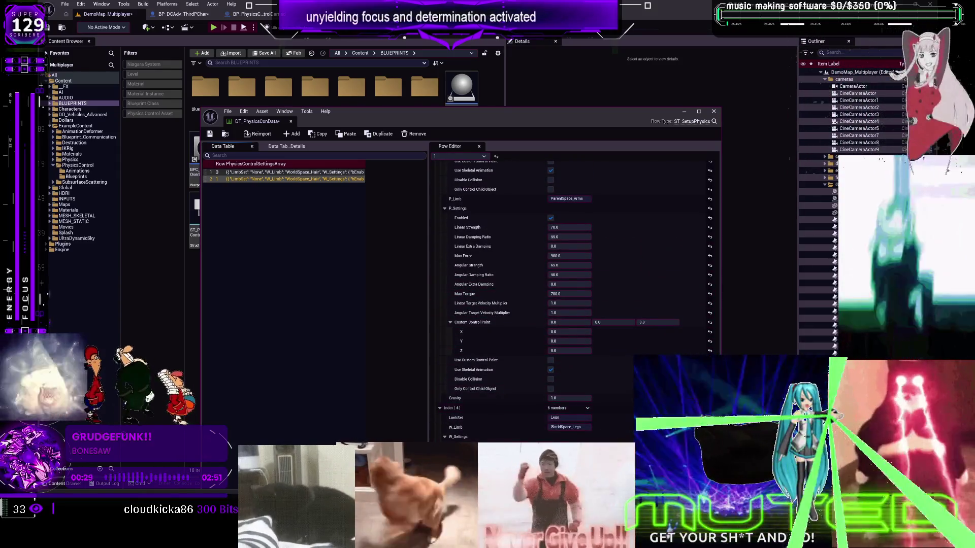
scroll(573, 288, "up", 10)
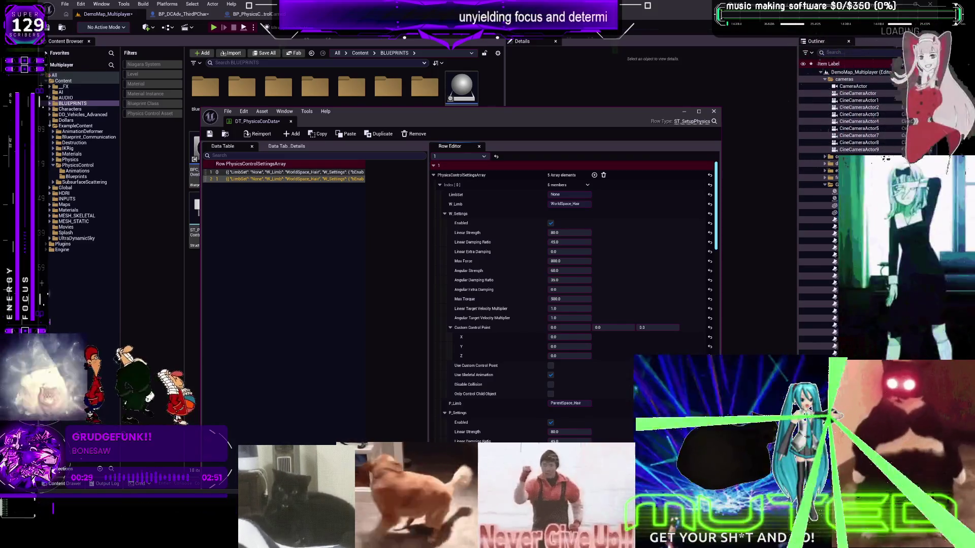
- Collapse all five settings array entries in the Row Editor
left_click(439, 185)
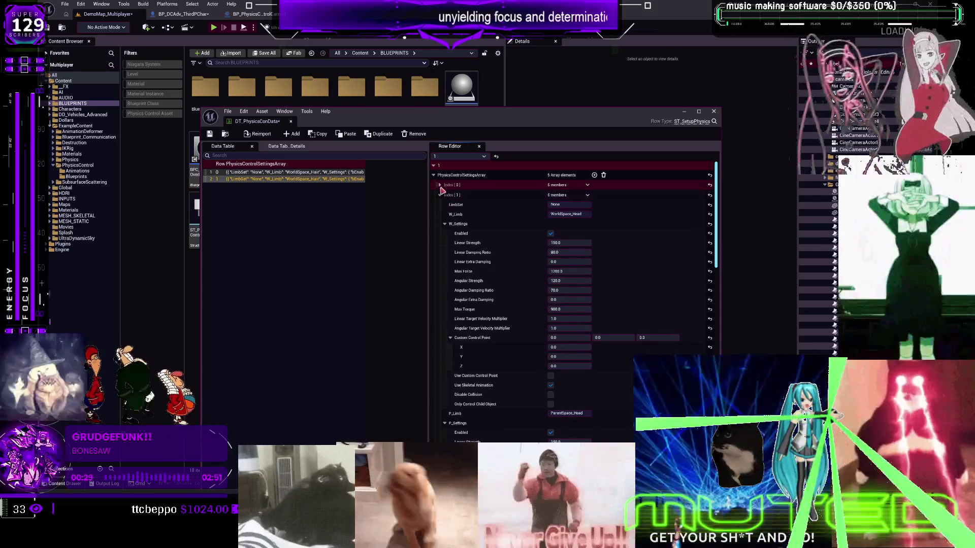
left_click(440, 194)
left_click(440, 205)
left_click(440, 215)
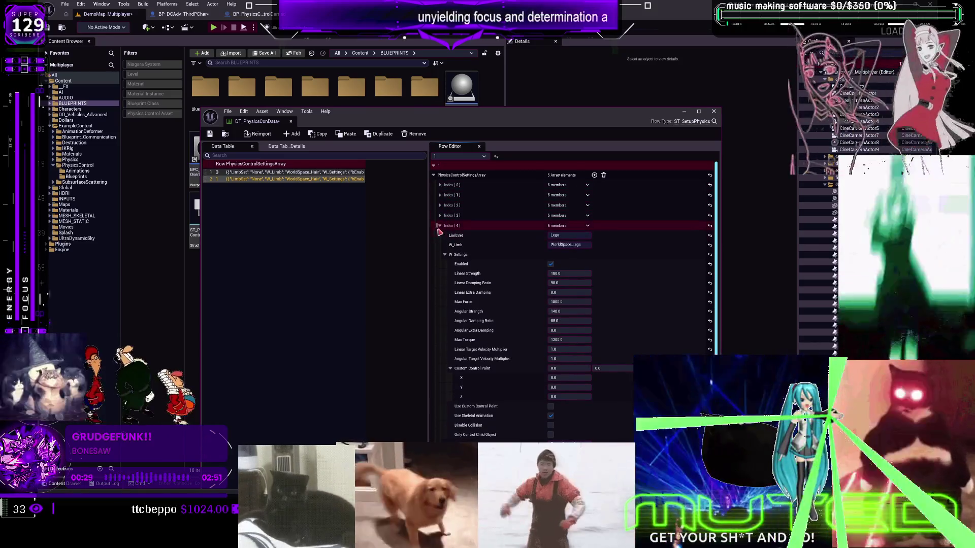
left_click(439, 225)
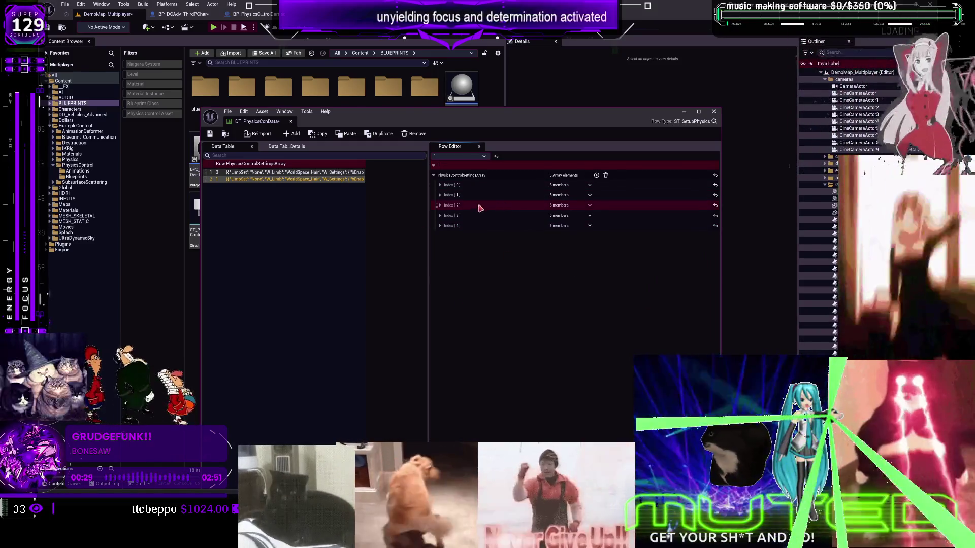
right_click(503, 177)
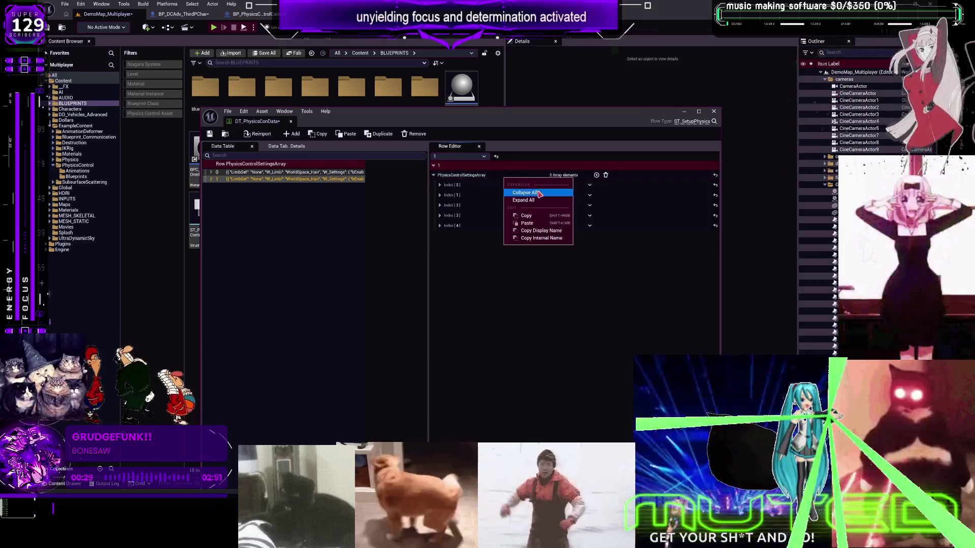
- Expand row 1's first limb entry and copy its settings
left_click(527, 215)
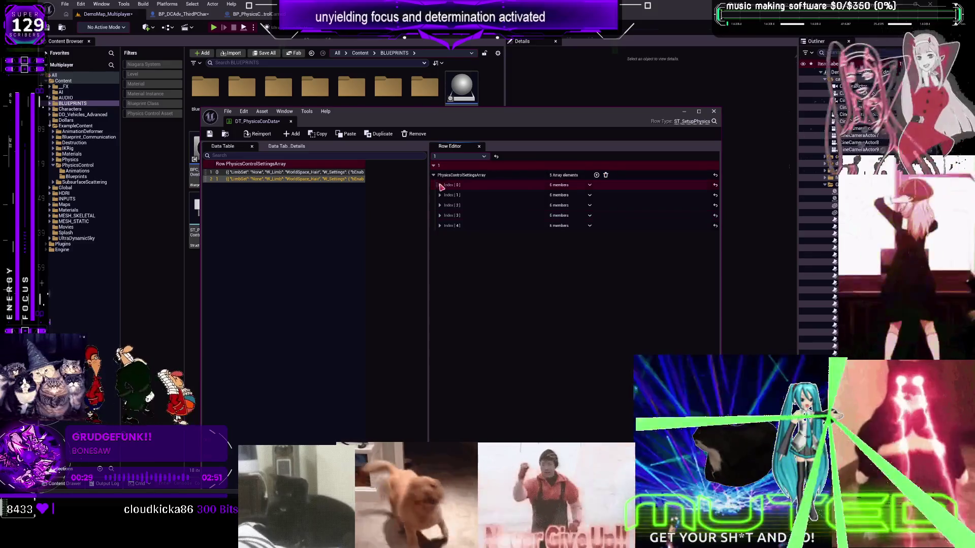
left_click(476, 187)
right_click(476, 190)
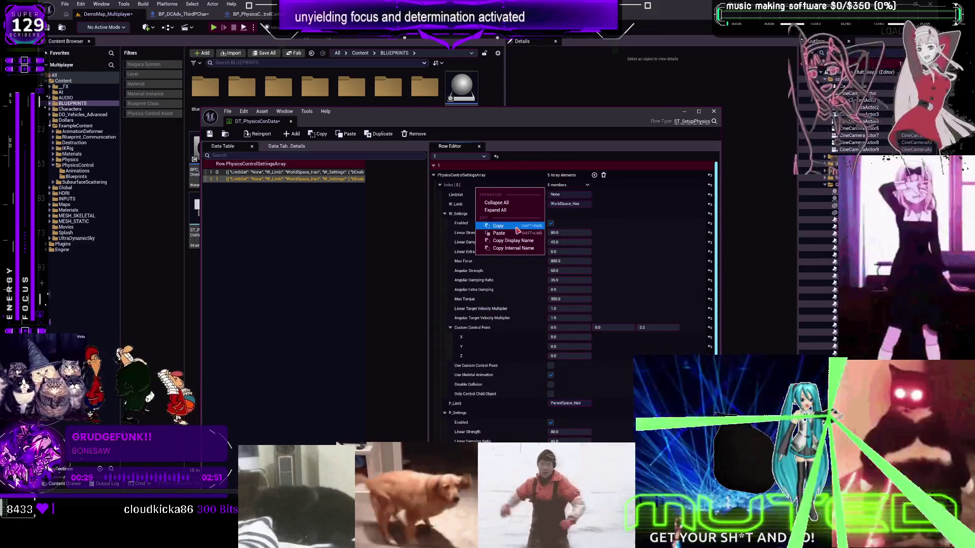
left_click(503, 227)
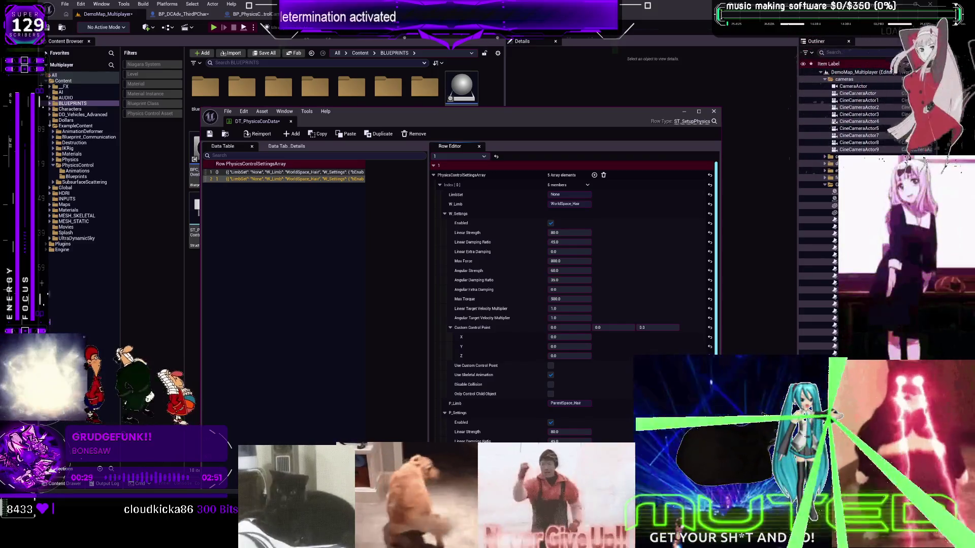
- Paste weaker values into the first entry (strength 5.0, force 50, torque 30) and close the table
right_click(508, 170)
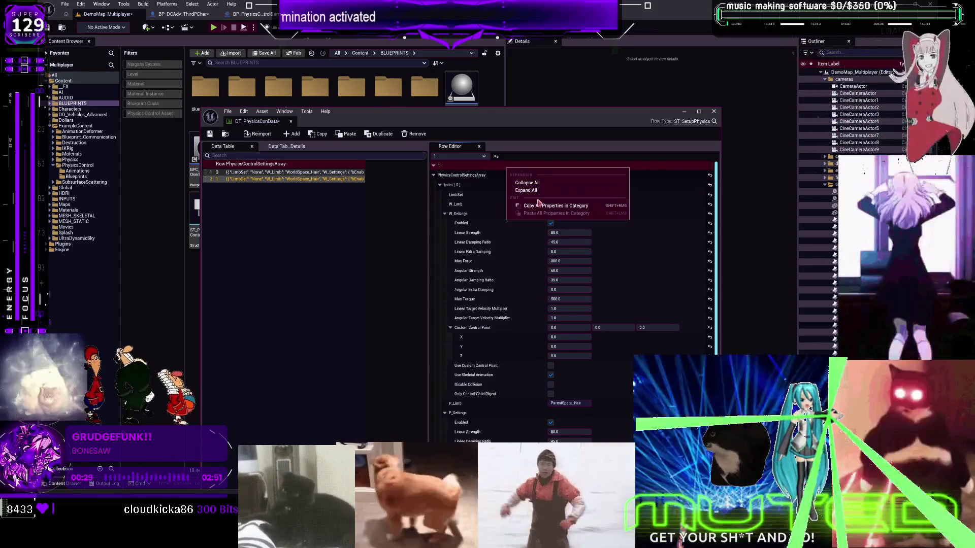
right_click(495, 180)
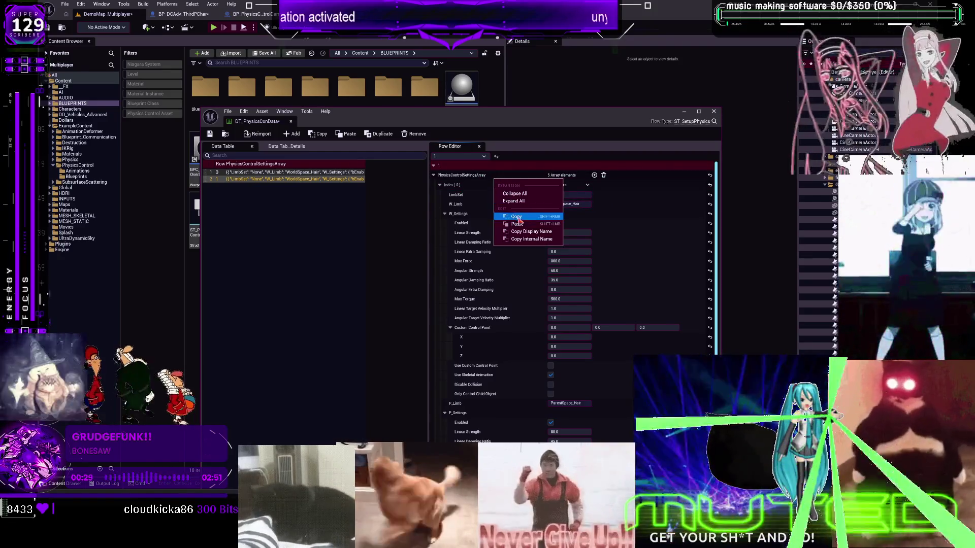
left_click(517, 224)
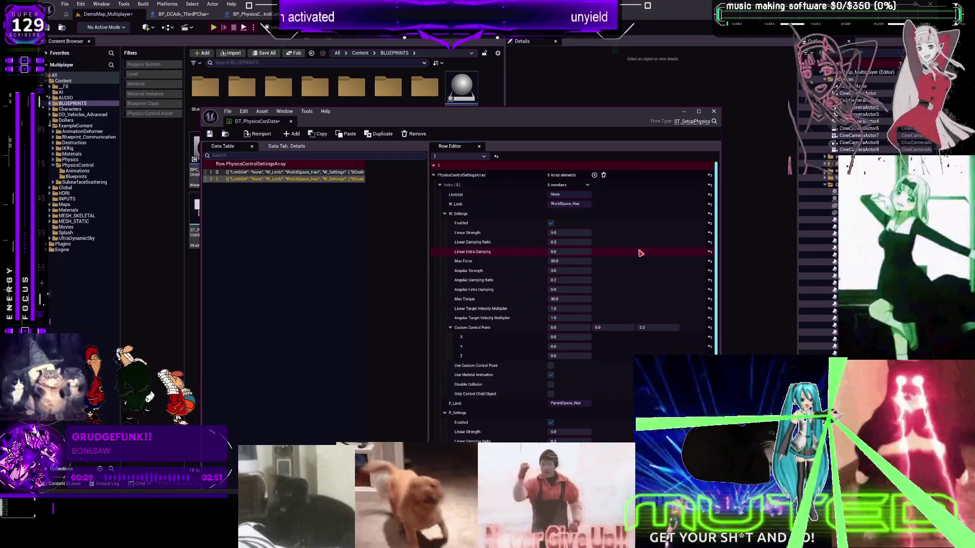
scroll(640, 253, "down", 3)
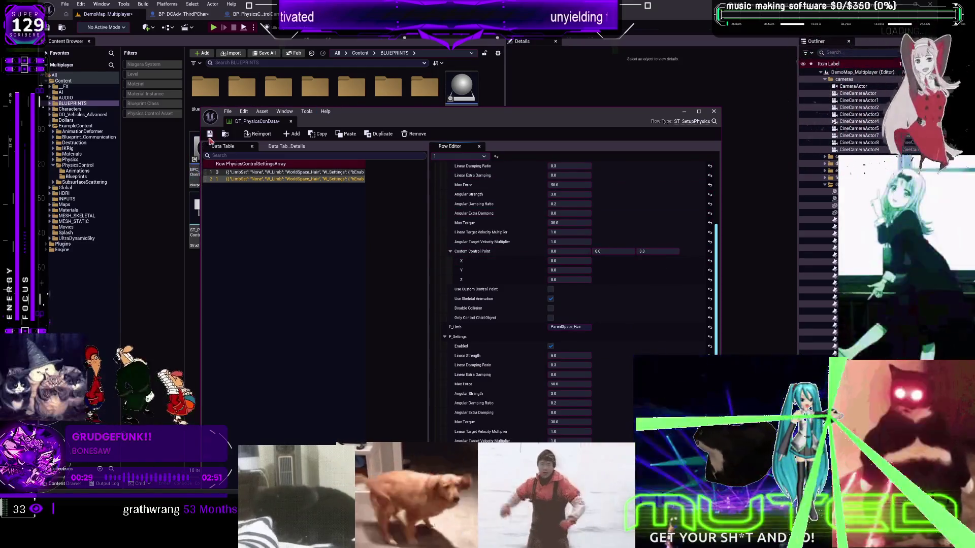
left_click(714, 111)
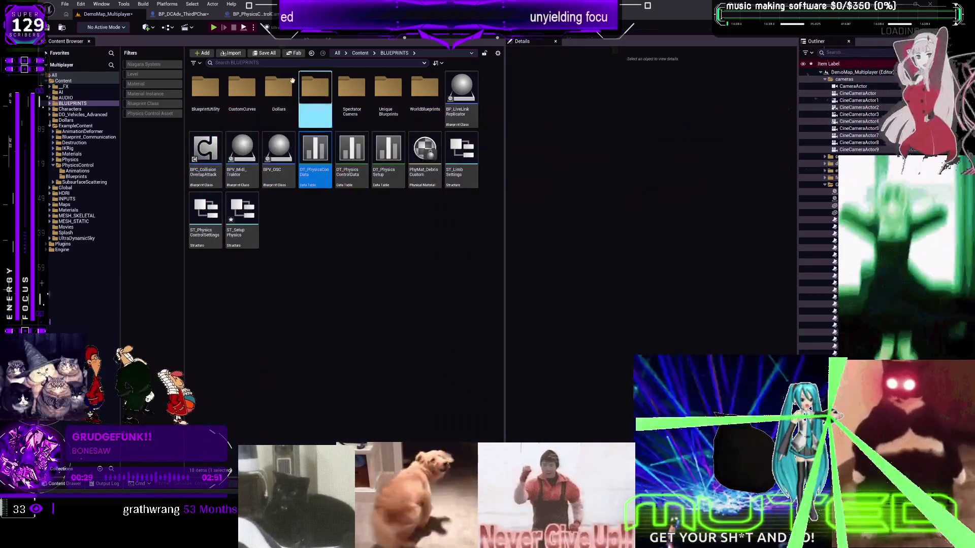
- In BP_DCAdv_ThirdPChar, delete the old SET and Get Data Table Row nodes and recompile
left_click(184, 15)
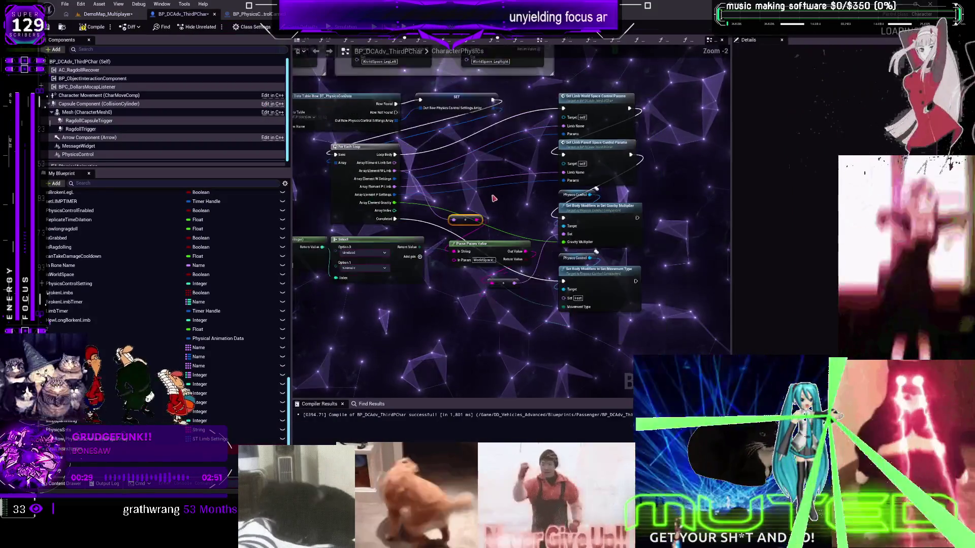
key("ctrl+z")
key("ctrl+z")
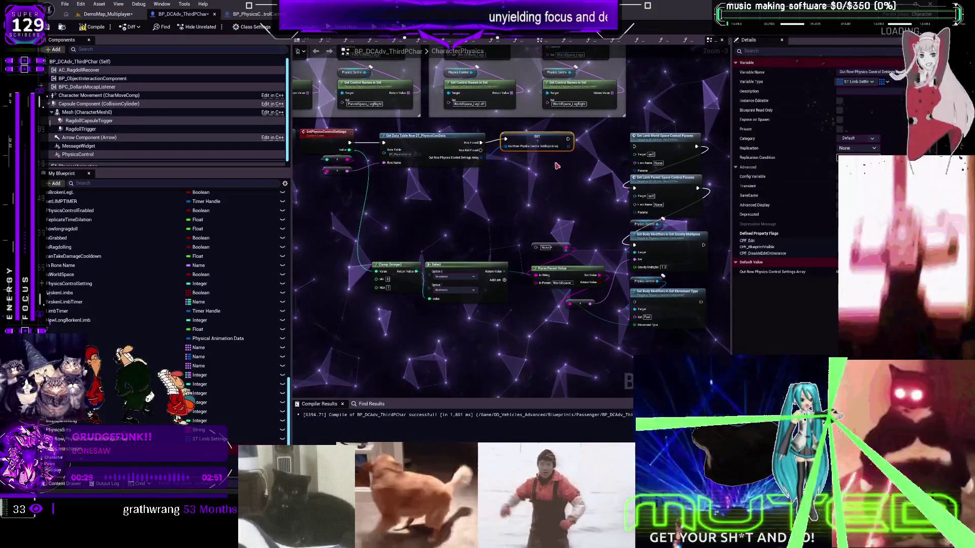
key("Delete")
left_click(152, 421)
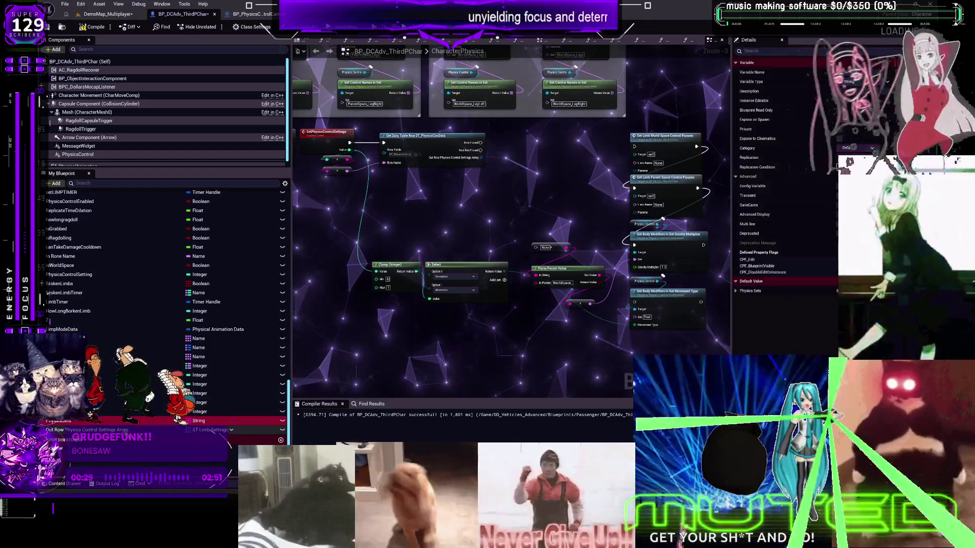
left_click(434, 141)
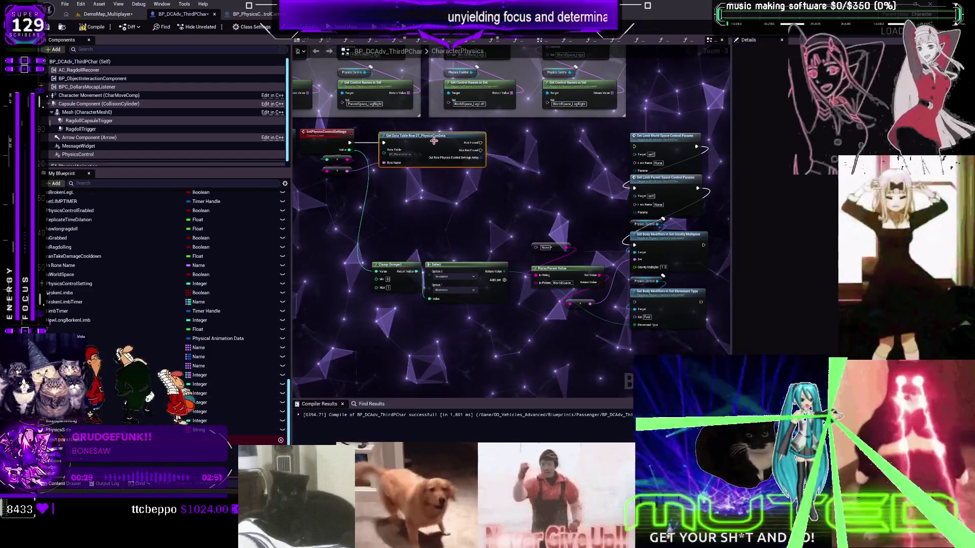
key("Delete")
key("F7")
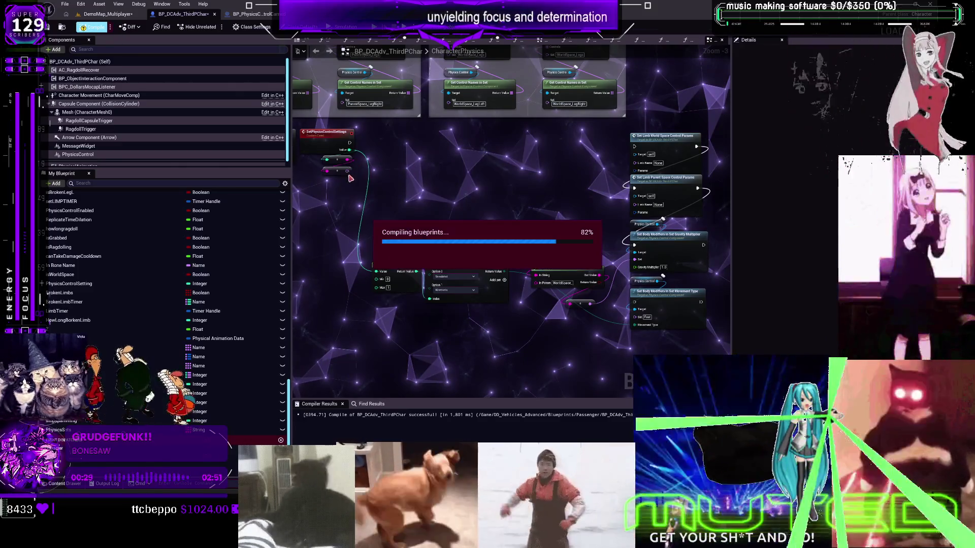
- Add a new Get Data Table Row node reading DT_PhysicsConData after the event
mouse_move(336, 170)
left_mouse_down()
mouse_move(386, 152)
mouse_move(337, 175)
mouse_move(429, 152)
left_mouse_up()
type("data table row")
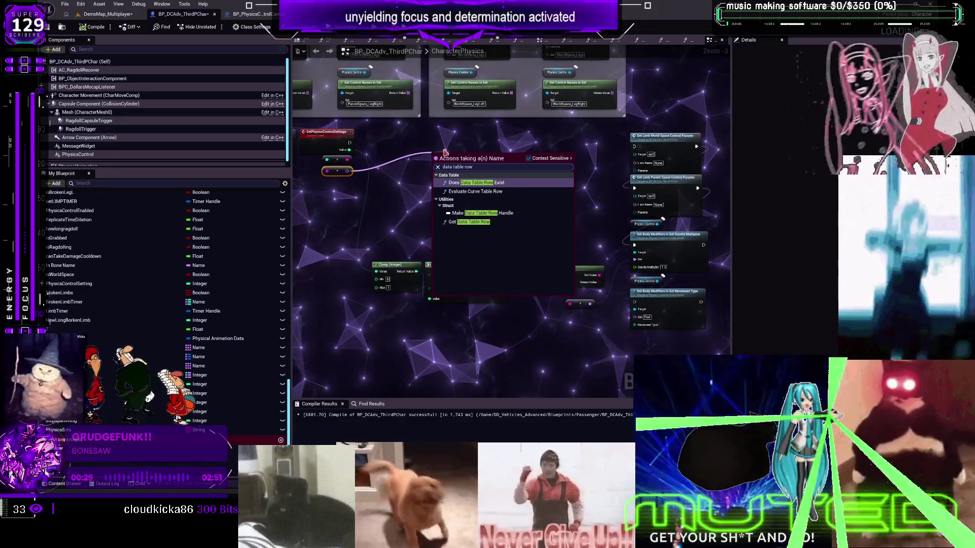
left_click(469, 238)
scroll(445, 176, "up", 2)
left_click(454, 171)
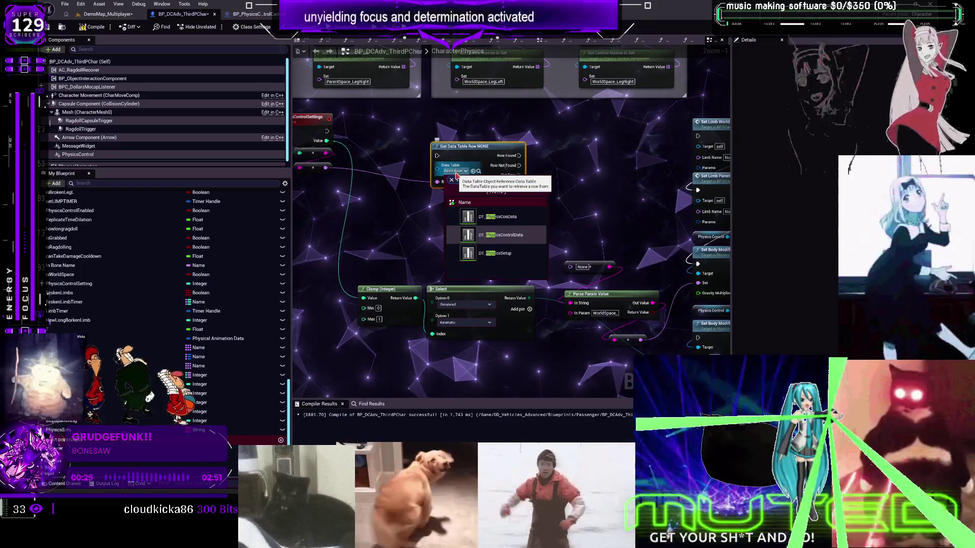
type("phys")
left_click(523, 219)
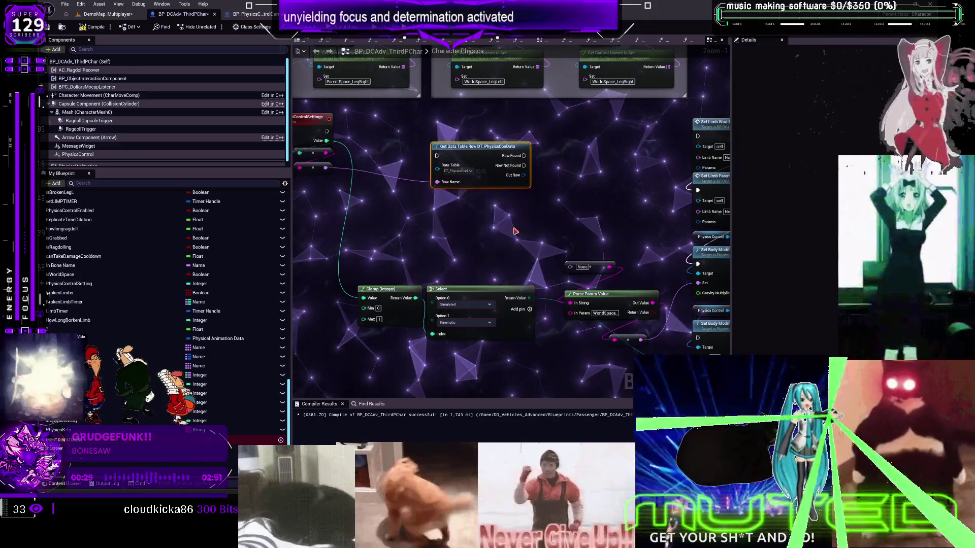
right_click(525, 178)
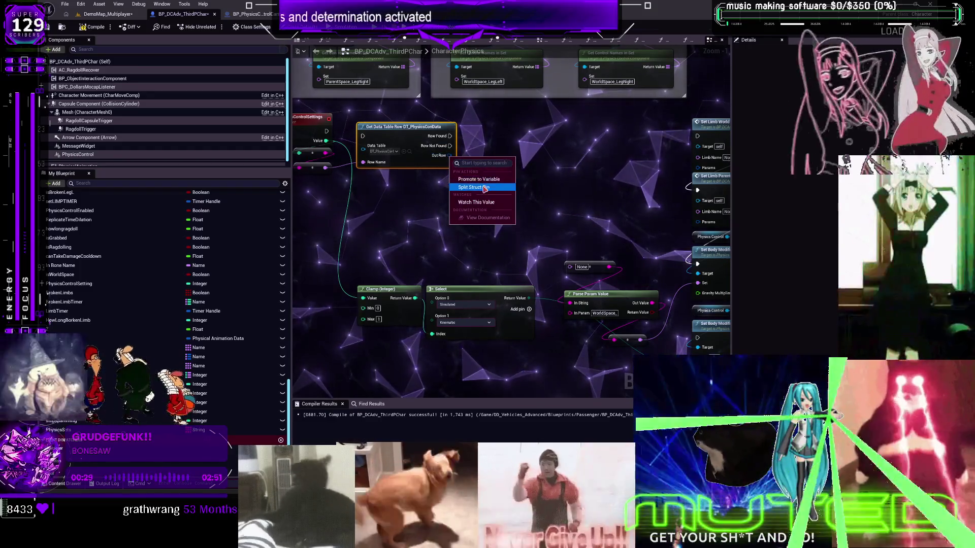
- Promote Out Row to a variable and break it with a Break ST Setup Physics node
right_click(449, 155)
left_click(472, 168)
left_click_drag(326, 131, 348, 139)
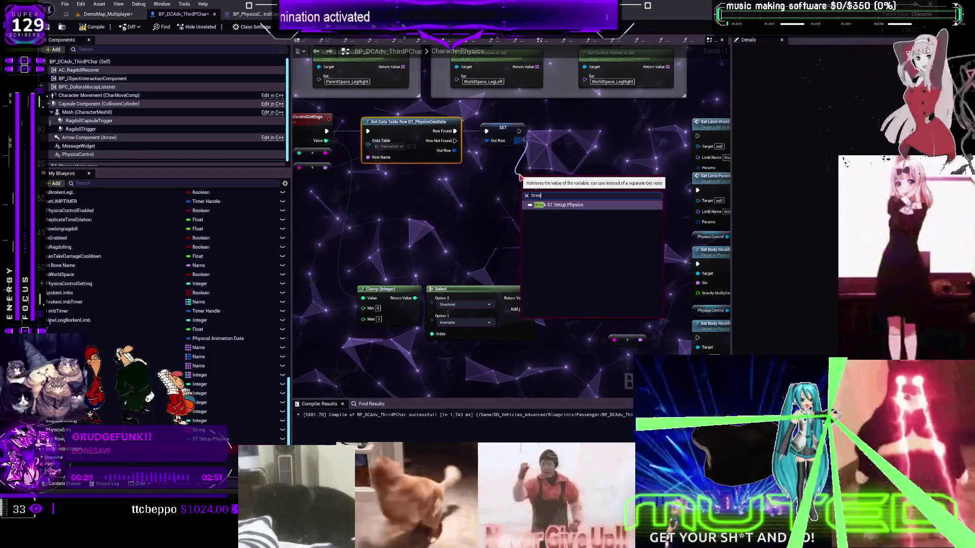
left_click(552, 206)
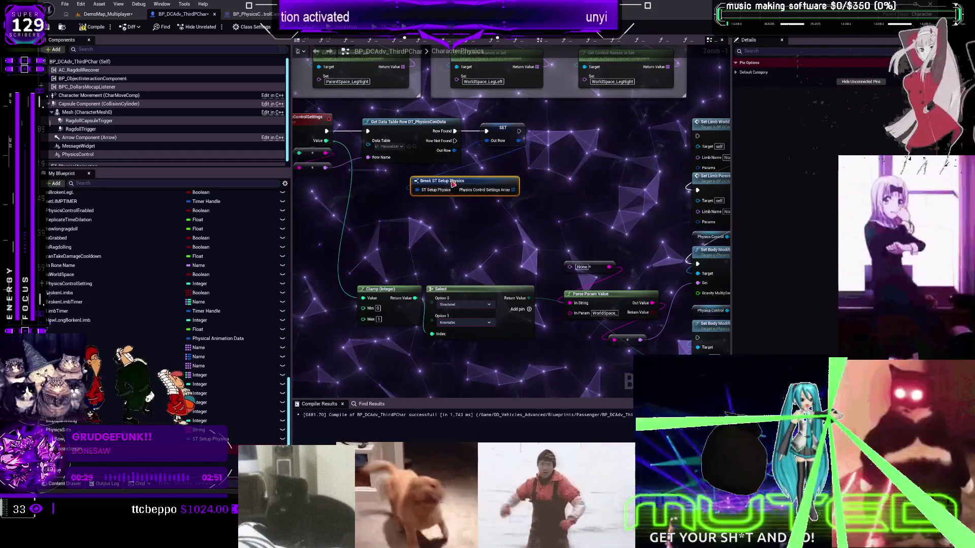
left_click_drag(453, 183, 439, 189)
- Add a For Each Loop over the control settings array, executed after the SET node
left_click_drag(499, 195, 526, 186)
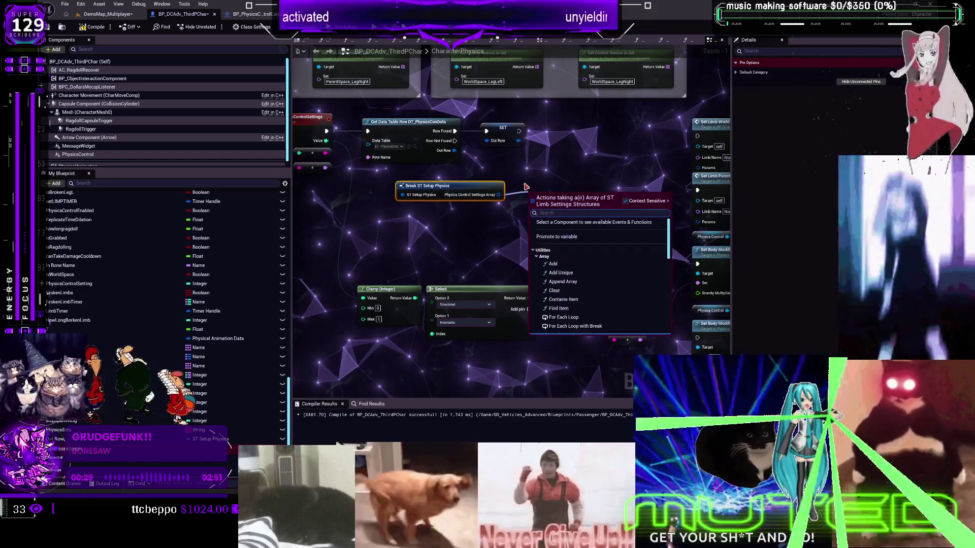
type("fopr each")
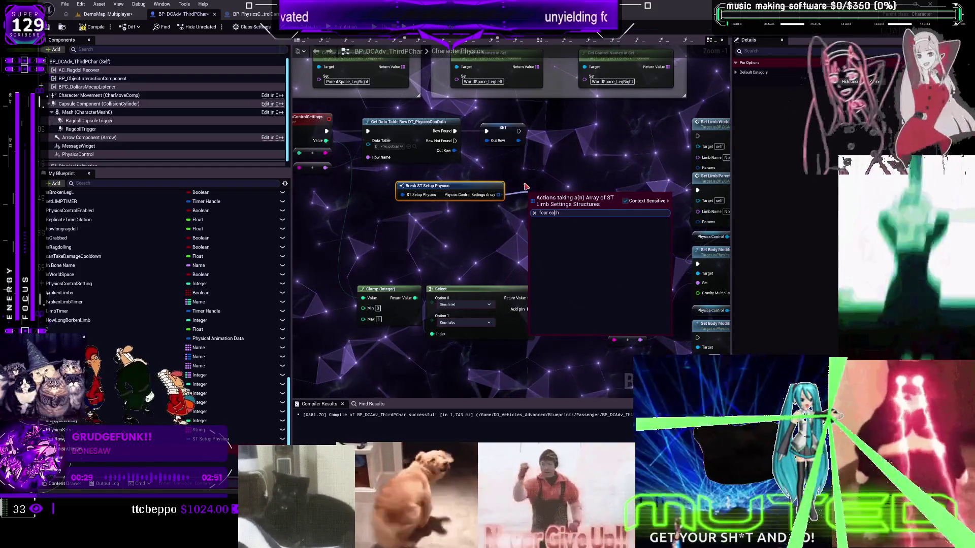
key("Left")
key("BackSpace")
key("Return")
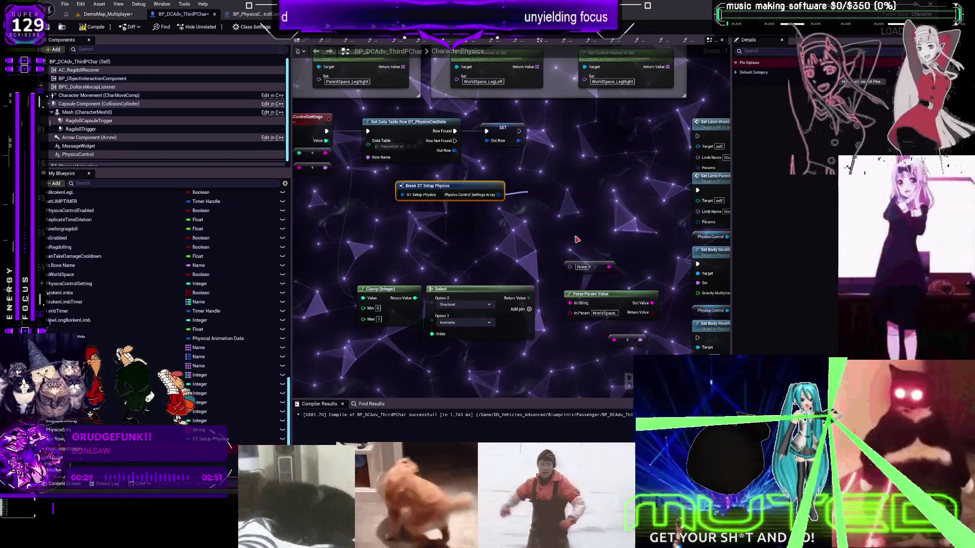
mouse_move(519, 132)
left_mouse_down()
mouse_move(529, 192)
mouse_move(428, 194)
left_mouse_up()
left_click_drag(481, 212, 492, 138)
right_click(488, 138)
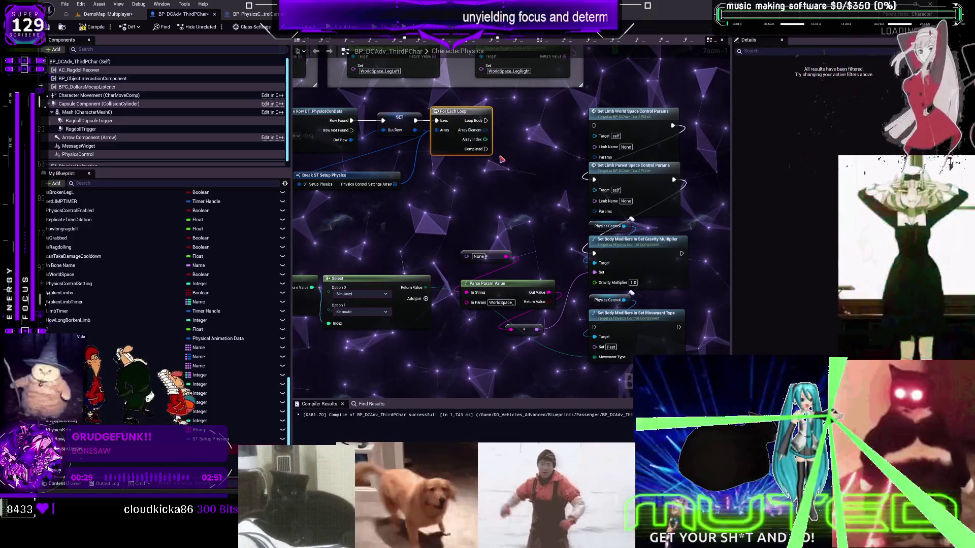
- Split the loop element, wire W Limb, P Limb, P Settings, Gravity and Completed, then compile
left_click_drag(504, 139, 595, 148)
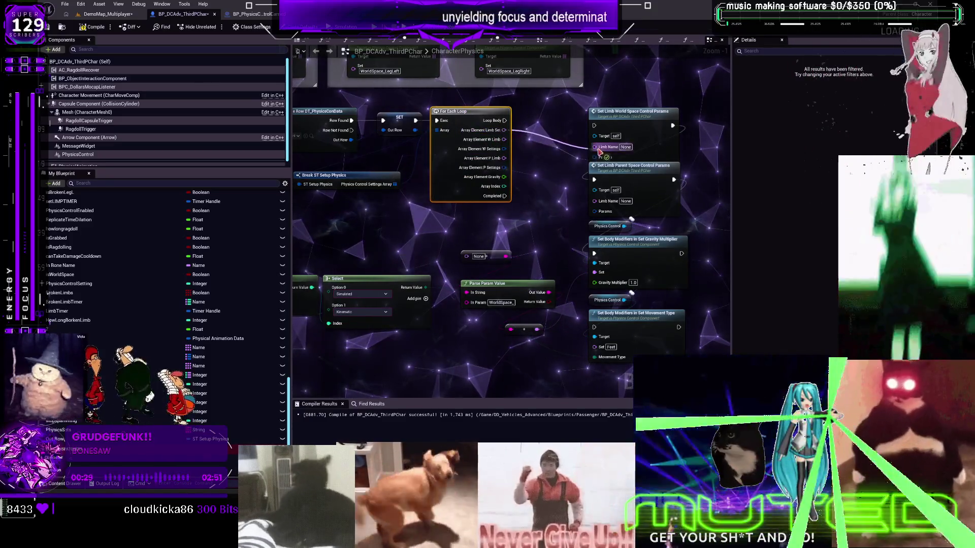
mouse_move(508, 135)
left_mouse_down()
mouse_move(450, 121)
mouse_move(469, 124)
mouse_move(559, 243)
mouse_move(636, 248)
mouse_move(472, 239)
mouse_move(461, 227)
mouse_move(515, 218)
mouse_move(458, 254)
left_mouse_up()
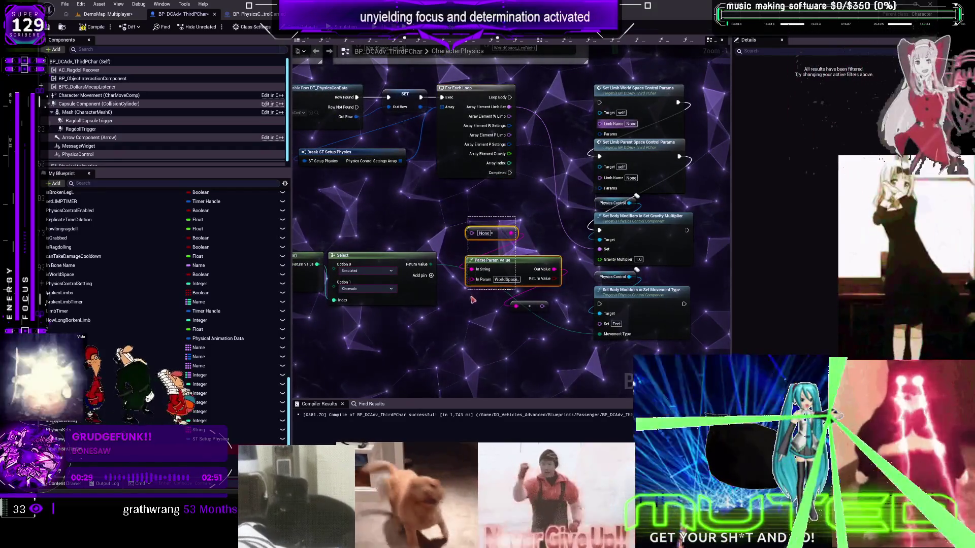
left_click_drag(529, 371, 484, 434)
left_click_drag(463, 179, 554, 187)
mouse_move(463, 197)
left_mouse_down()
mouse_move(552, 234)
mouse_move(464, 210)
left_mouse_up()
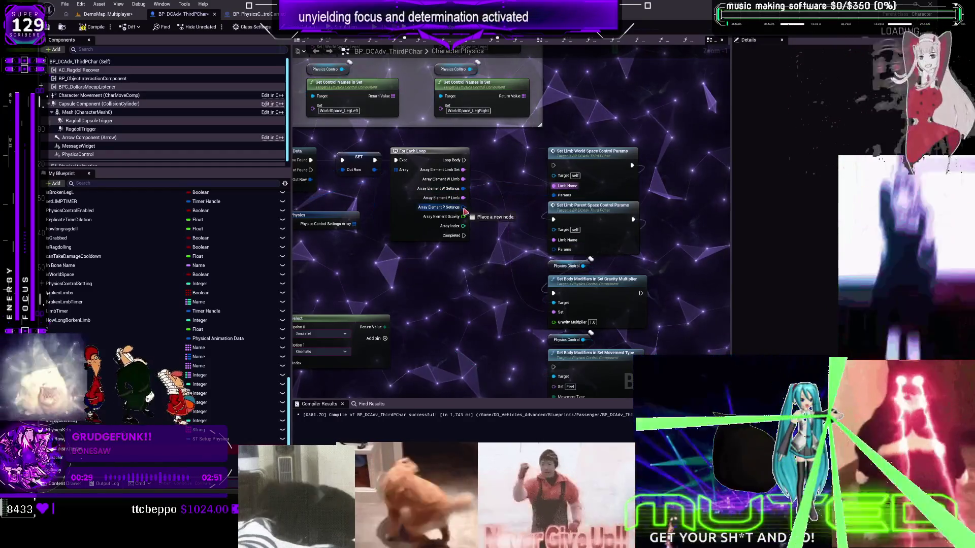
left_click_drag(556, 252, 553, 249)
left_click_drag(463, 216, 553, 322)
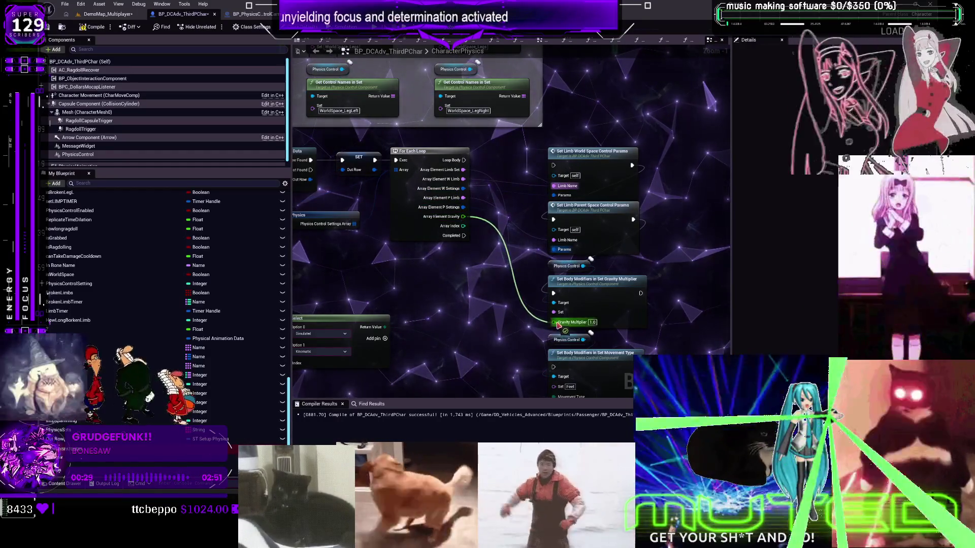
mouse_move(463, 235)
left_mouse_down()
mouse_move(429, 218)
mouse_move(723, 232)
mouse_move(685, 321)
left_mouse_up()
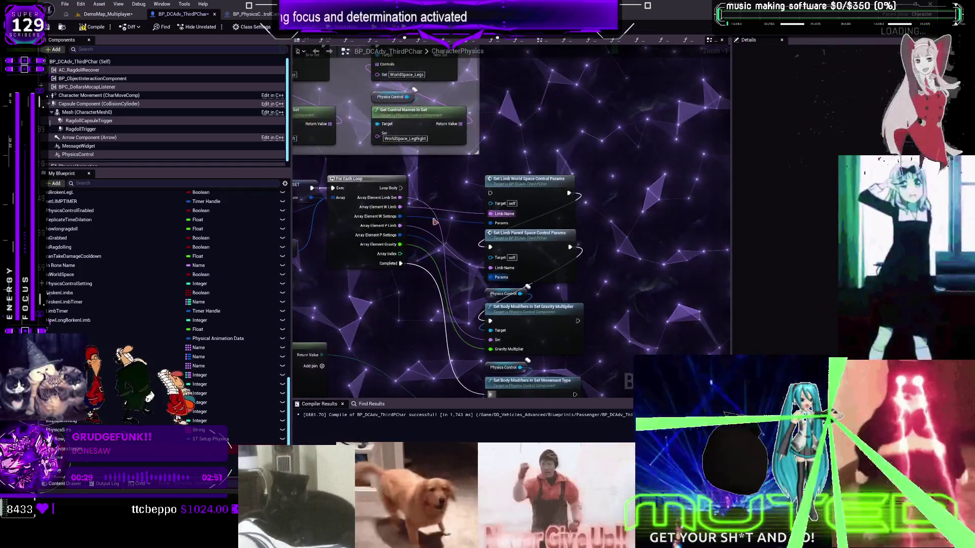
mouse_move(403, 191)
left_mouse_down()
mouse_move(450, 294)
mouse_move(609, 346)
left_mouse_up()
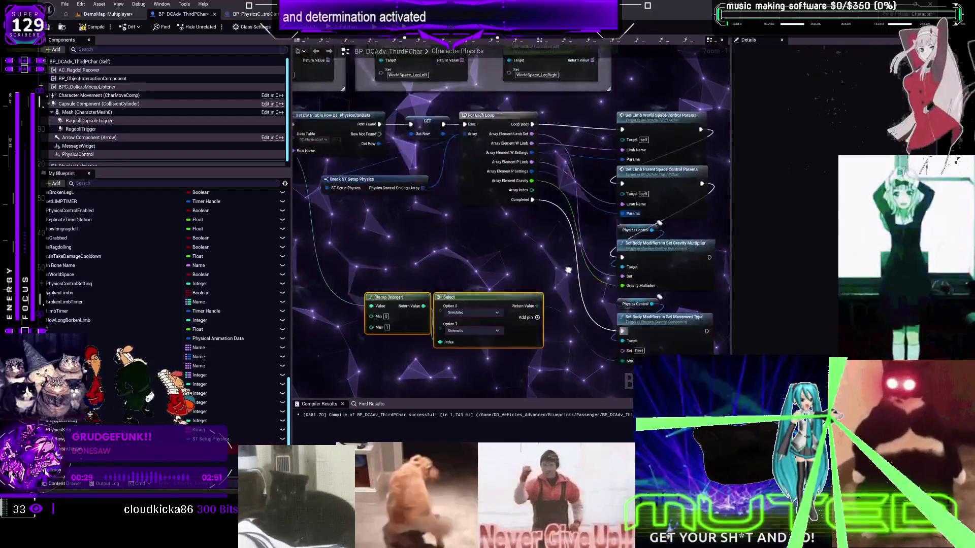
left_click(93, 27)
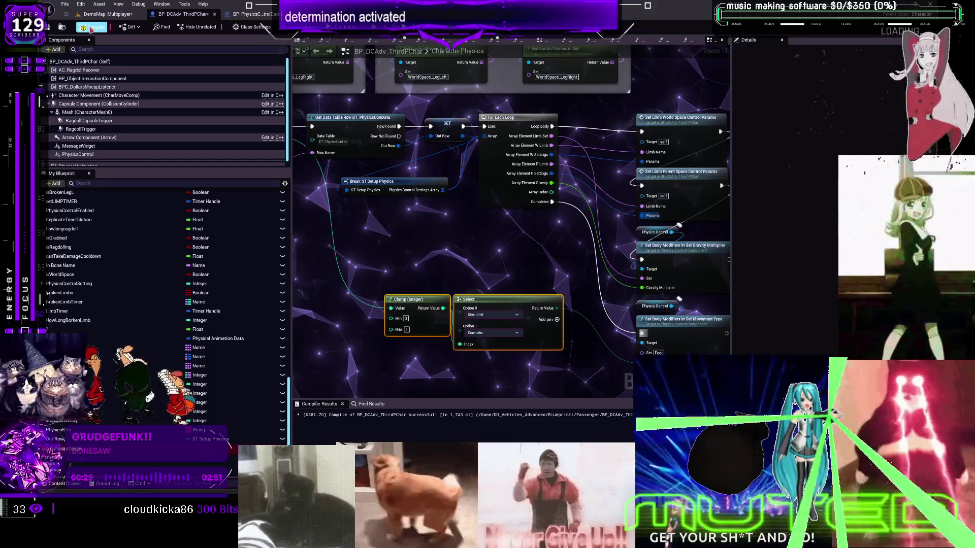
left_click(65, 4)
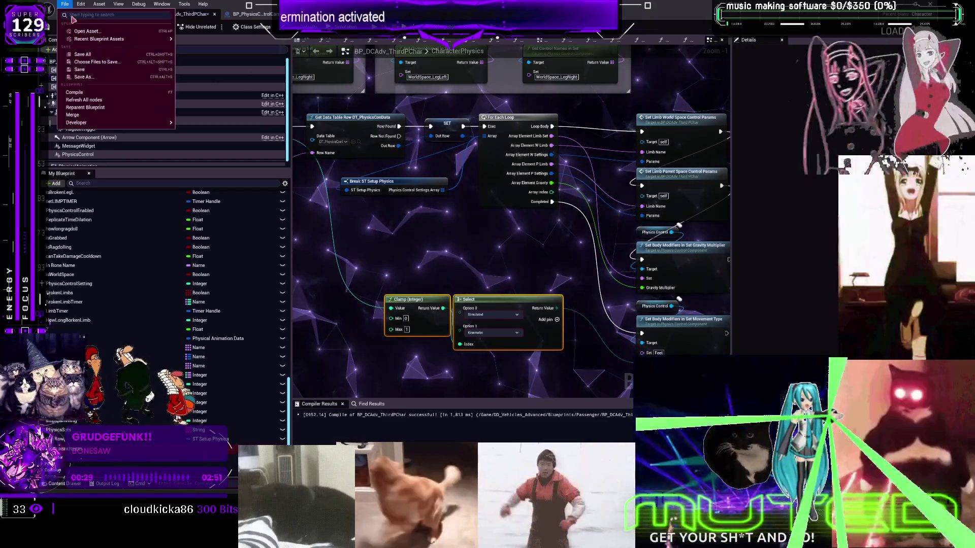
- Save all assets, test the limb physics in a multiplayer PIE session, and return to the editor
left_click(93, 54)
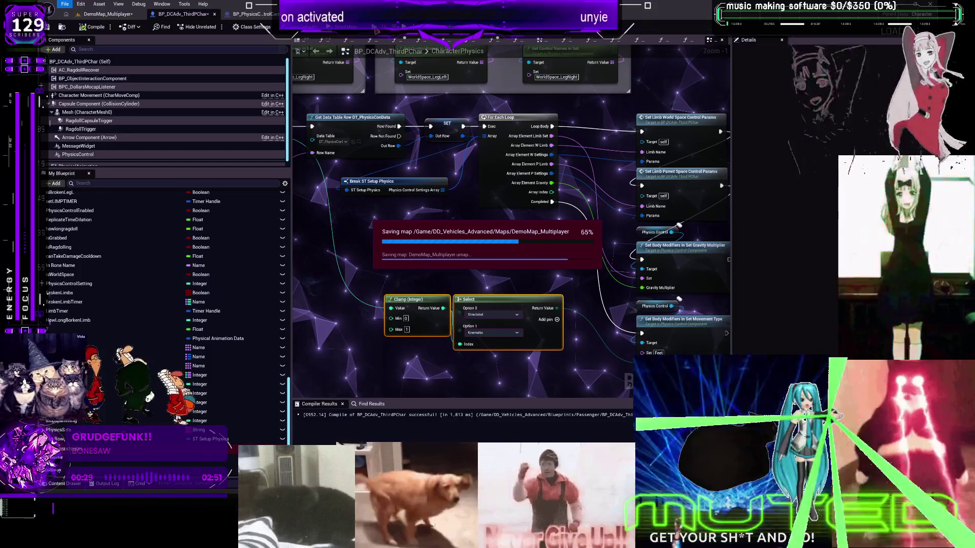
left_click(375, 29)
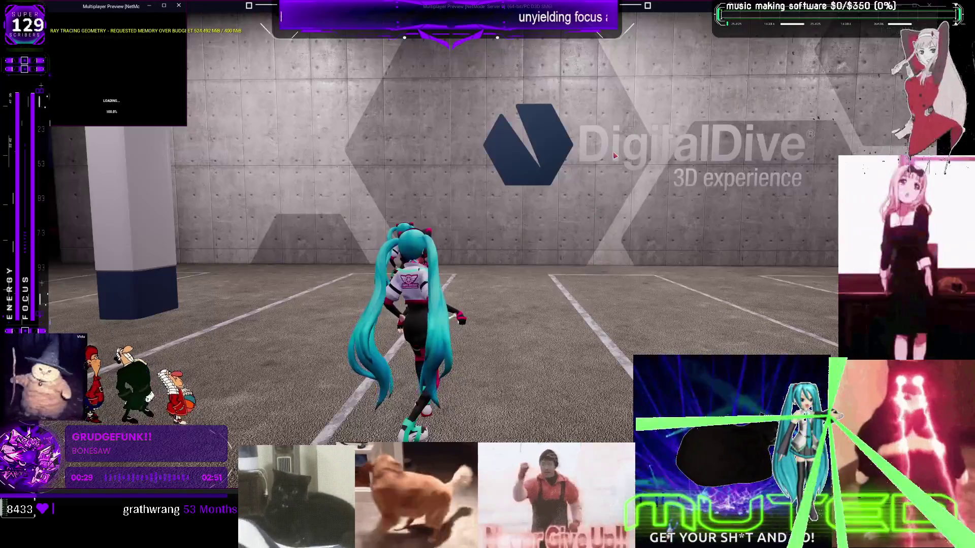
key("s")
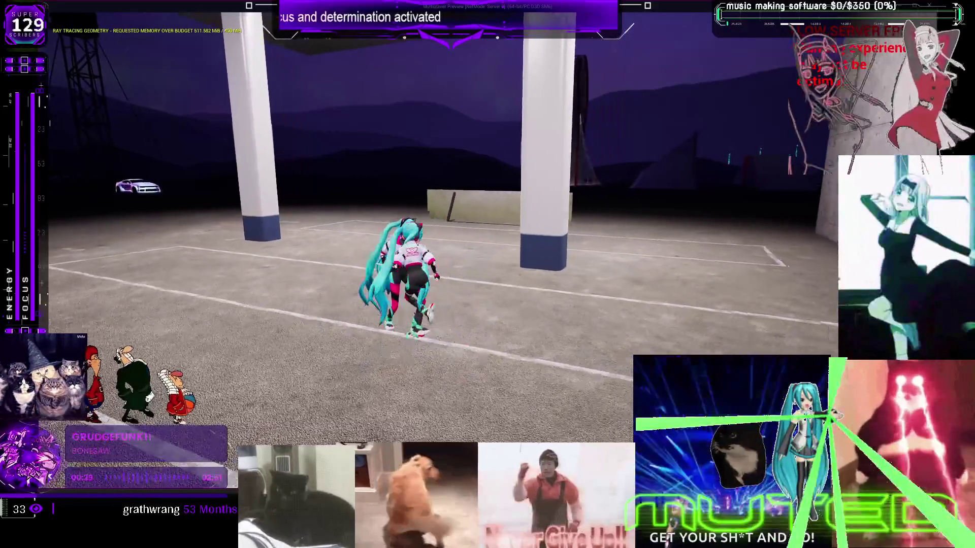
key("alt+Tab")
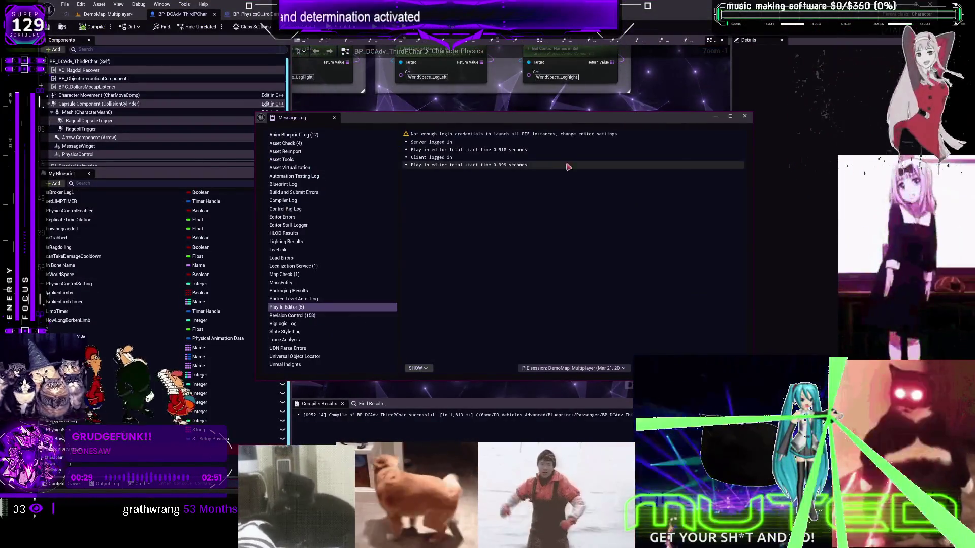
left_click(746, 117)
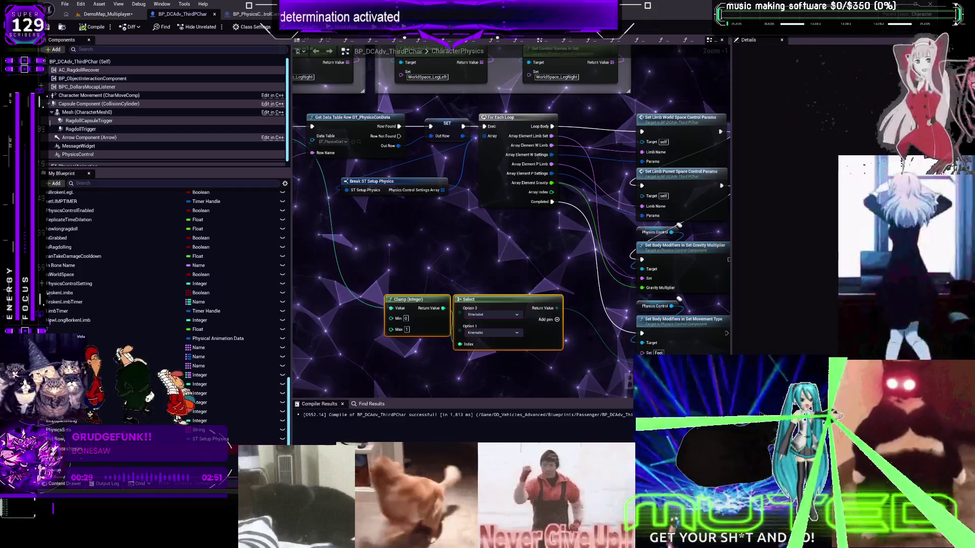
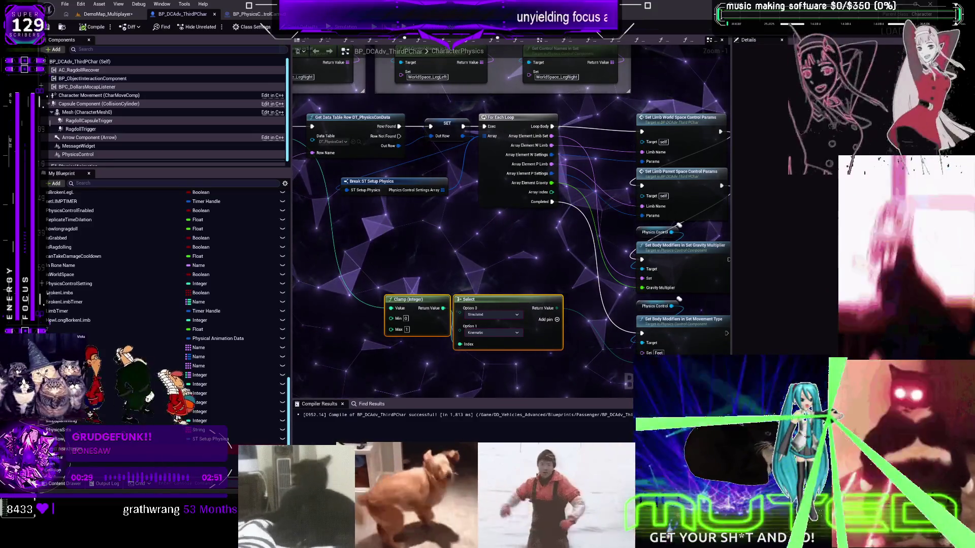
- Expand the first limb setup entry and bring the Set Limb and body modifier nodes into view
scroll(510, 323, "down", 2)
scroll(447, 206, "up", 3)
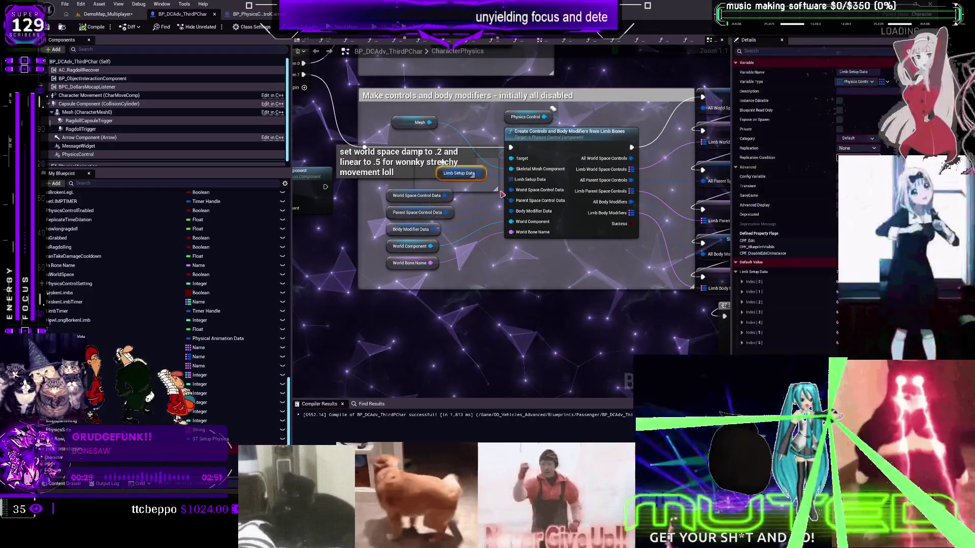
left_click(741, 282)
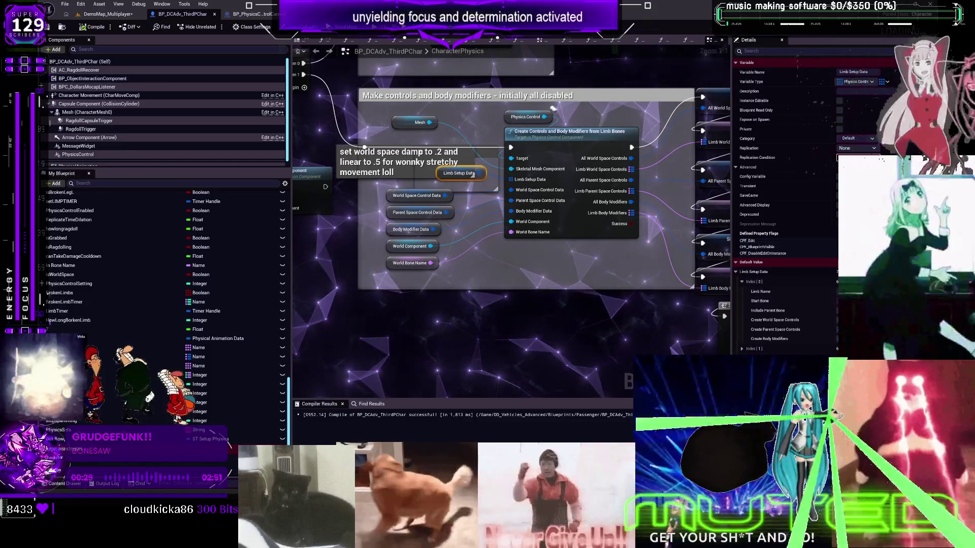
scroll(512, 234, "down", 4)
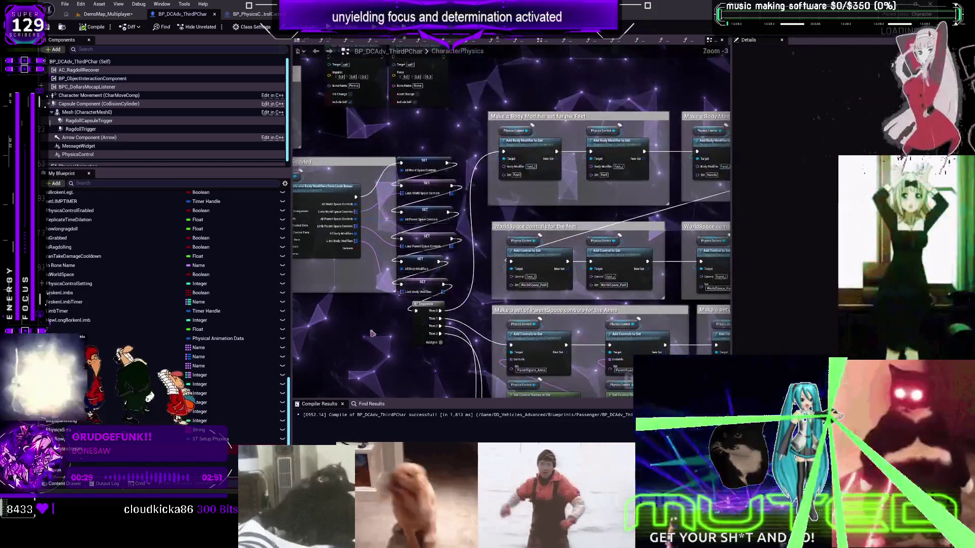
scroll(605, 314, "down", 10)
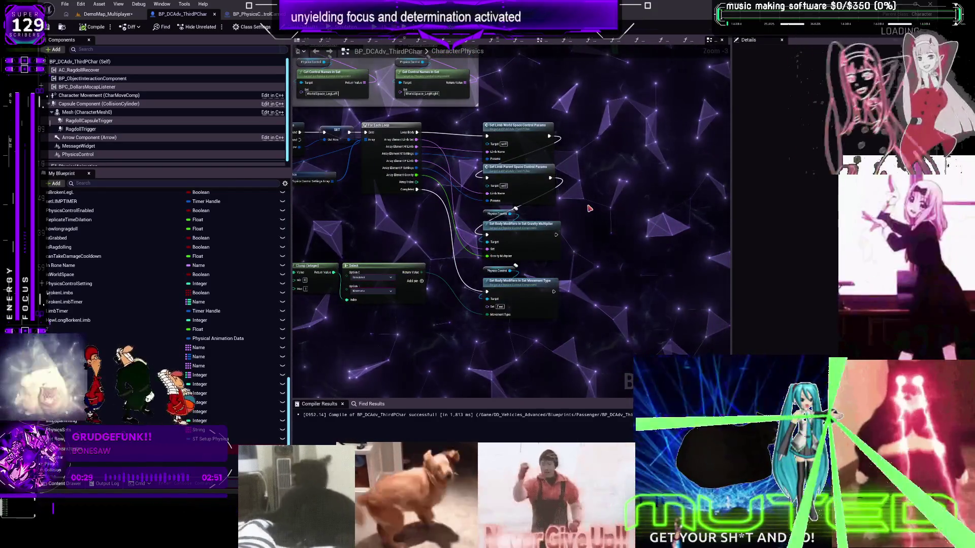
mouse_move(589, 208)
left_mouse_down()
mouse_move(631, 109)
mouse_move(536, 207)
mouse_move(504, 207)
left_mouse_up()
scroll(504, 208, "up", 1)
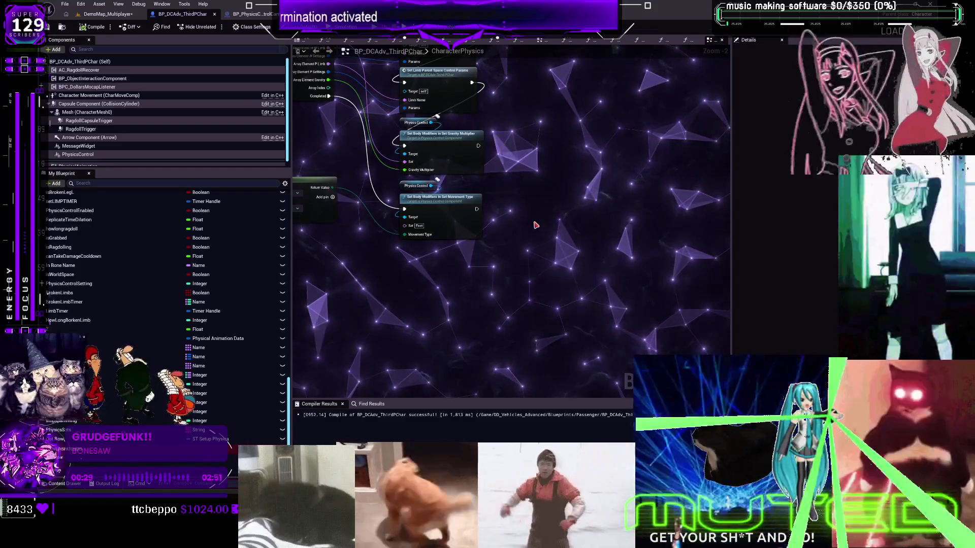
left_click_drag(535, 225, 551, 228)
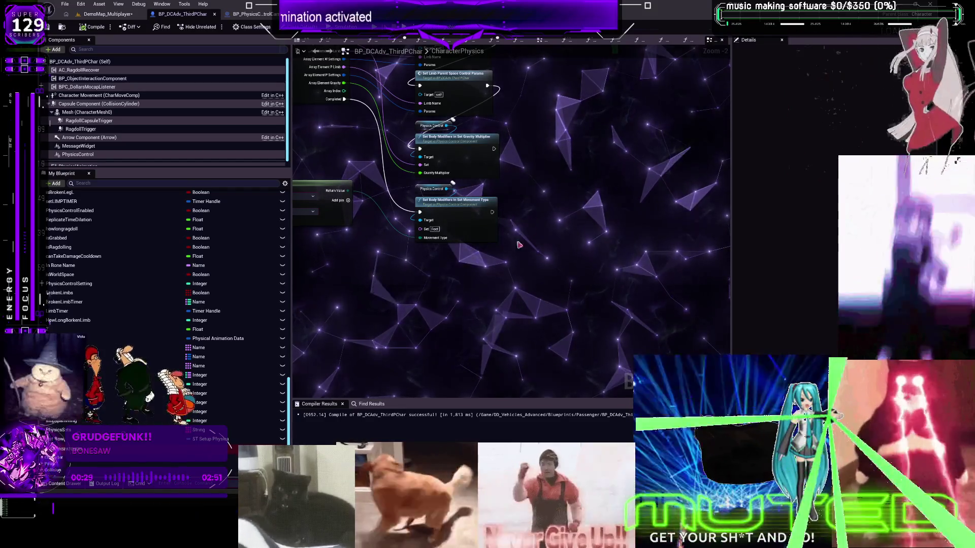
- Inspect the For Each Loop, Add Controls and WorldSpace Legs nodes above the Set Limb nodes
left_click_drag(554, 195, 558, 267)
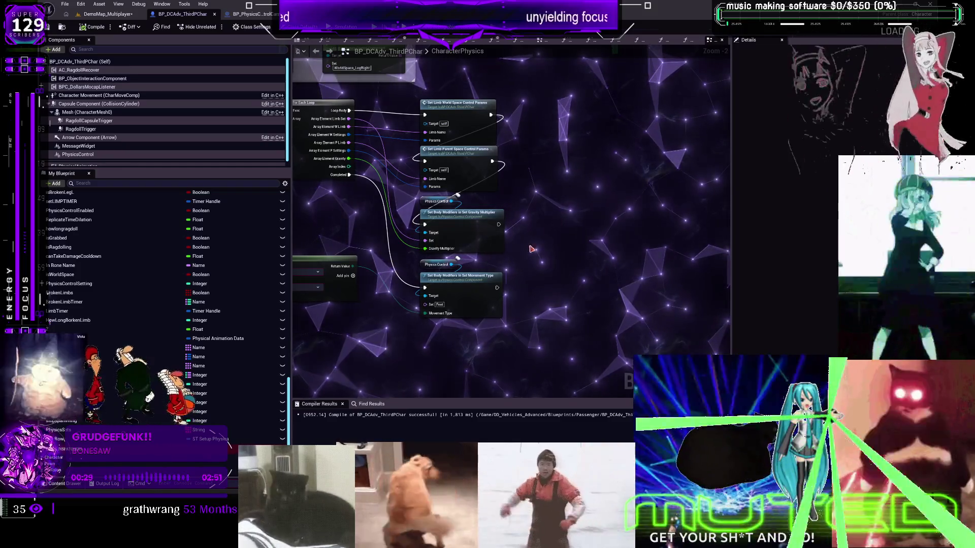
scroll(389, 232, "down", 1)
left_click_drag(389, 232, 465, 293)
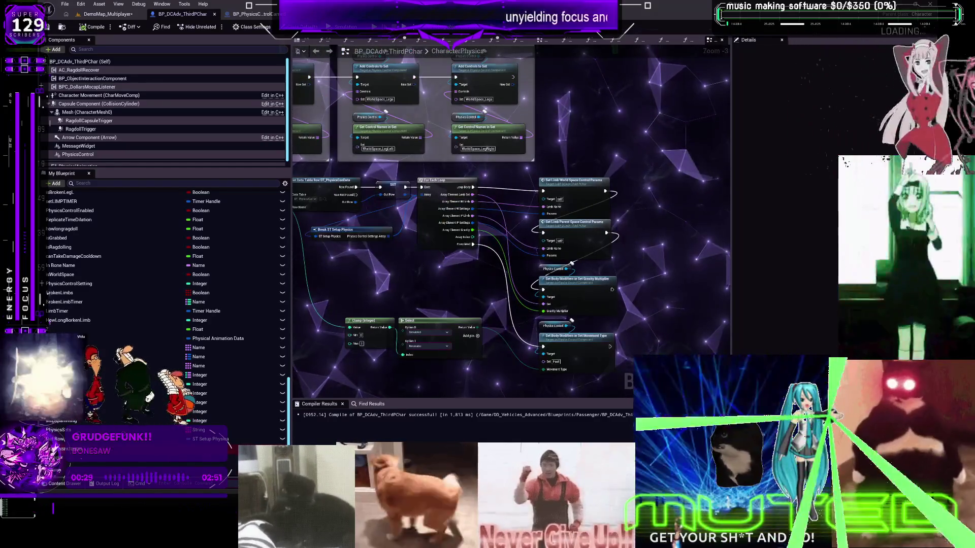
mouse_move(466, 58)
left_mouse_down()
mouse_move(514, 163)
mouse_move(544, 126)
mouse_move(559, 256)
mouse_move(547, 309)
left_mouse_up()
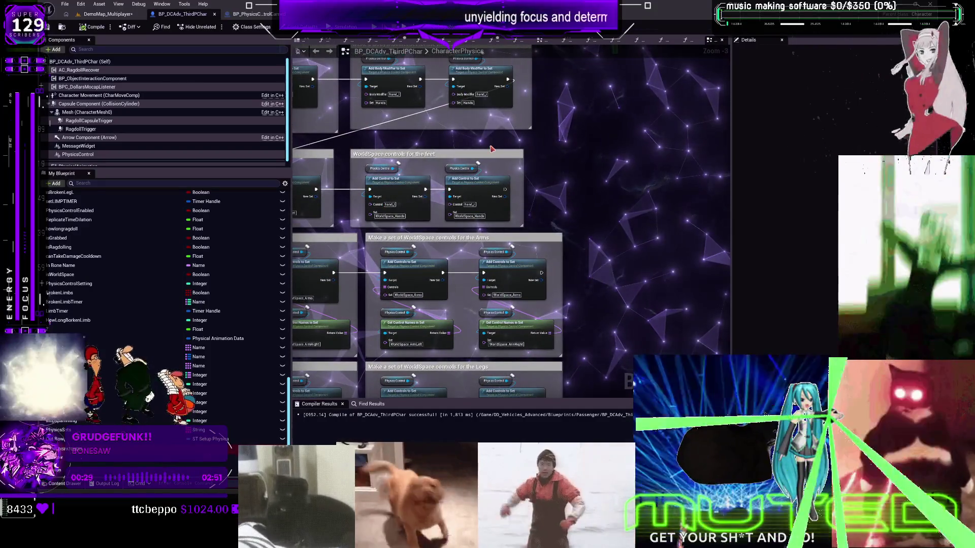
left_click_drag(440, 171, 594, 259)
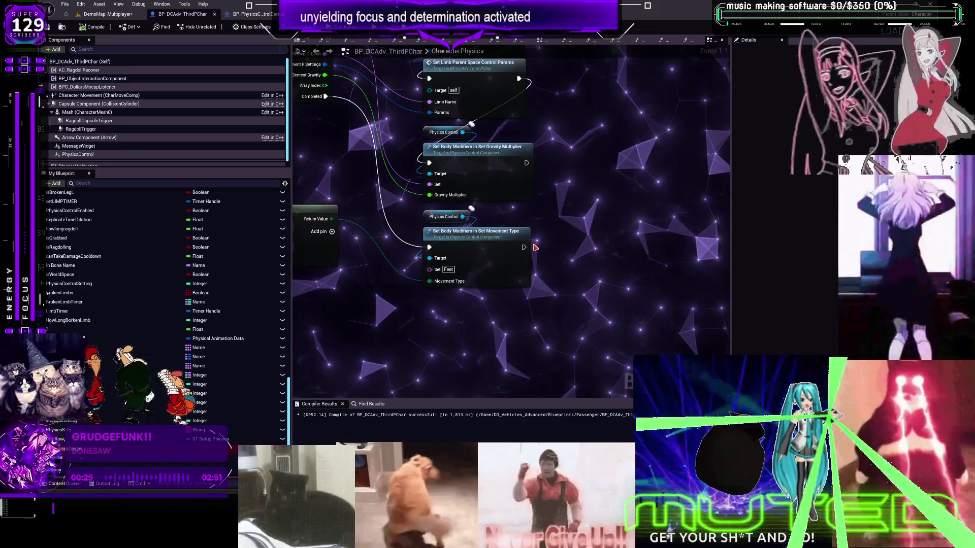
scroll(238, 261, "up", 6)
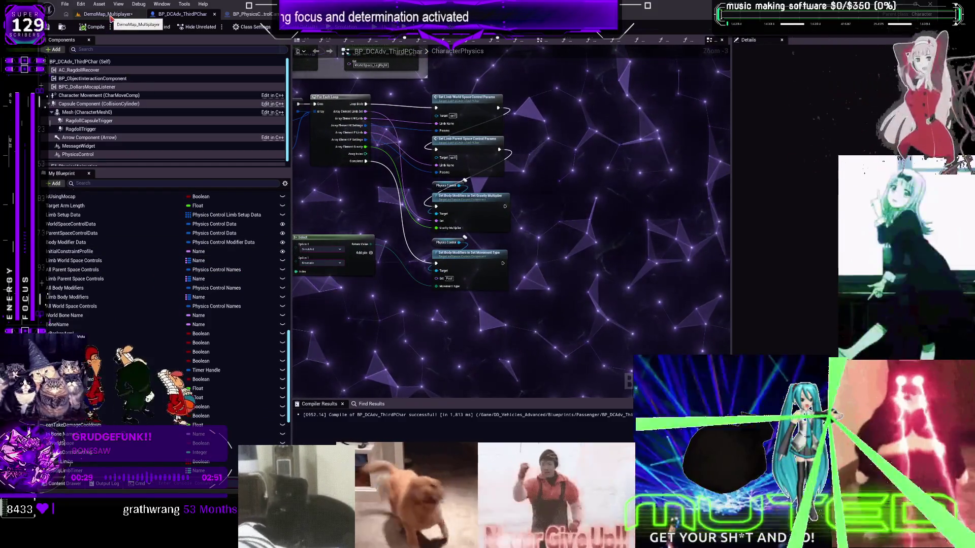
scroll(153, 264, "up", 6)
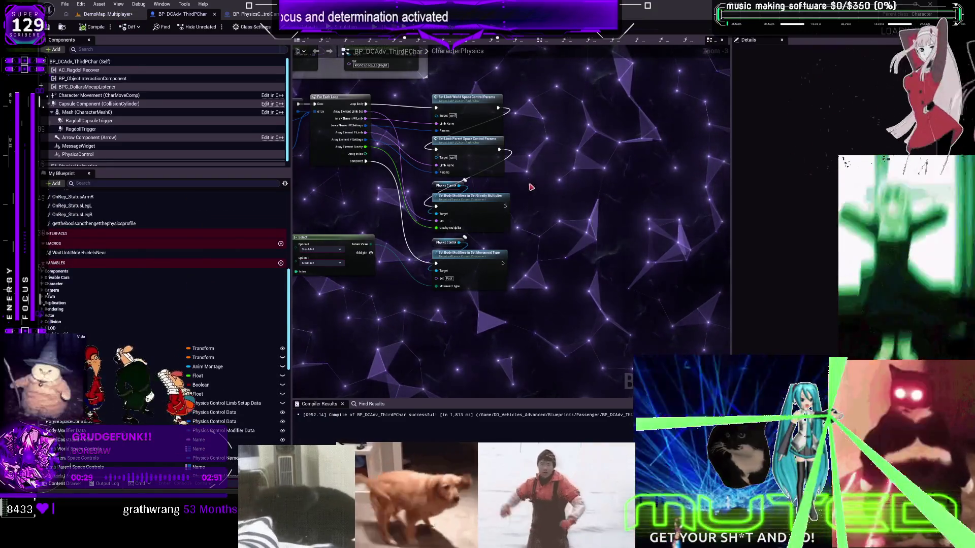
left_click_drag(526, 141, 573, 312)
- Paste a Physics Control getter and add a Set Control Enabled node from it
left_click_drag(562, 234, 429, 77)
key("ctrl+v")
left_click_drag(486, 230, 487, 271)
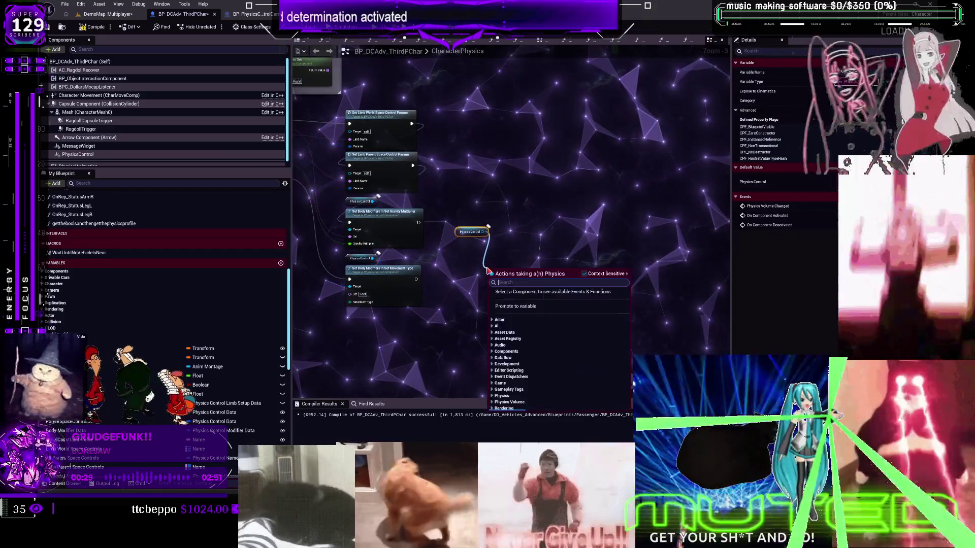
type("enable")
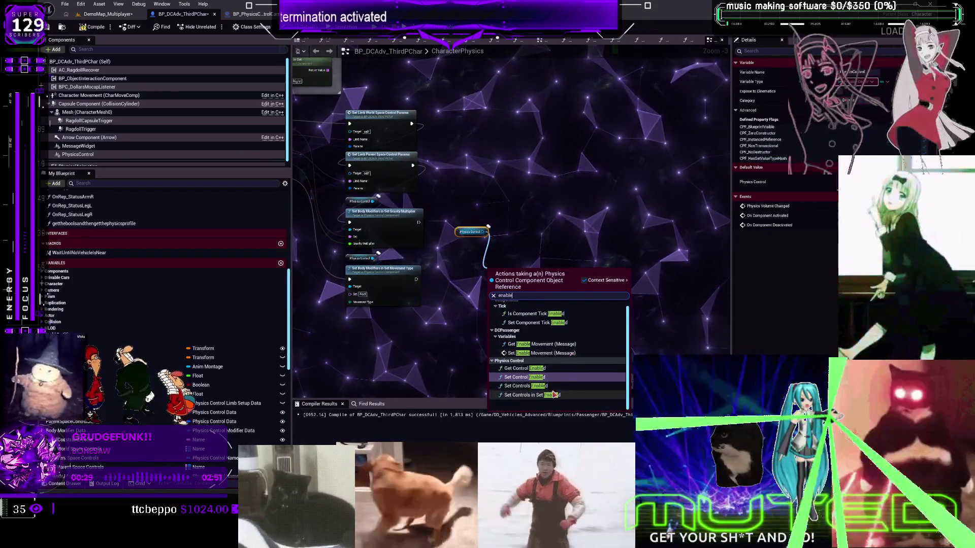
scroll(553, 379, "up", 3)
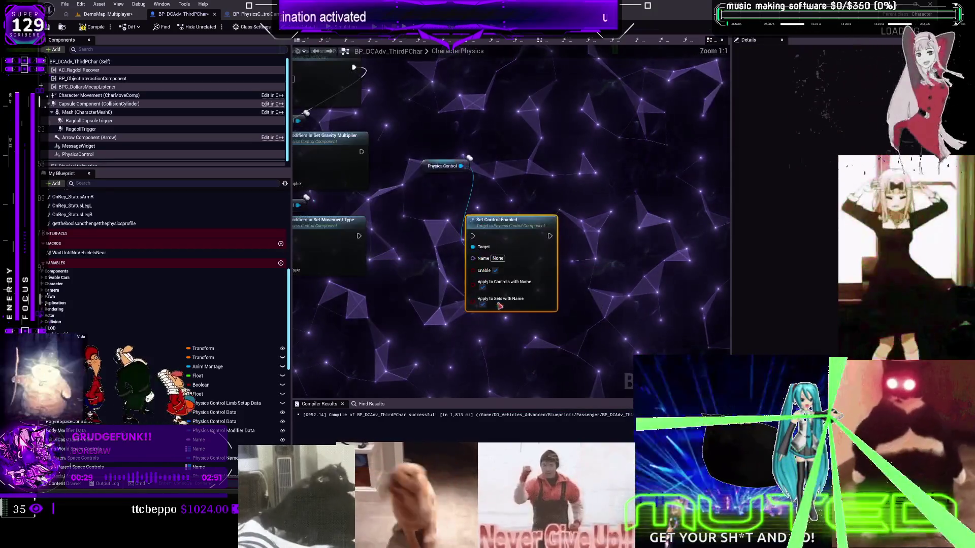
- Set the control Name to Hair, uncheck Enable, and wire it after Set Movement Type
left_click(549, 255)
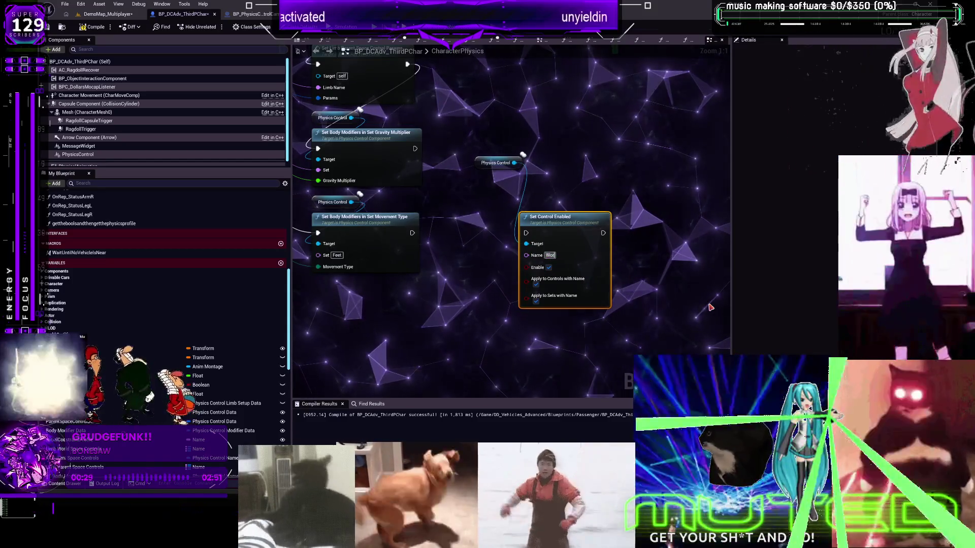
type("Hal")
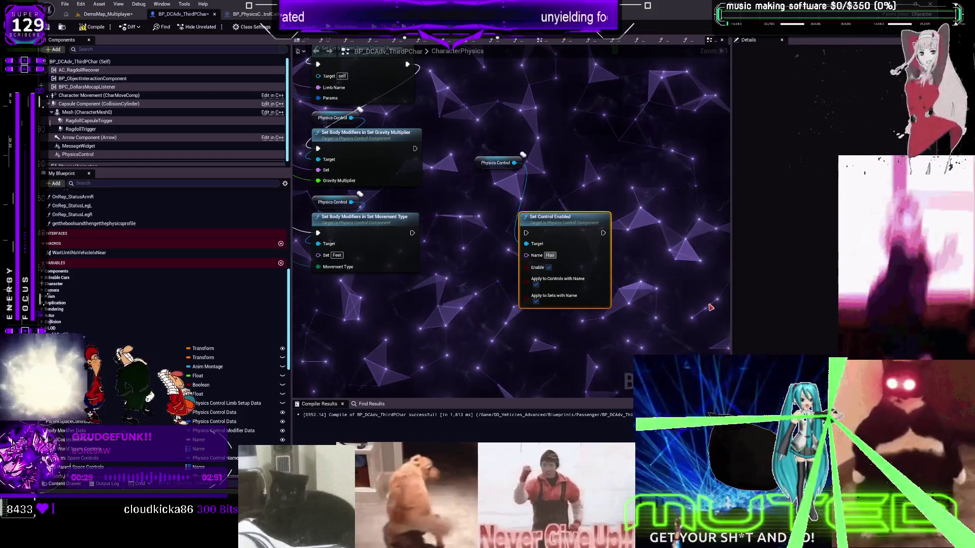
left_click(548, 268)
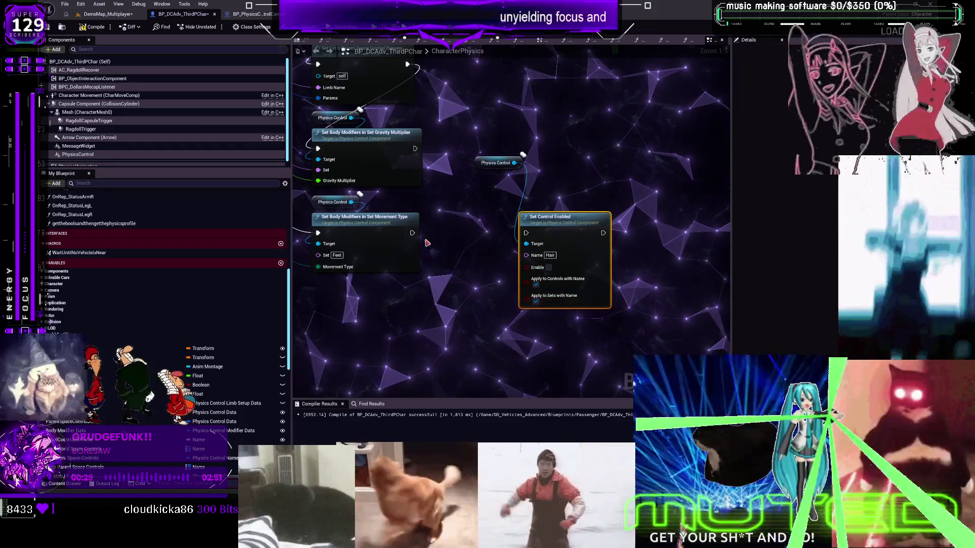
left_click_drag(412, 233, 536, 236)
scroll(526, 233, "down", 3)
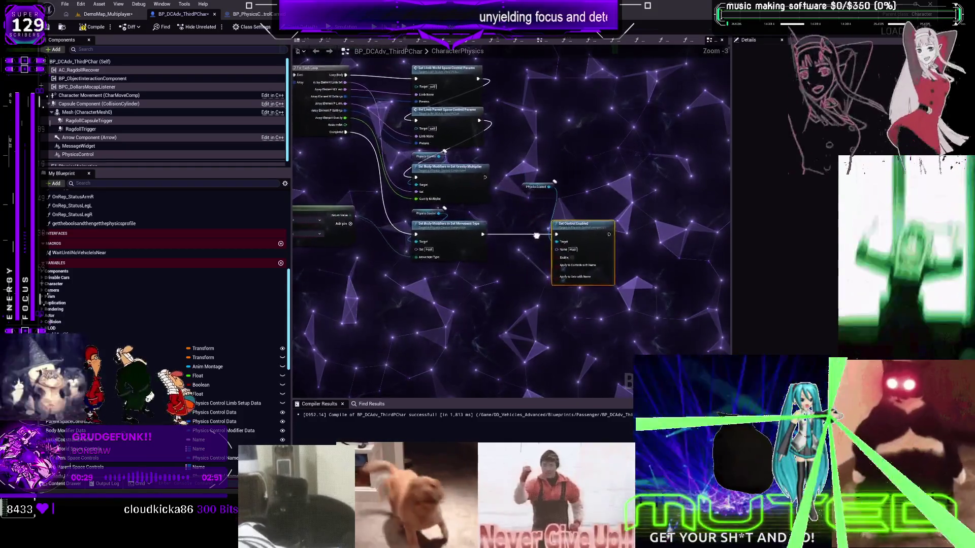
scroll(536, 235, "up", 2)
left_click_drag(535, 175, 570, 224)
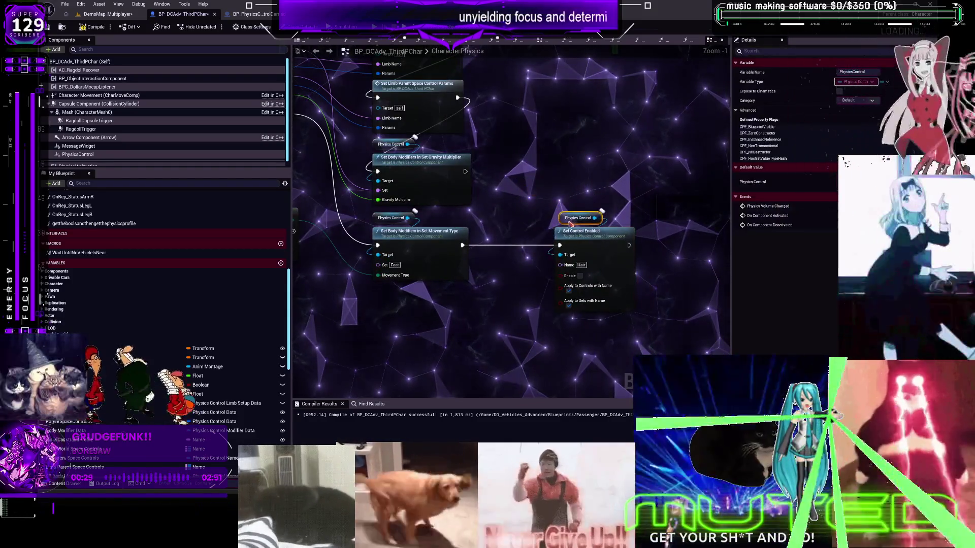
- Search Physics Control actions for 'enable', delete the extra Set Controls Enabled node, and start a multiplayer preview
left_click_drag(494, 243, 535, 223)
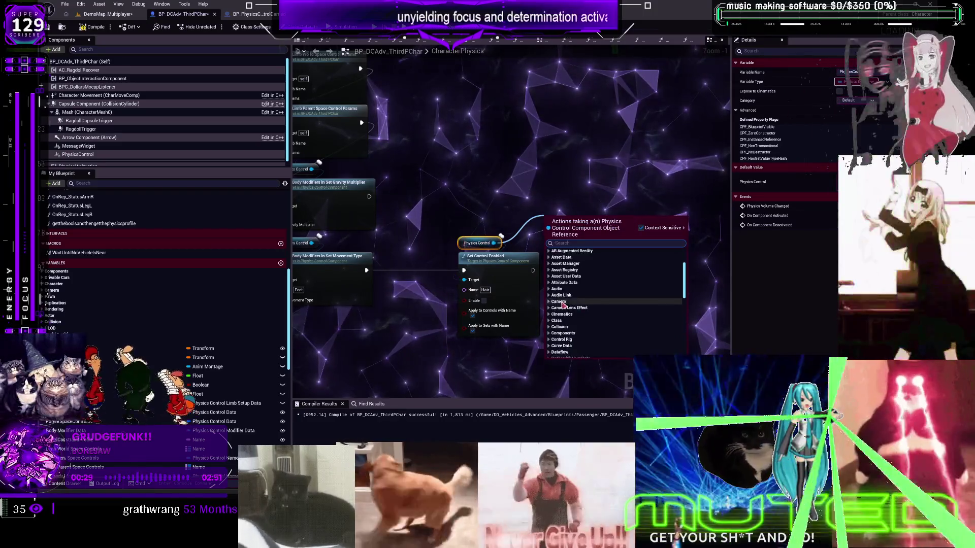
scroll(591, 312, "down", 5)
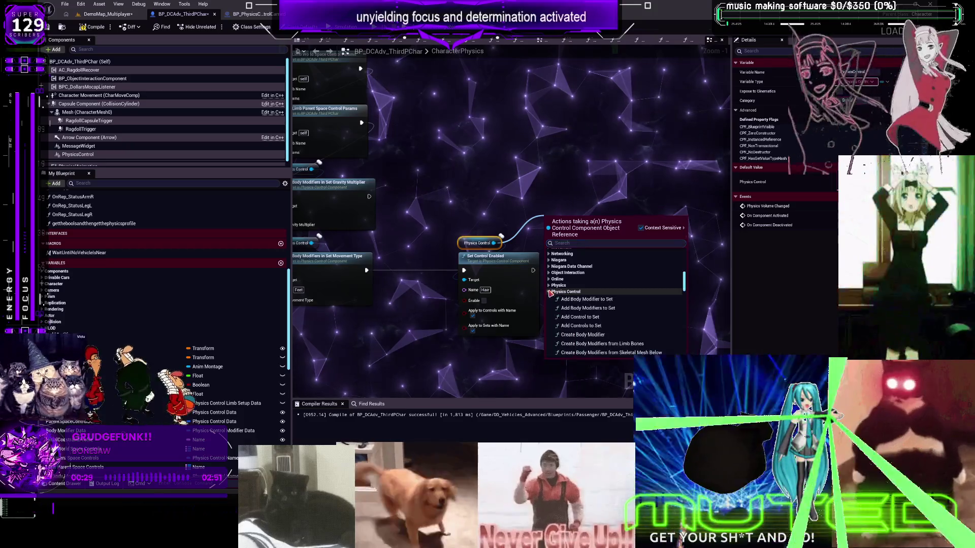
scroll(611, 318, "down", 3)
scroll(618, 305, "down", 6)
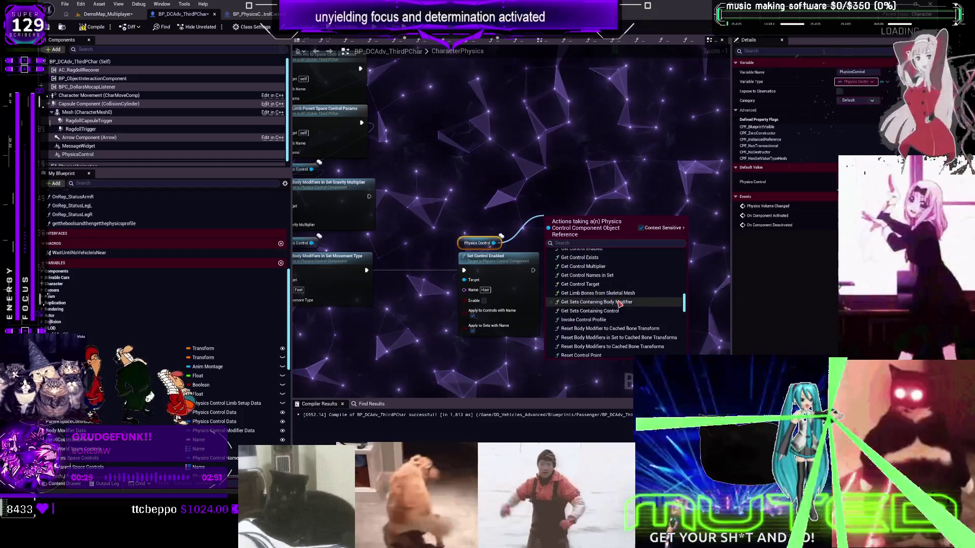
scroll(619, 304, "down", 2)
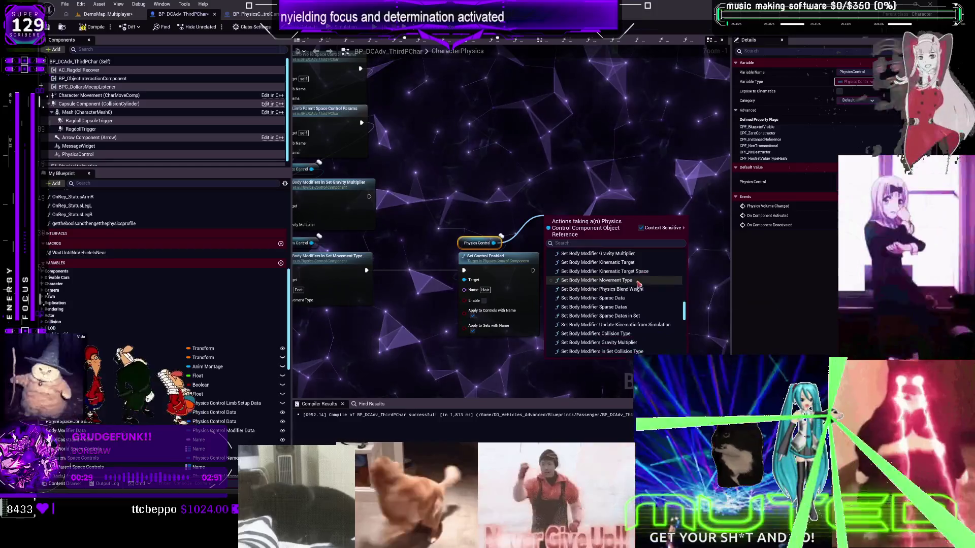
scroll(639, 292, "down", 4)
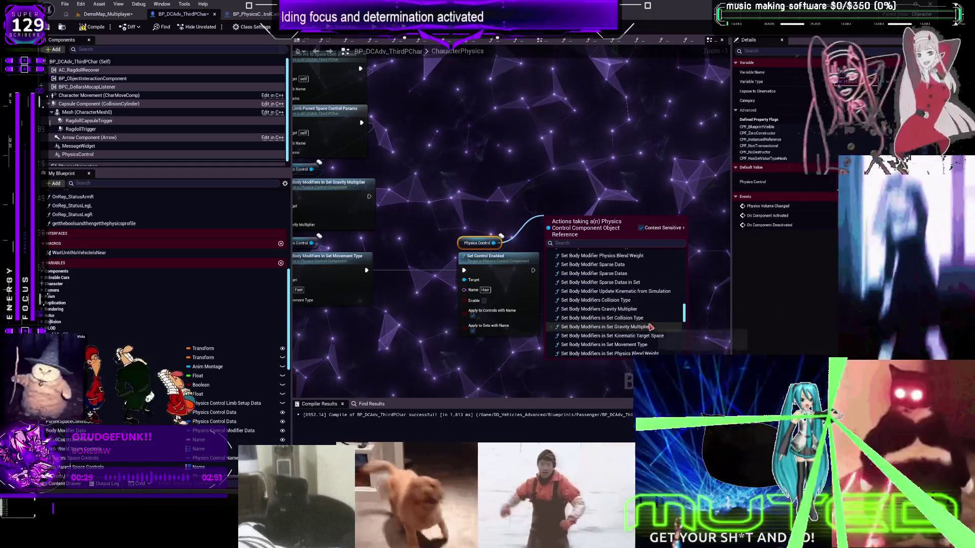
scroll(656, 325, "down", 2)
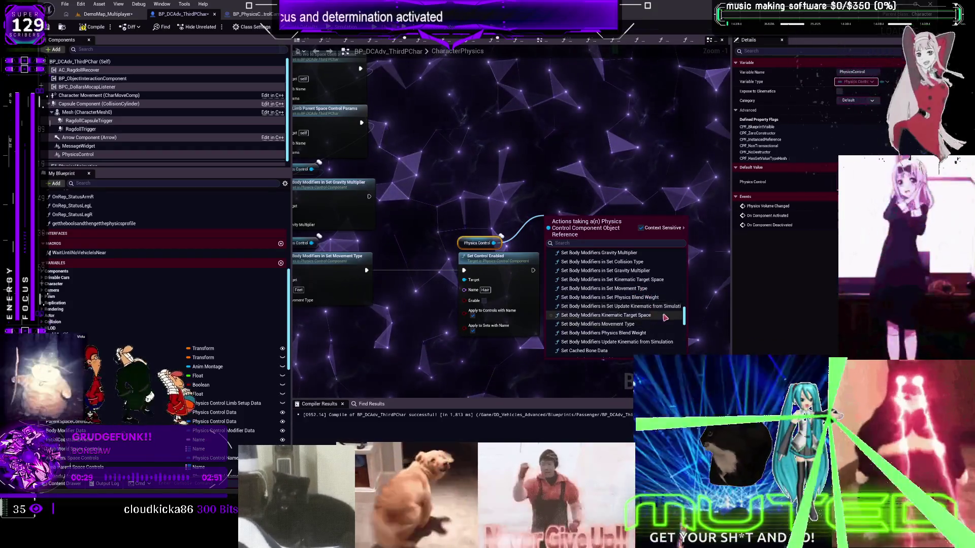
scroll(657, 327, "down", 4)
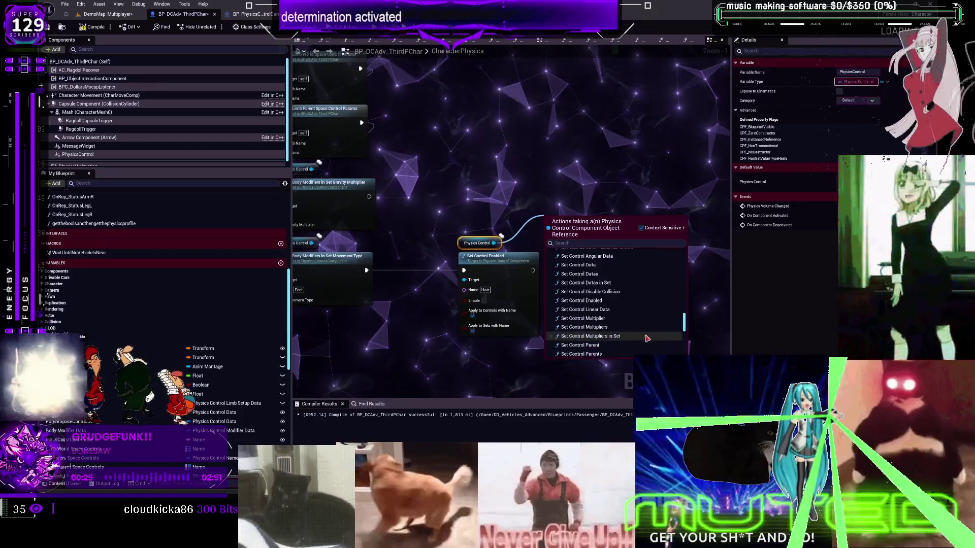
scroll(645, 336, "down", 4)
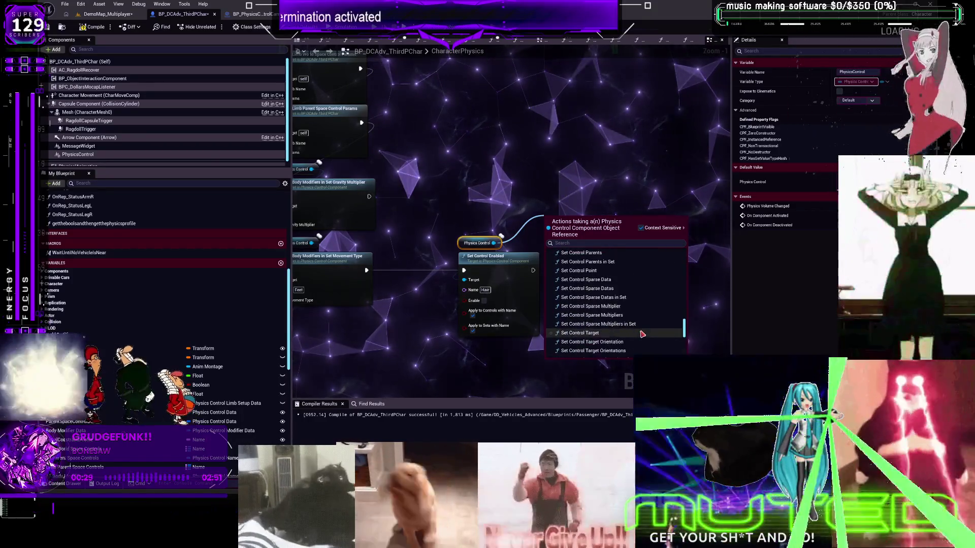
scroll(642, 335, "down", 4)
left_click(566, 243)
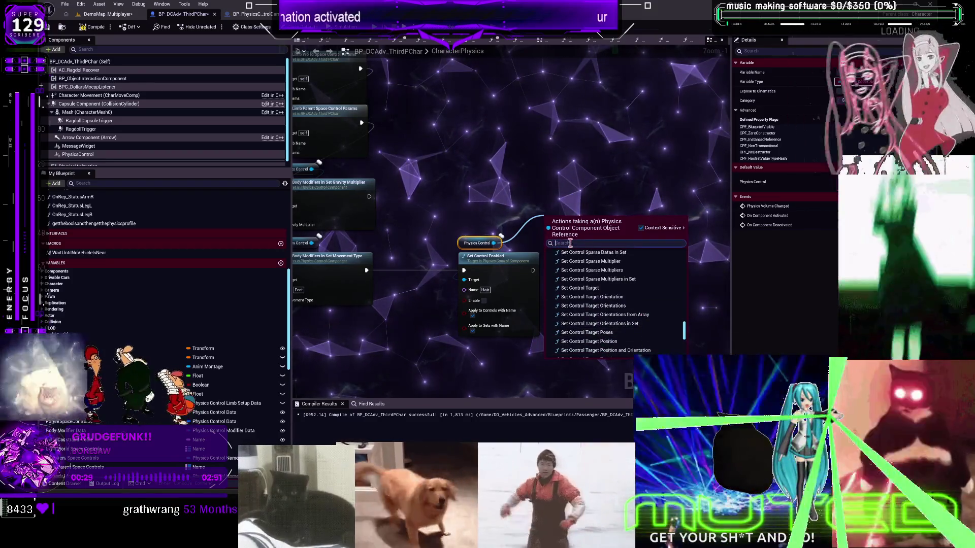
type("enable")
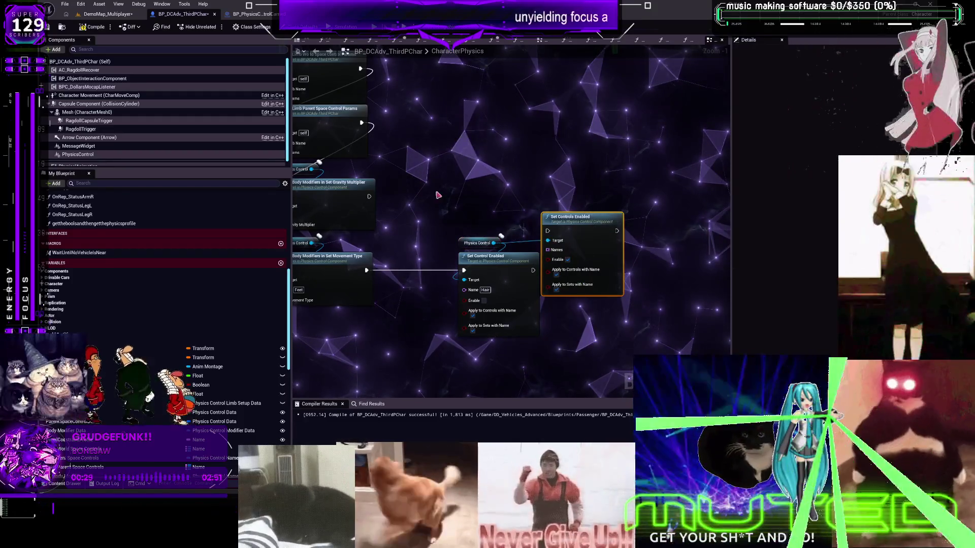
key("Delete")
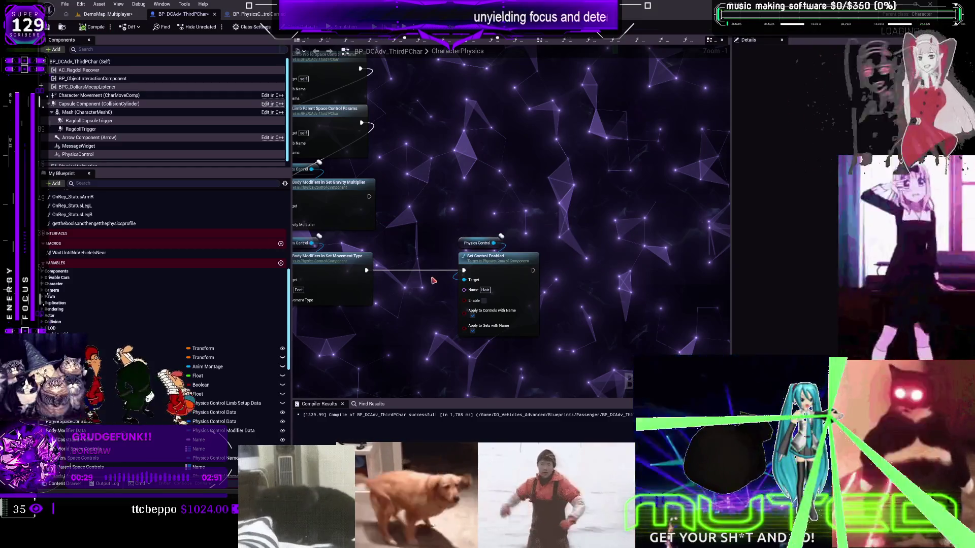
key("alt+p")
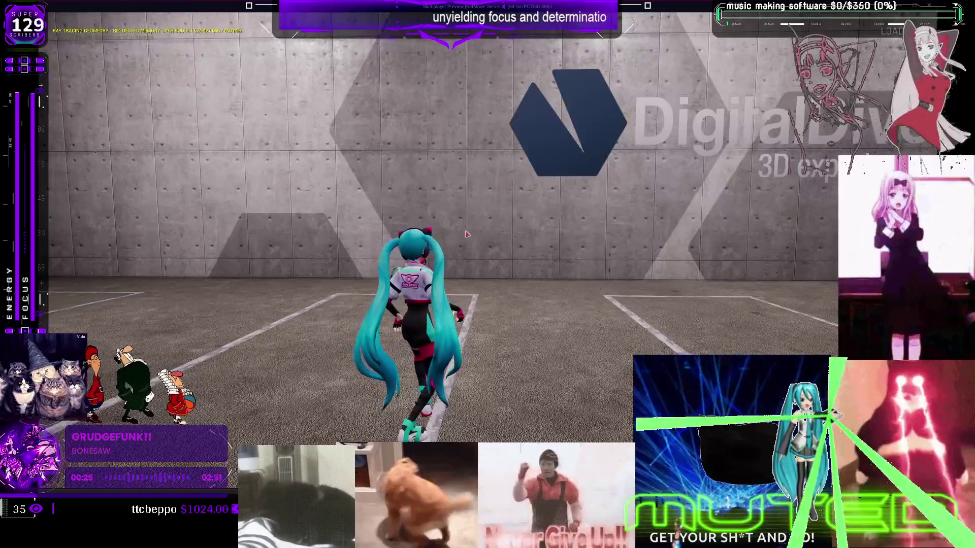
- Run the character around the parking lot with S, W and A, then stop play and close the message log
left_click(467, 234)
key("s")
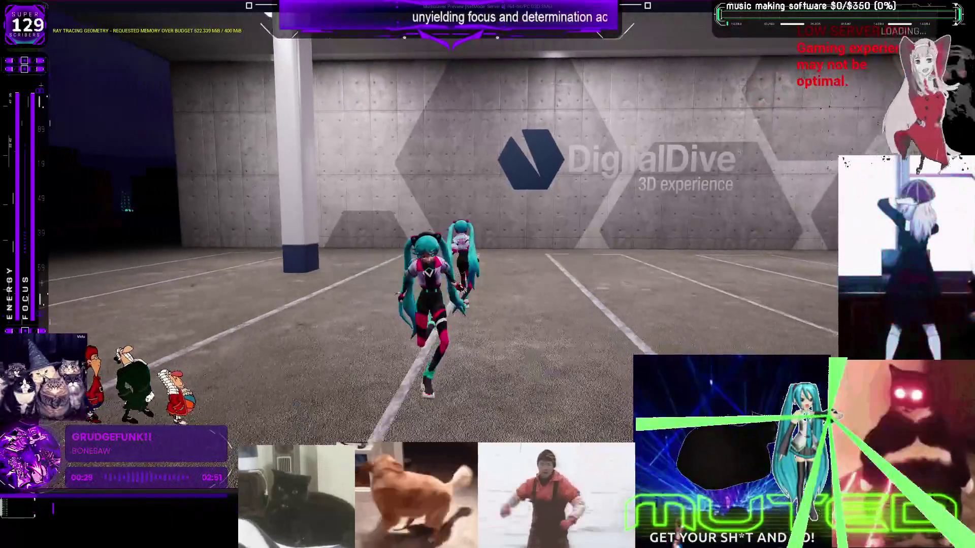
key("w")
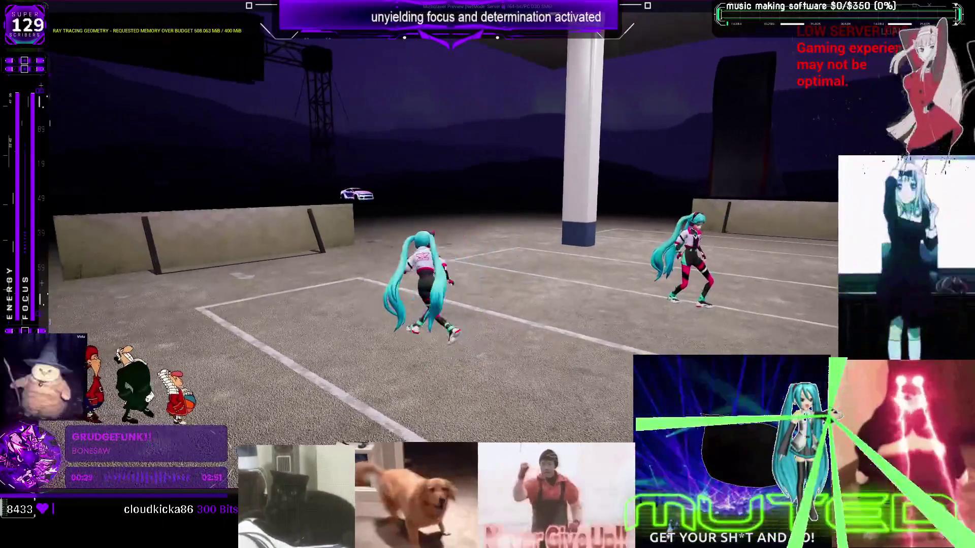
key("a")
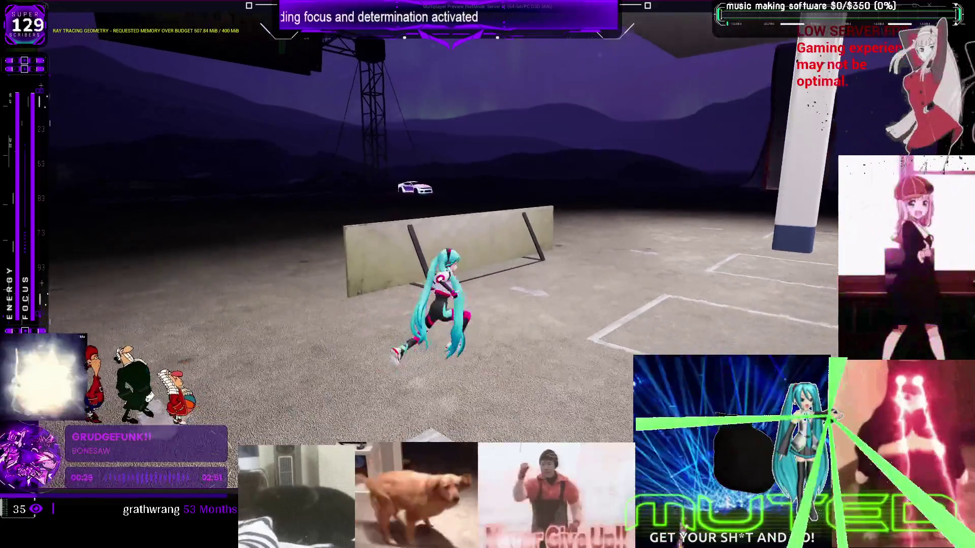
key("Escape")
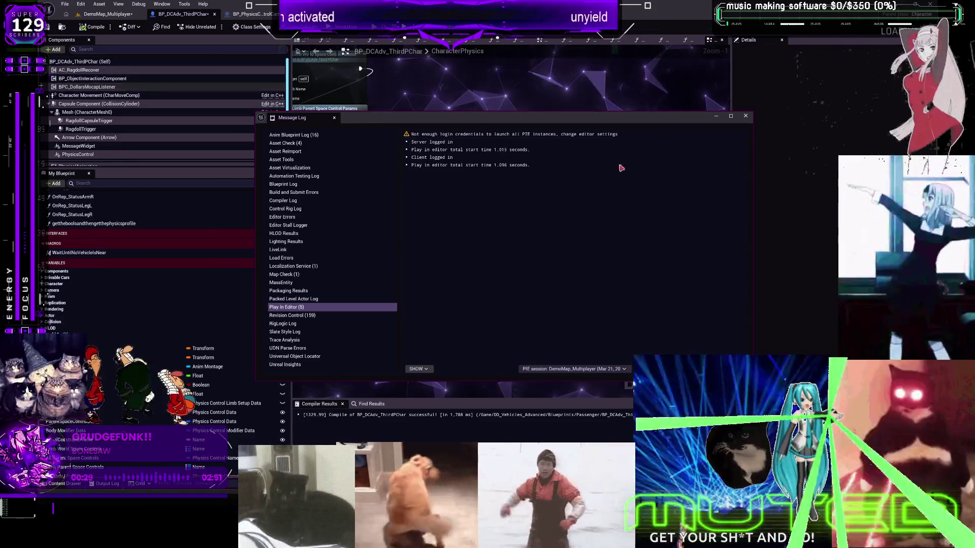
left_click(431, 60)
- Open the Toggle Limp Limb function graph from CharacterPhysics, then view the BP_PhysicsControlCarried blueprint
scroll(431, 128, "down", 3)
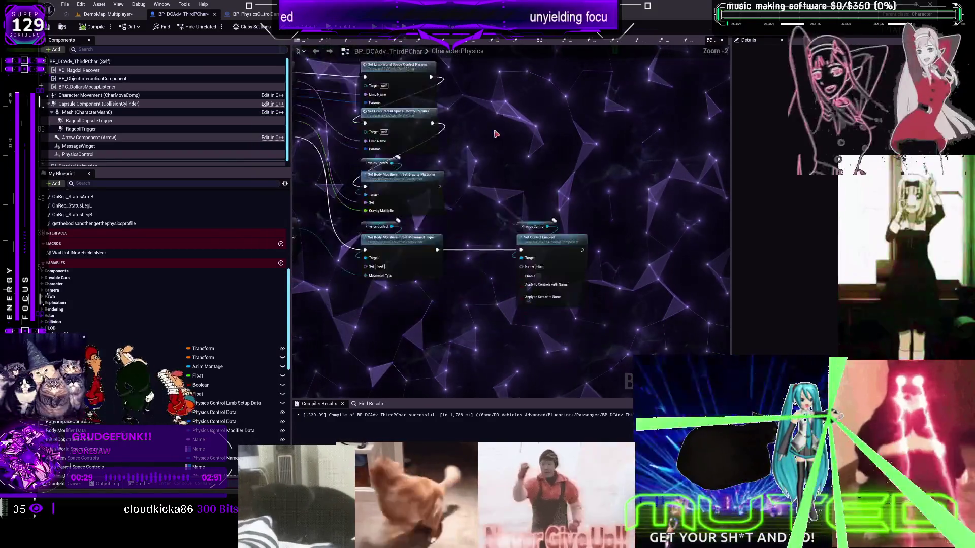
scroll(548, 191, "down", 3)
scroll(456, 255, "down", 5)
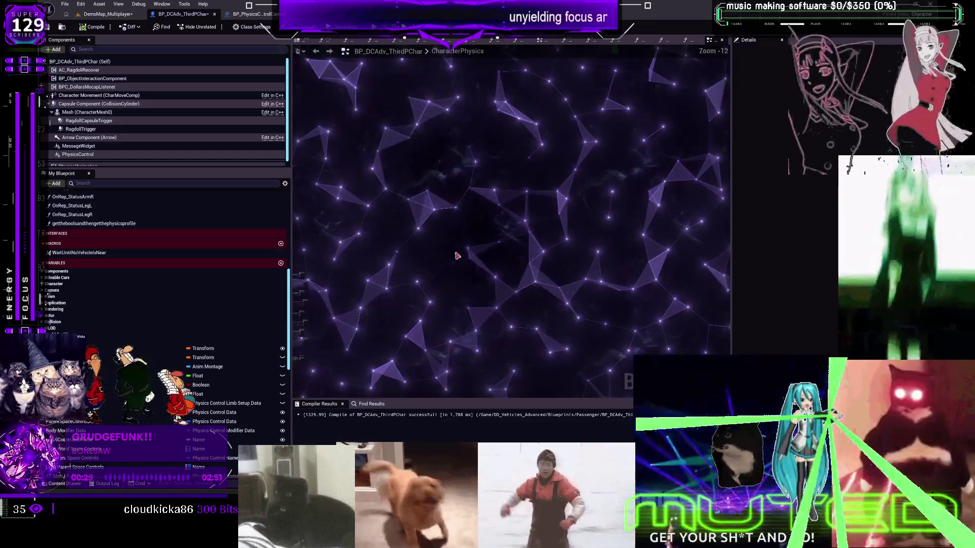
scroll(435, 199, "up", 9)
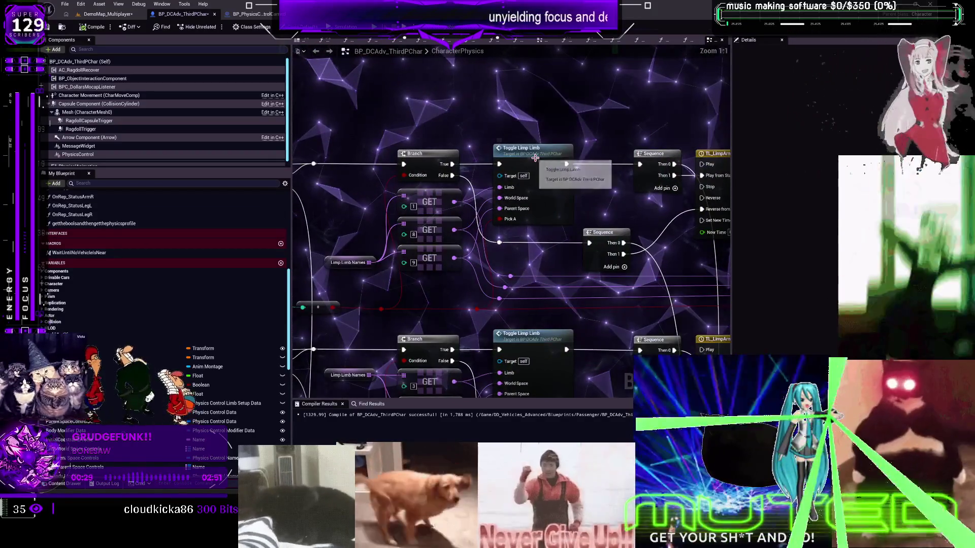
double_click(535, 158)
scroll(449, 161, "up", 2)
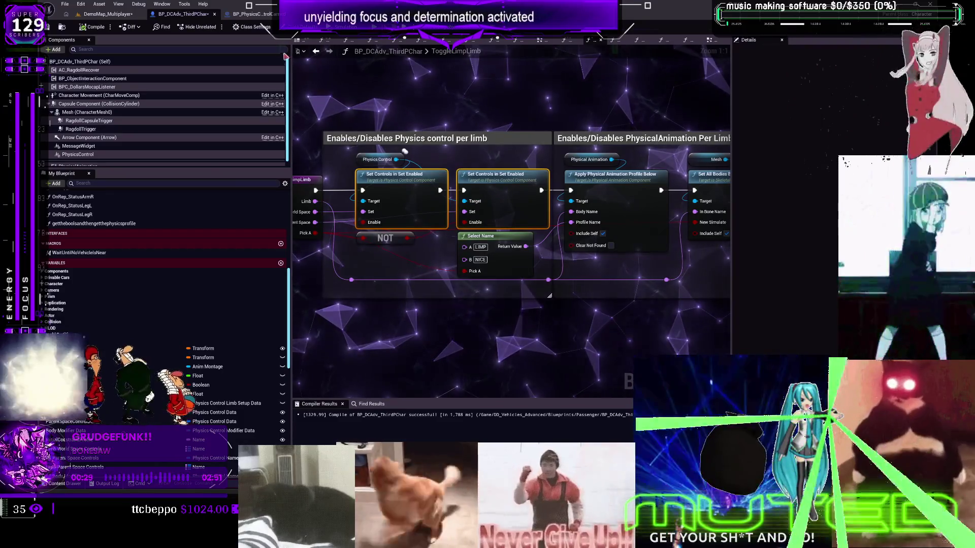
left_click(251, 17)
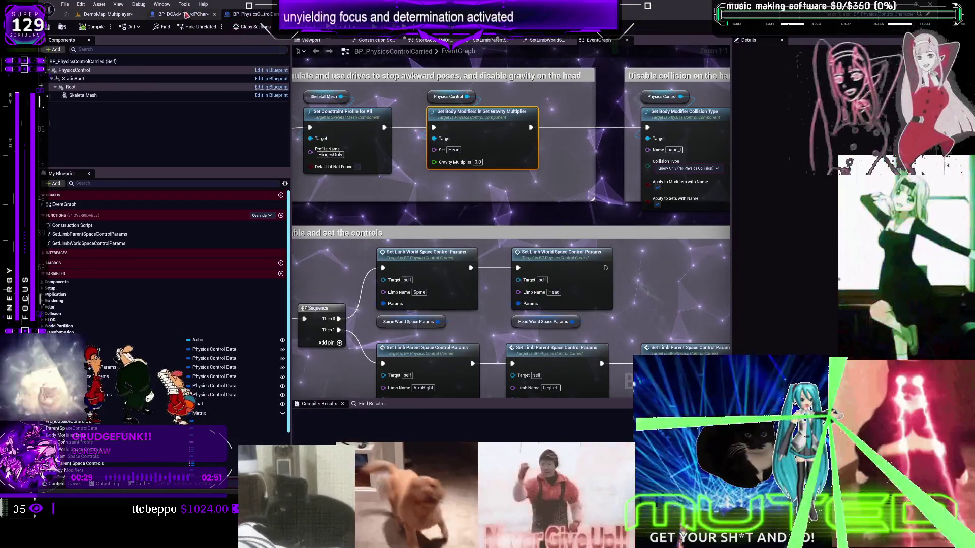
- Return to BP_DCAdv_ThirdPChar and jump to the InitializePhysicalAnimation event in CharacterPhysics
left_click(196, 15)
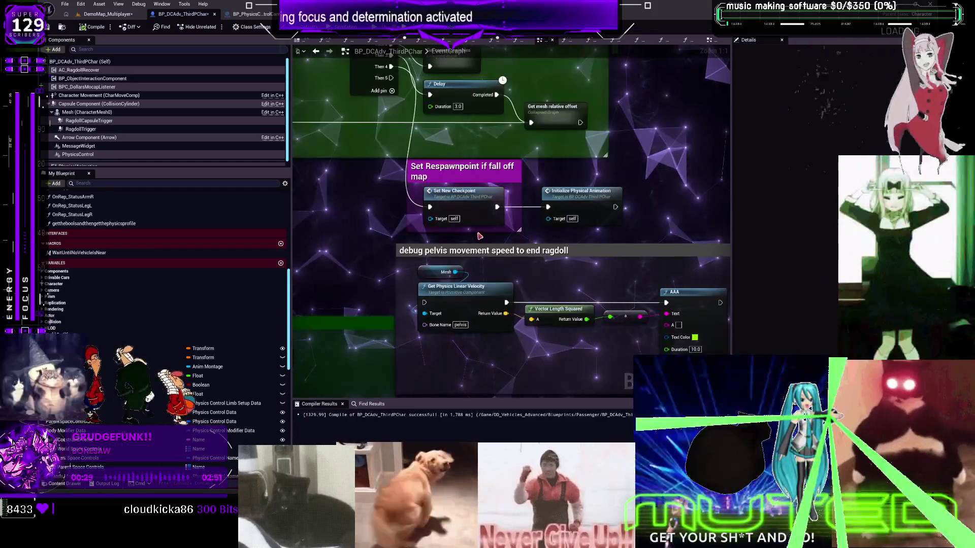
scroll(542, 174, "up", 5)
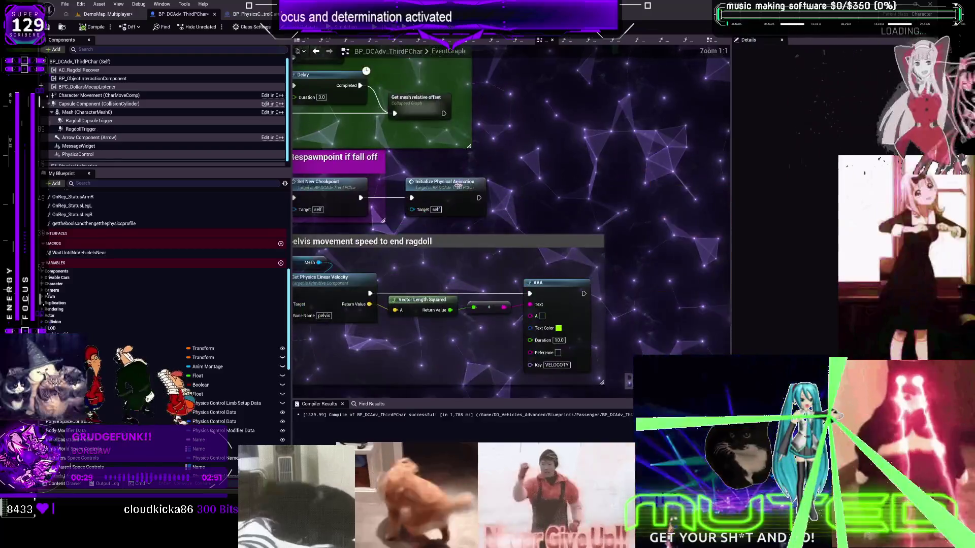
double_click(472, 201)
scroll(472, 200, "down", 5)
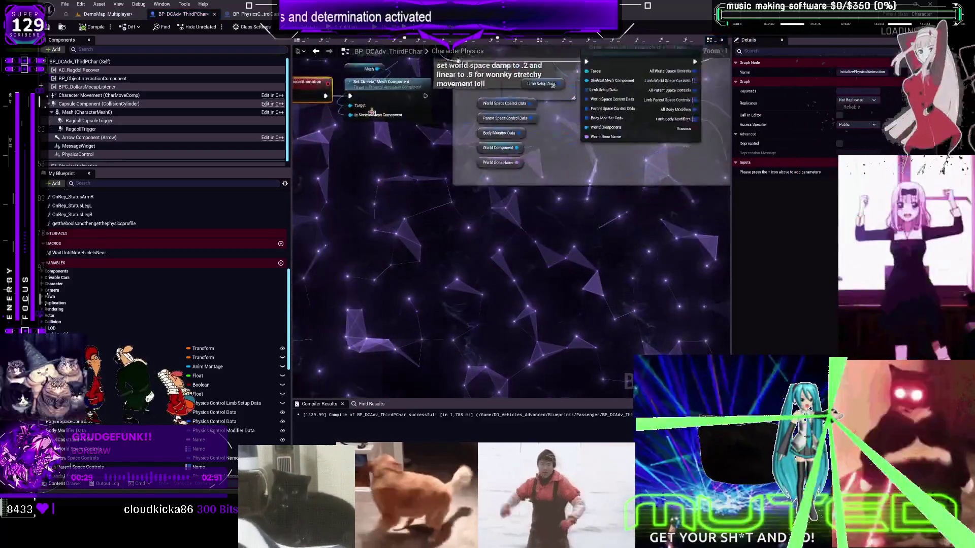
scroll(512, 161, "up", 5)
type("WorldSpace")
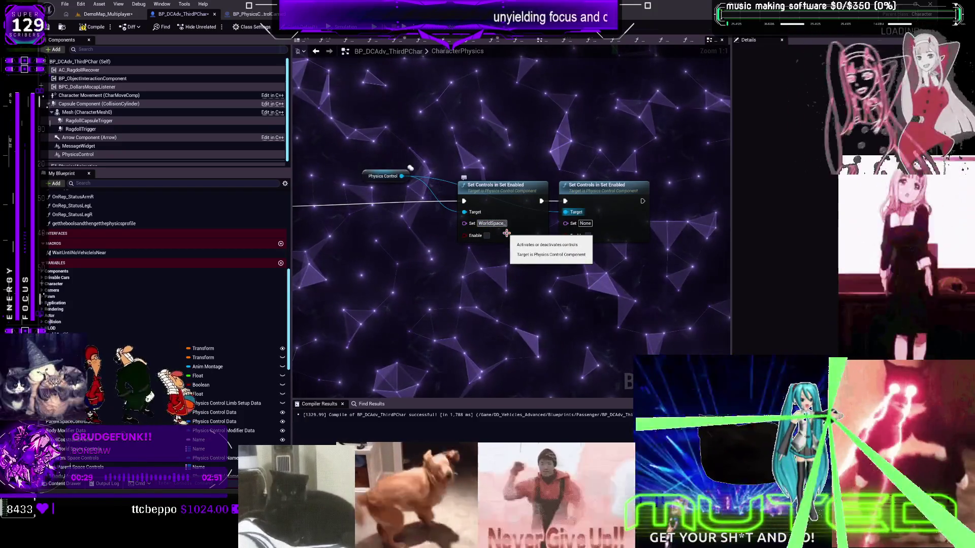
- Name the Set Controls sets WorldSpace_Hair and ParentSpace_Hair, compile, and launch a multiplayer preview
type("Hair")
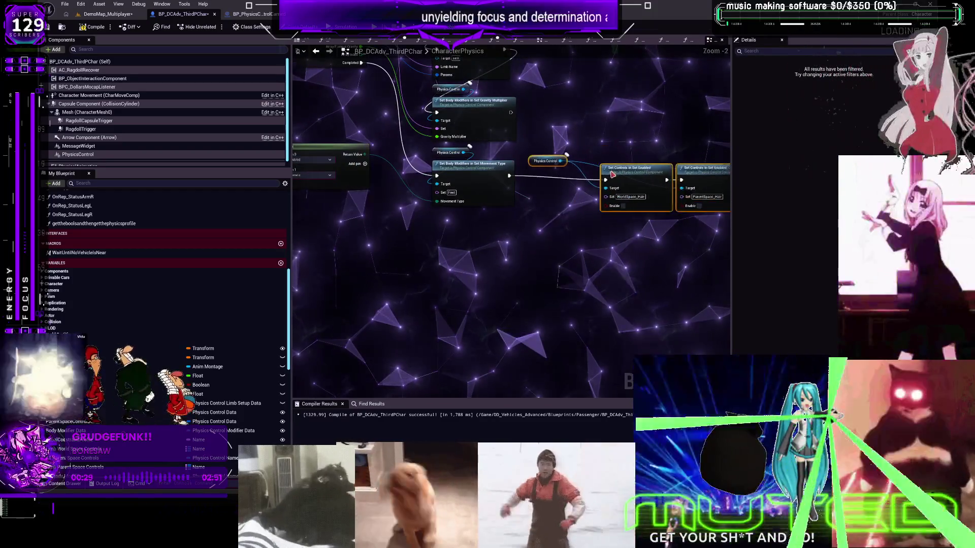
left_click_drag(611, 154, 325, 164)
key("F7")
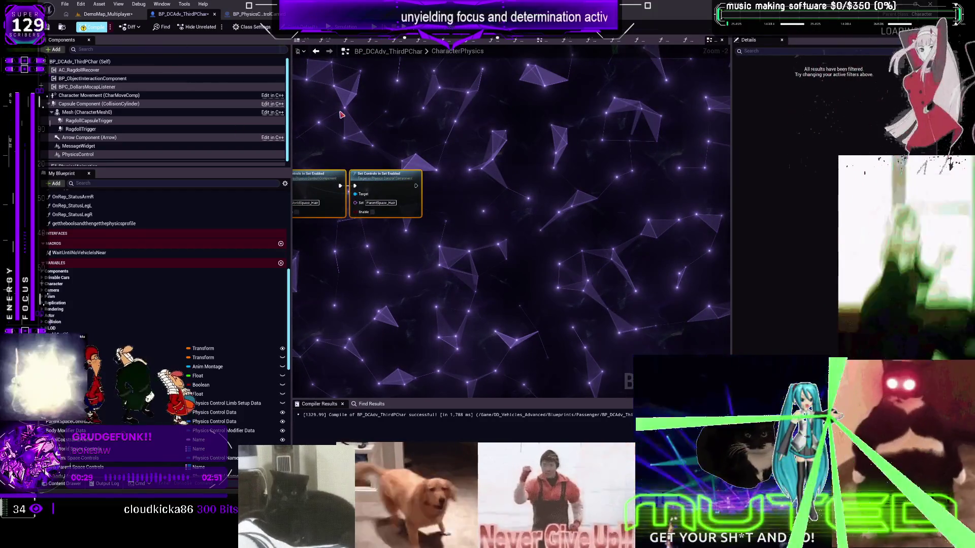
left_click(319, 47)
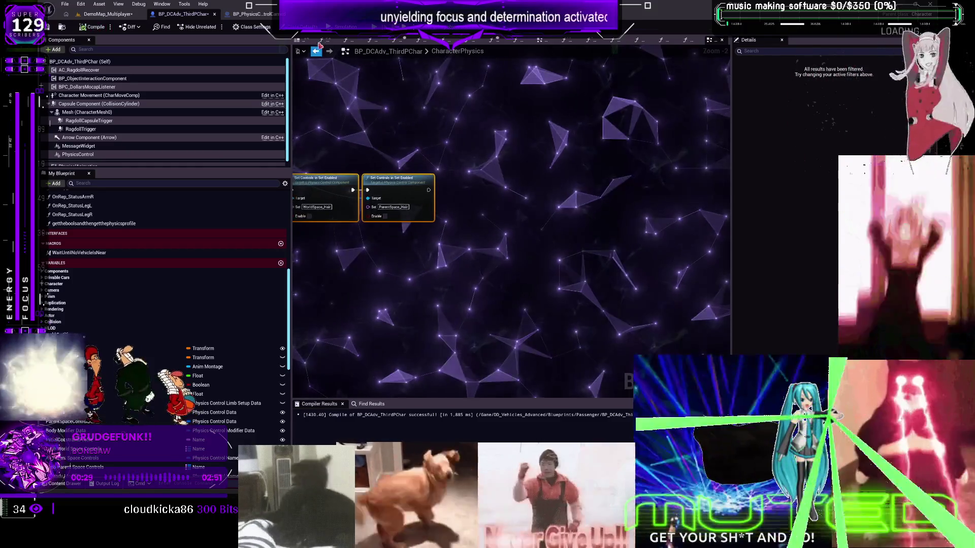
key("alt+p")
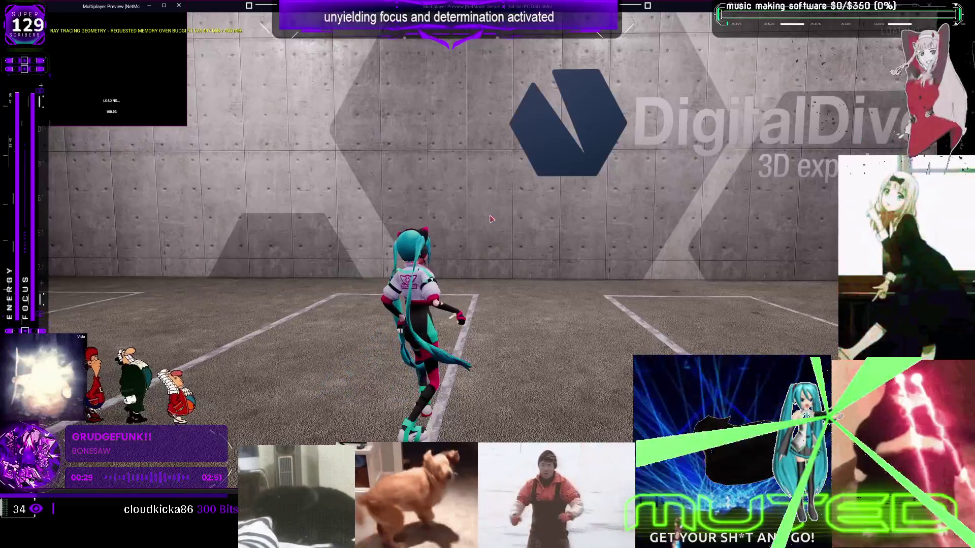
- Run the character around, dance with G beside the other player, then exit play and close the message log
left_click(492, 219)
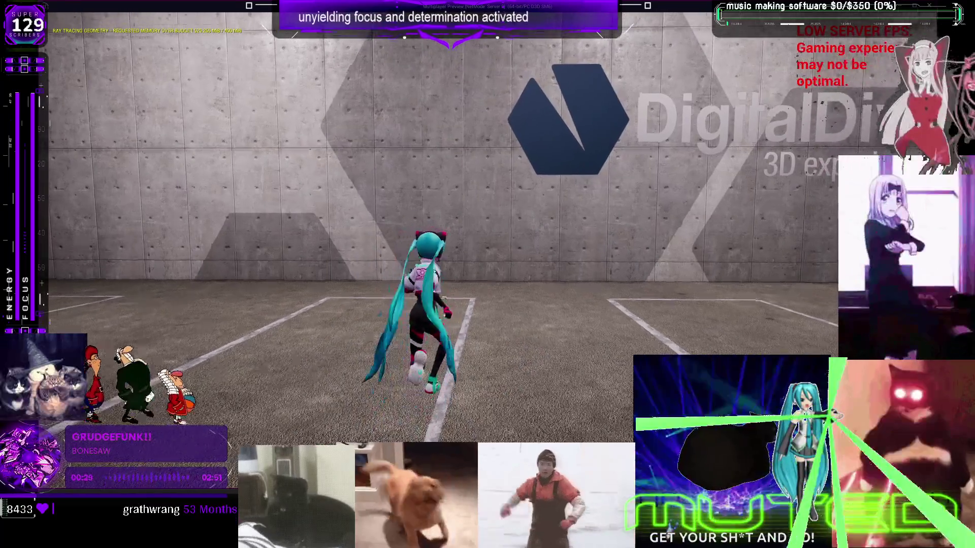
key("s")
key("s")
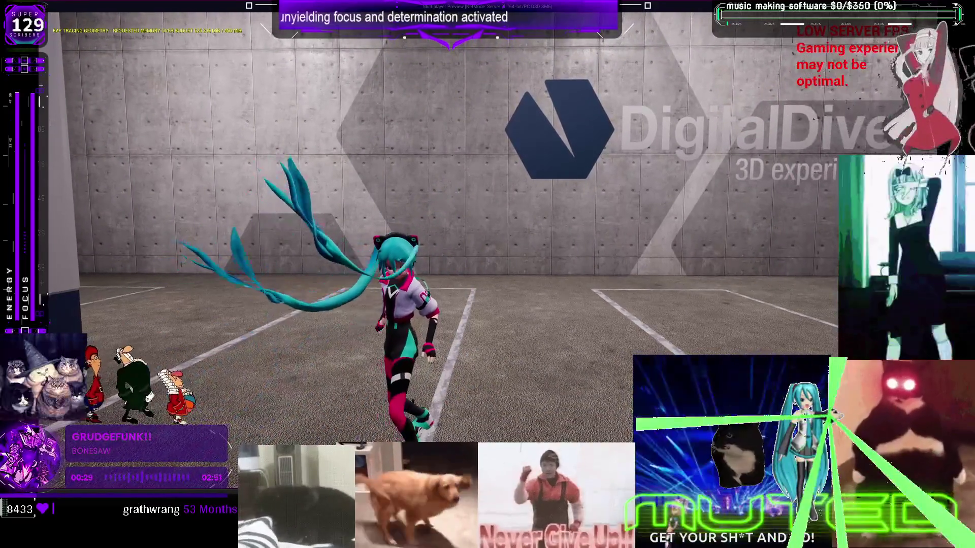
key("w")
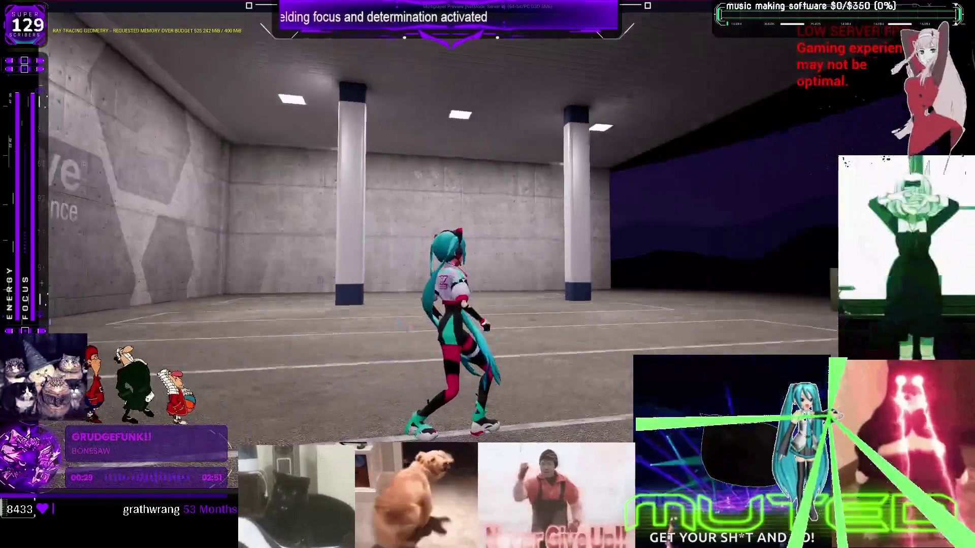
key("w")
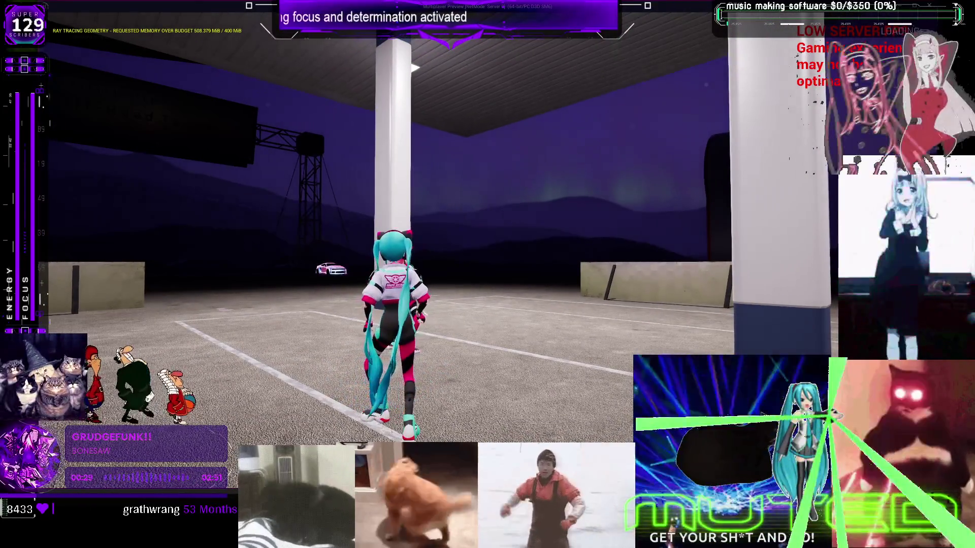
key("a")
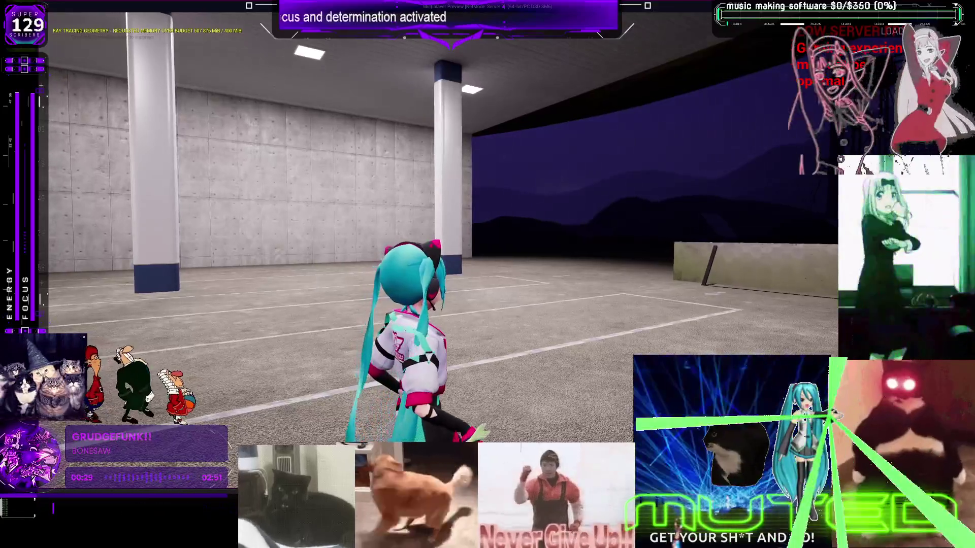
key("g")
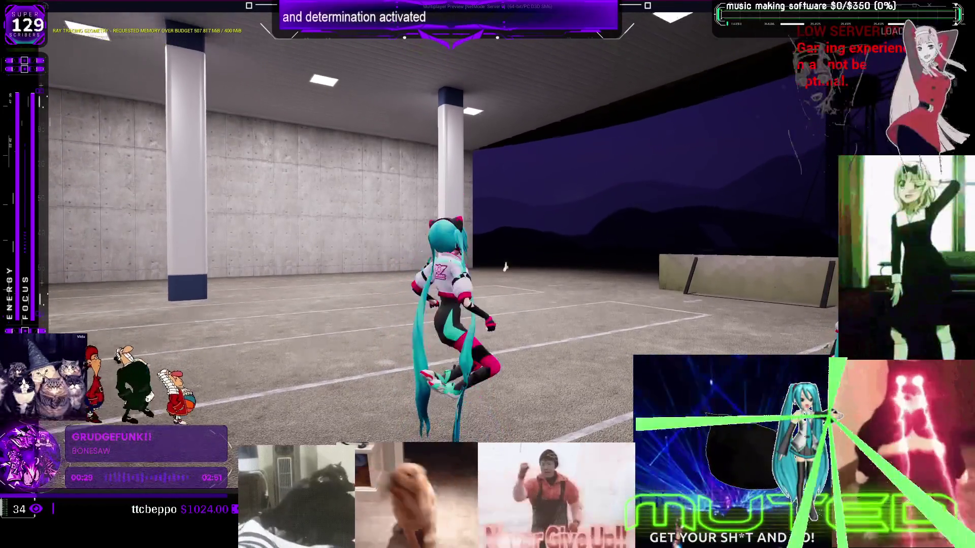
key("w")
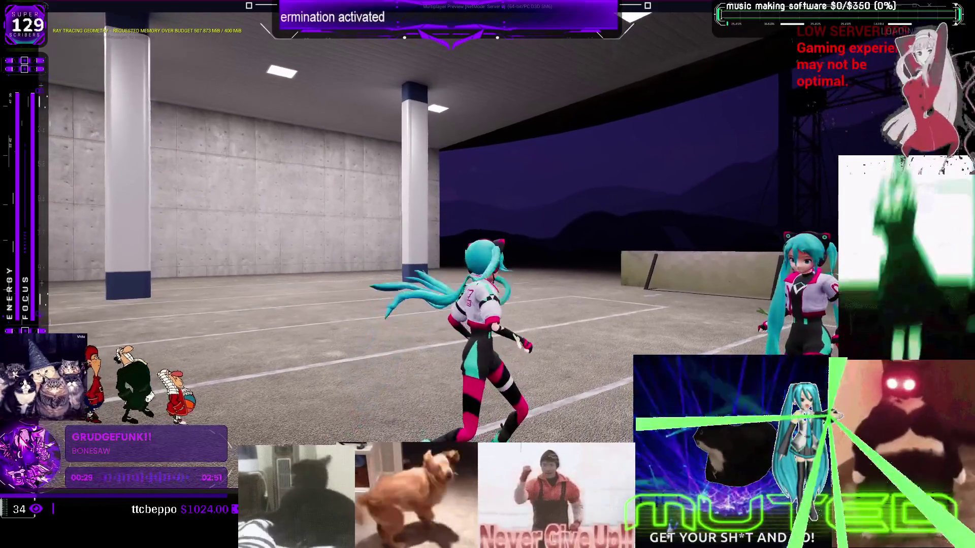
key("w")
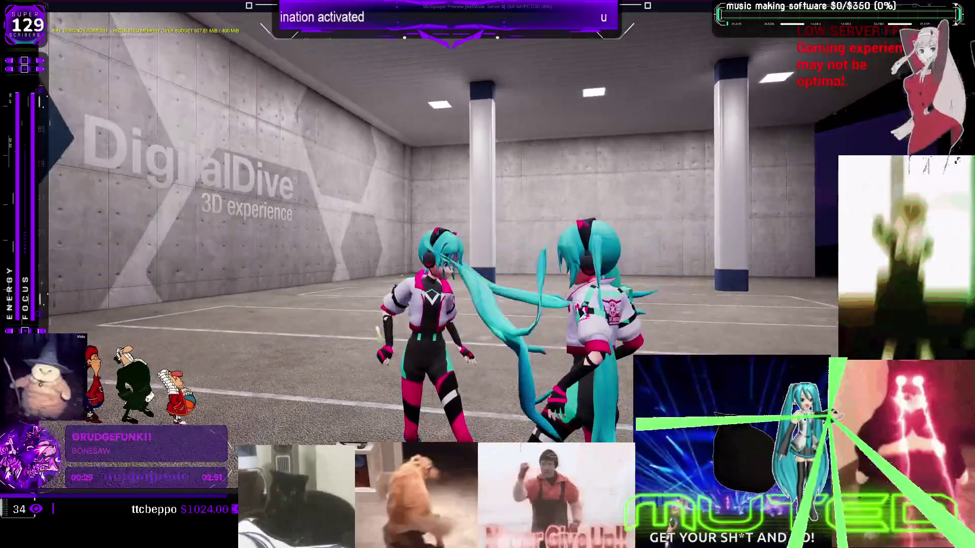
key("w")
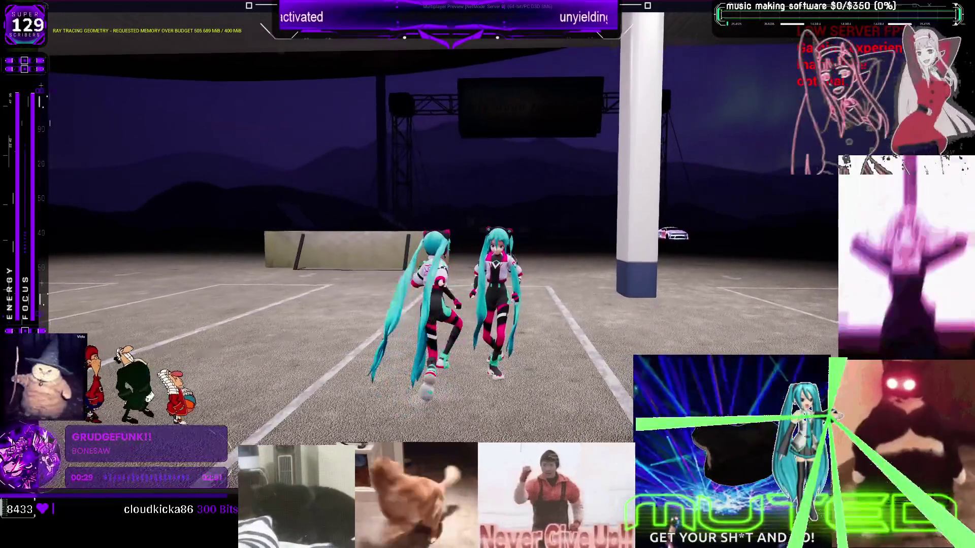
key("w")
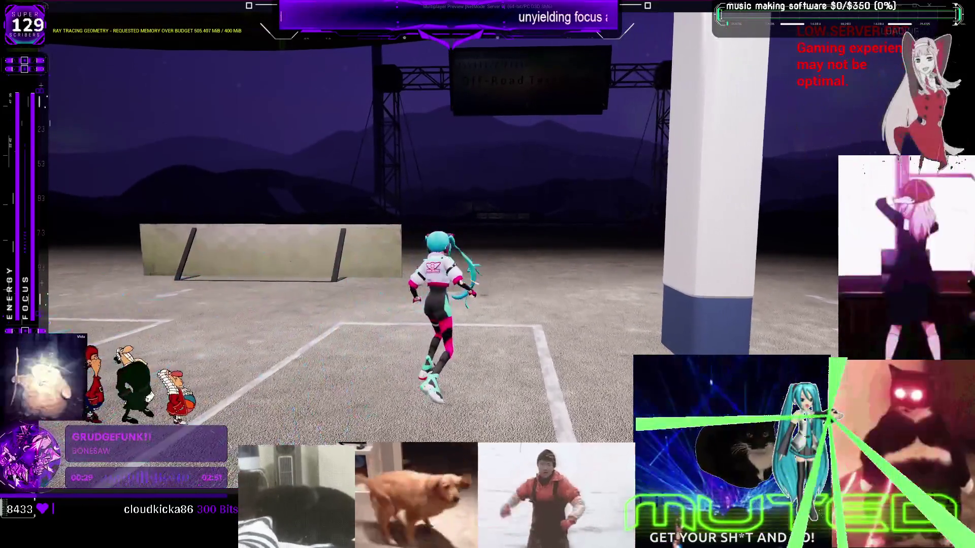
key("alt+Tab")
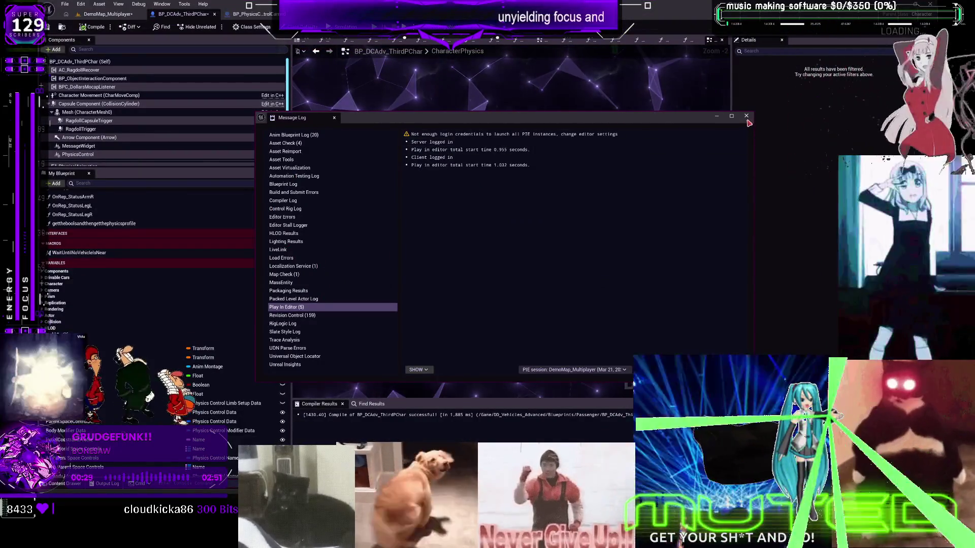
left_click(745, 117)
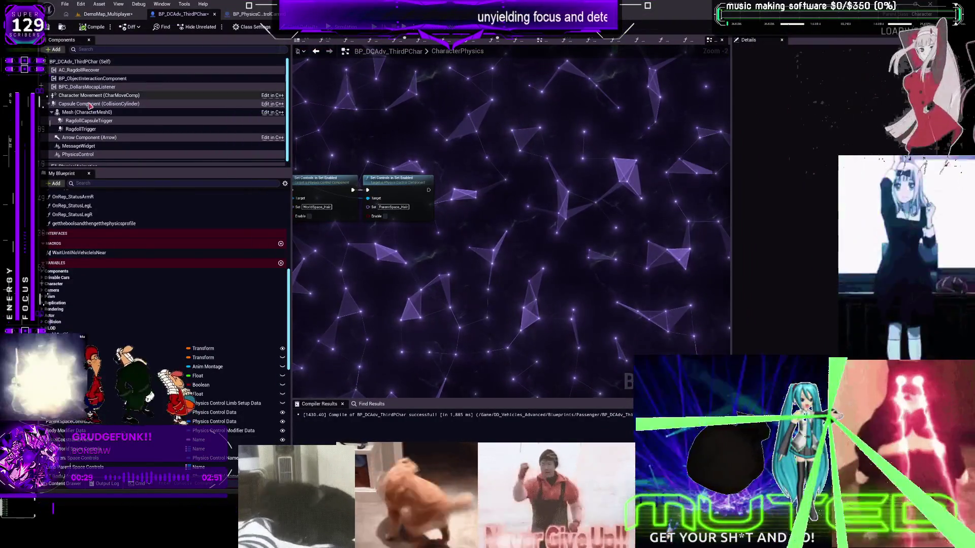
- Select the Mesh component, then open PHaT_MikuRacer2 from MESH_SKELETAL > MikuRacer in the Content Browser
left_click(86, 112)
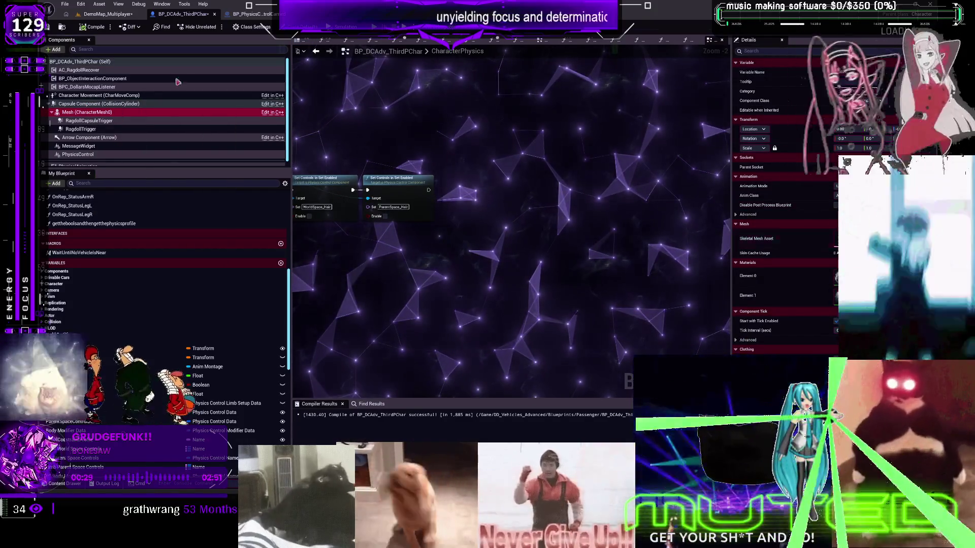
left_click(93, 18)
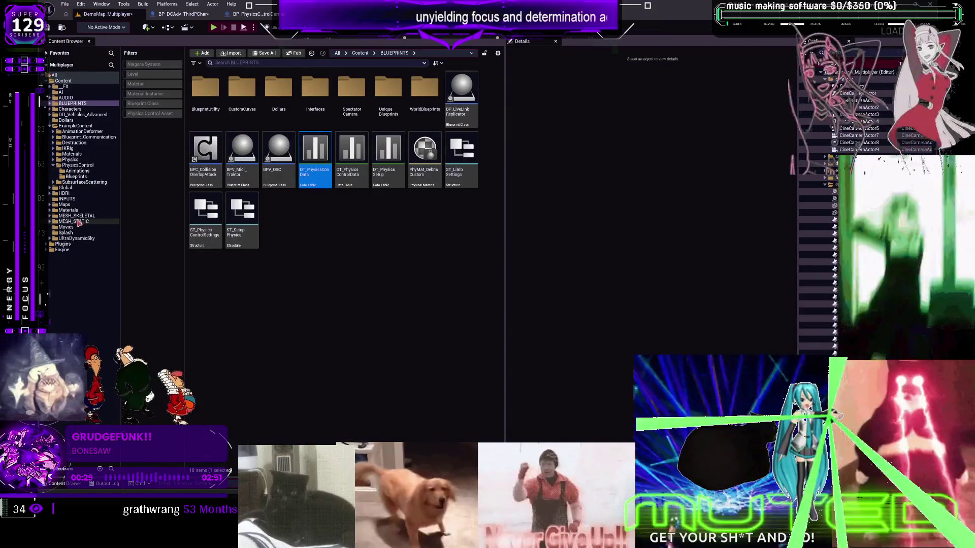
double_click(73, 216)
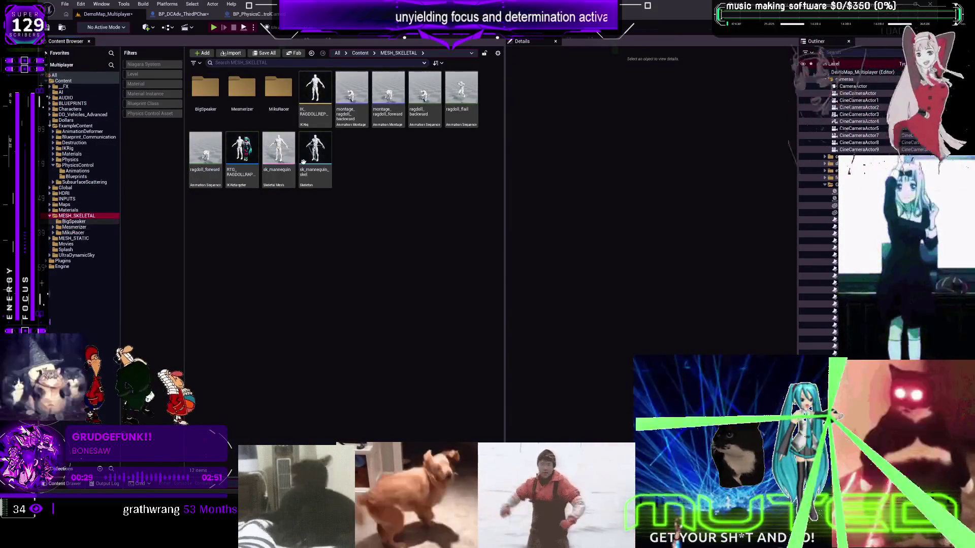
left_click(73, 232)
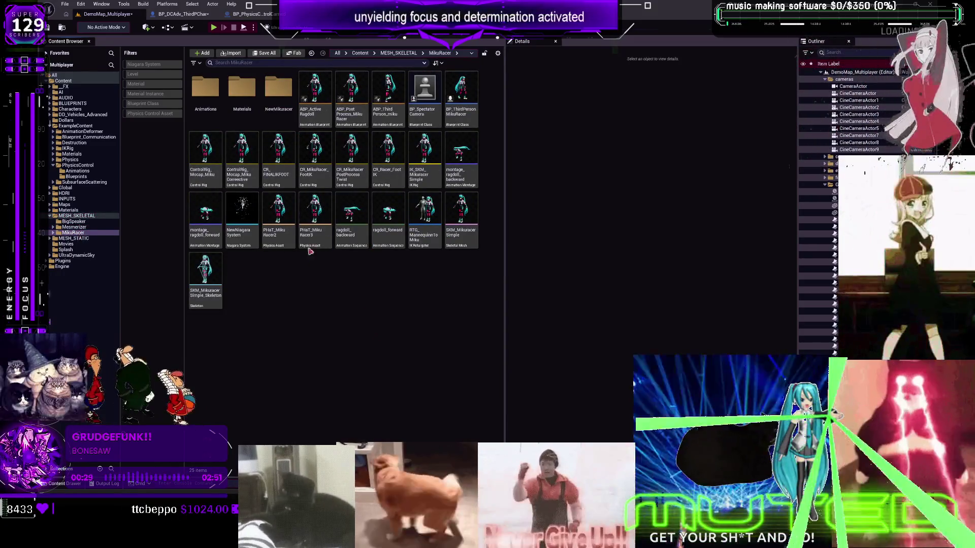
left_click(283, 233)
double_click(283, 233)
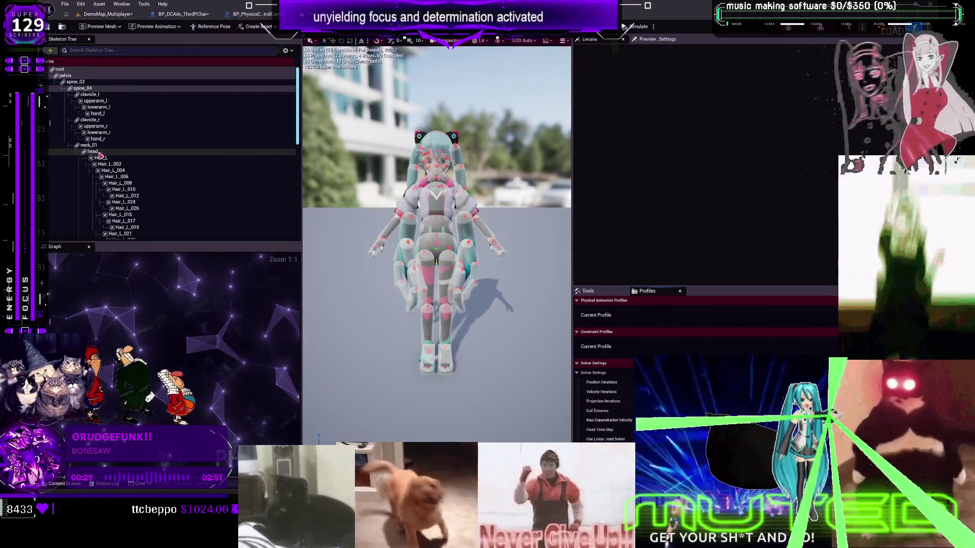
left_click(427, 160)
left_click(634, 27)
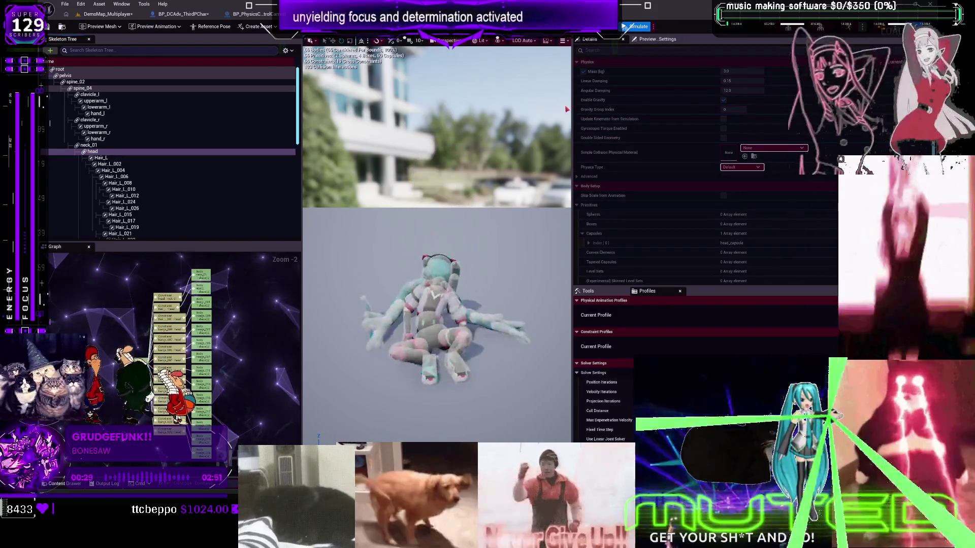
left_click(637, 27)
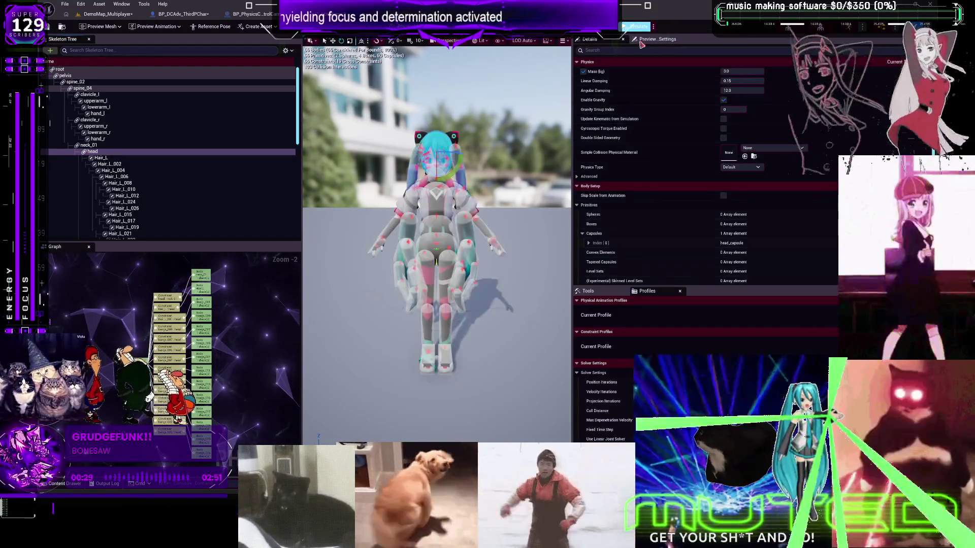
left_click(653, 27)
left_click(681, 56)
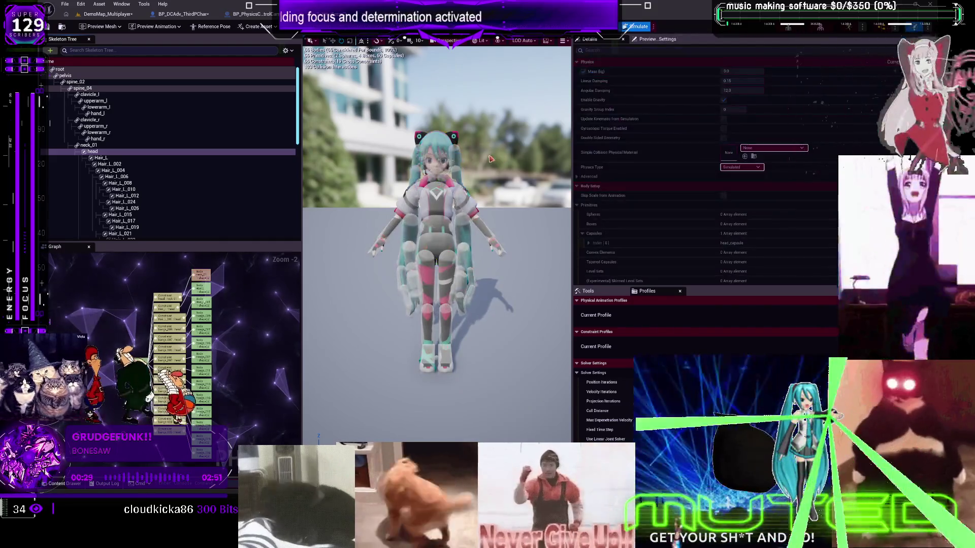
mouse_move(495, 163)
left_mouse_down()
mouse_move(495, 107)
mouse_move(495, 132)
mouse_move(477, 132)
mouse_move(467, 127)
mouse_move(487, 127)
mouse_move(375, 67)
left_mouse_up()
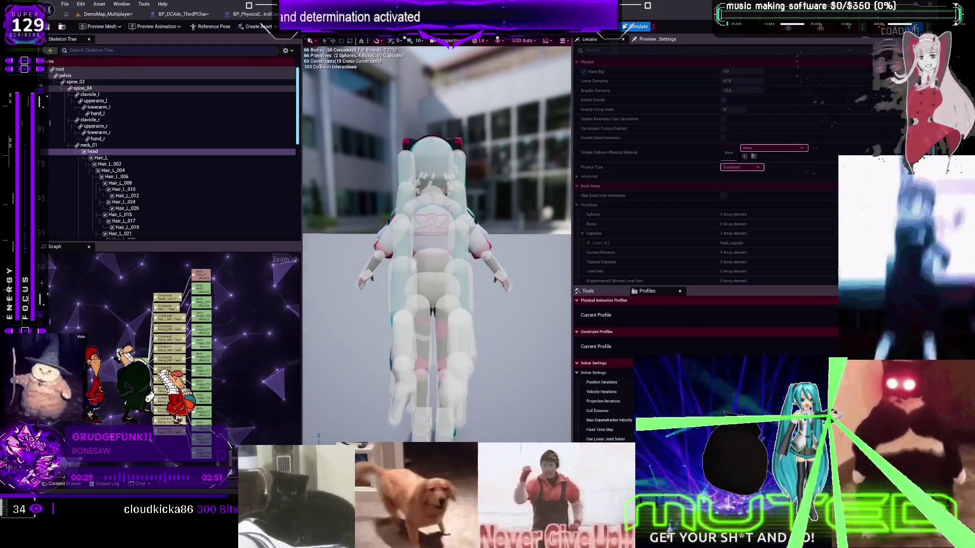
left_click(634, 27)
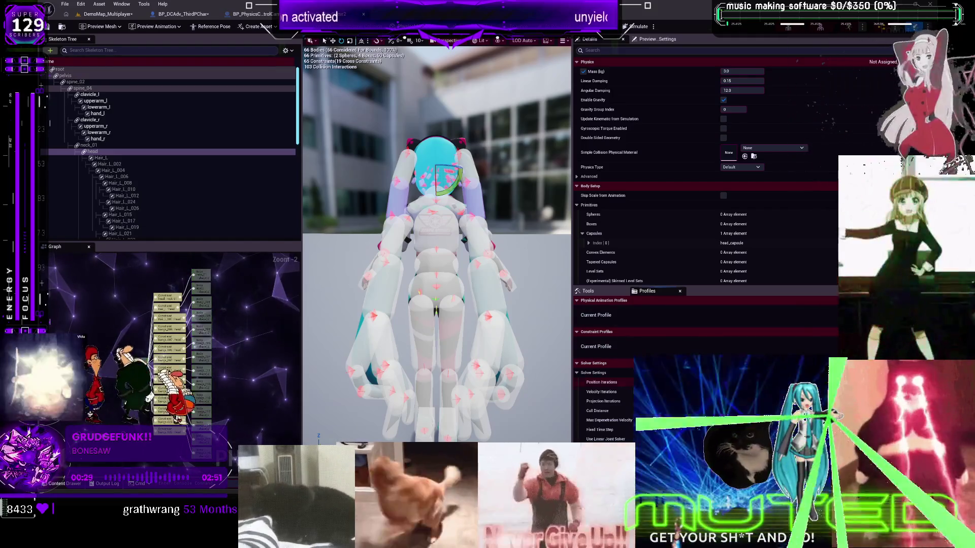
left_click(638, 28)
left_click(637, 28)
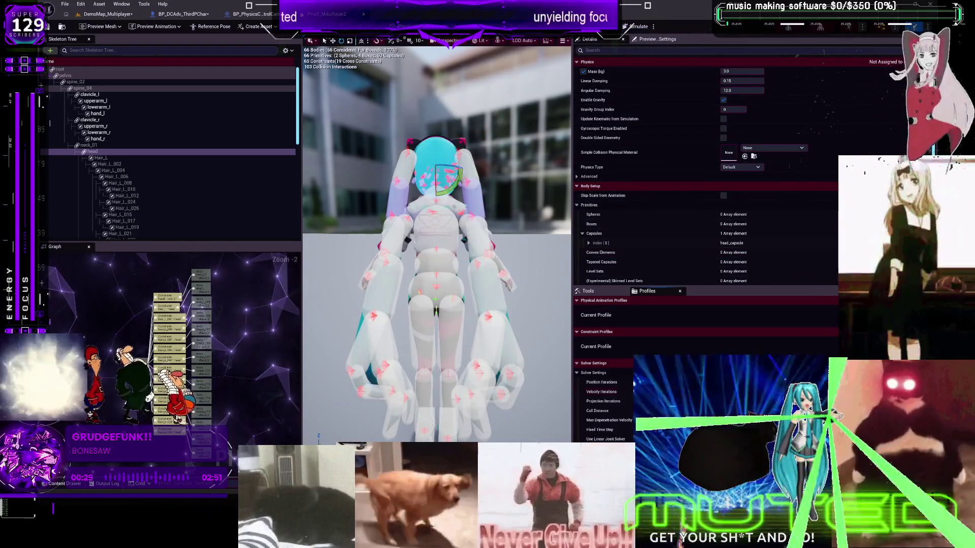
left_click(640, 29)
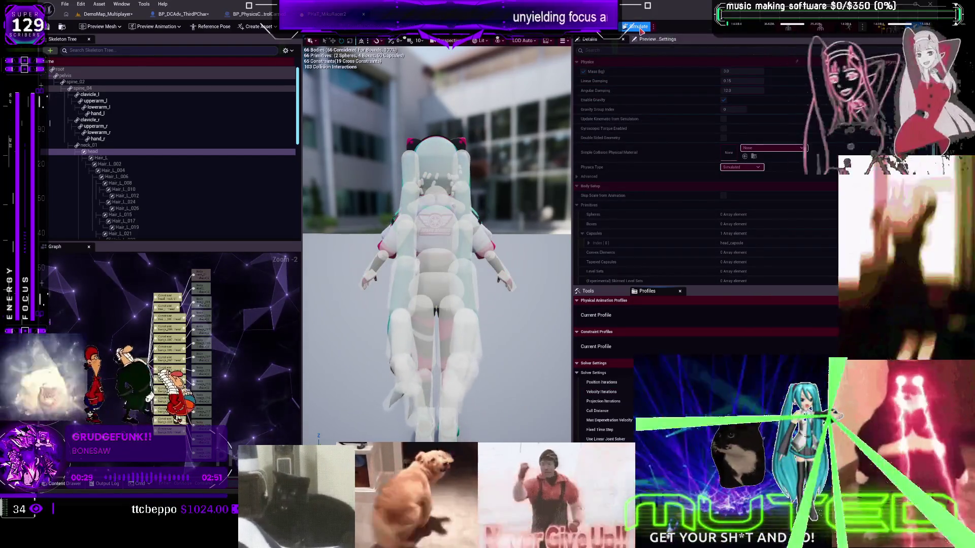
left_click(641, 29)
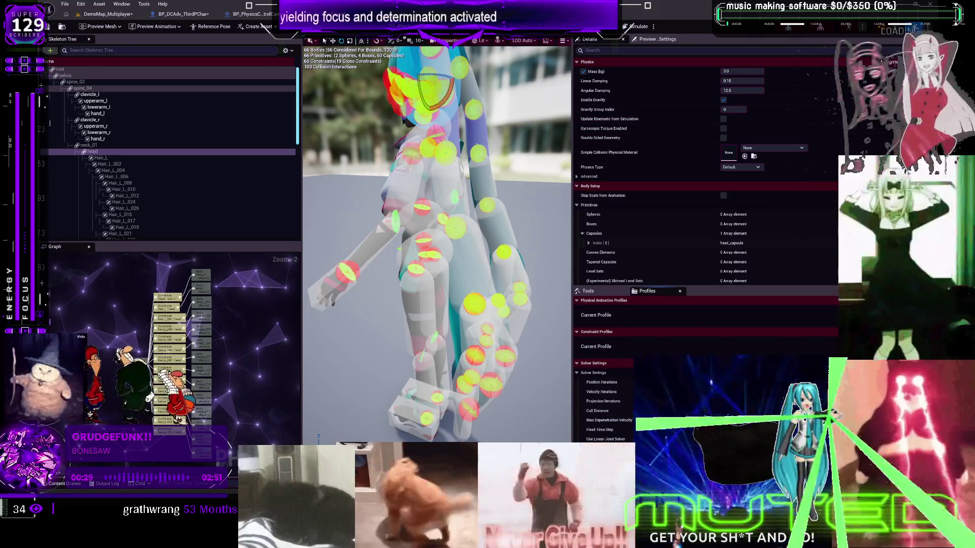
- Toggle the ragdoll simulation on and off, widen the 3D view, and return to BP_DCAdv_ThirdPChar
left_click(635, 26)
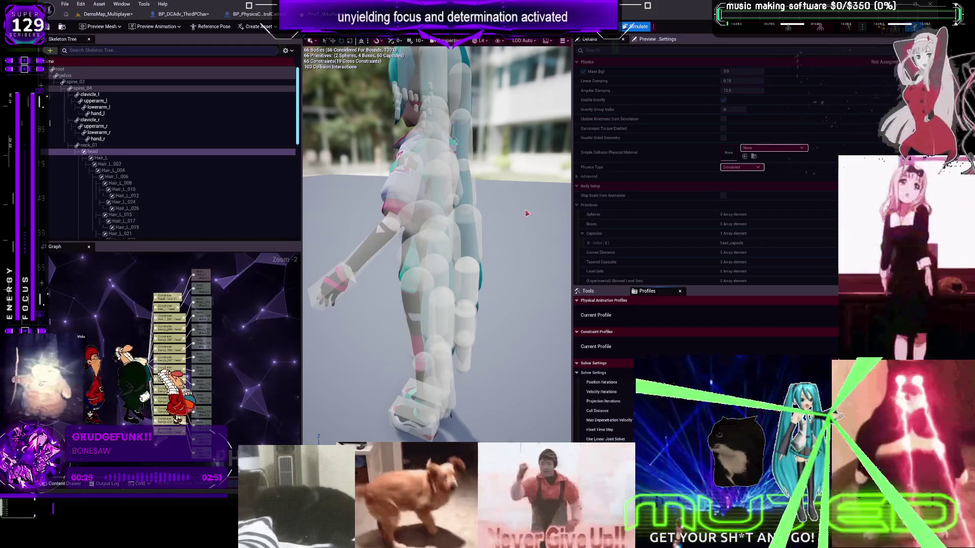
left_click_drag(572, 203, 600, 203)
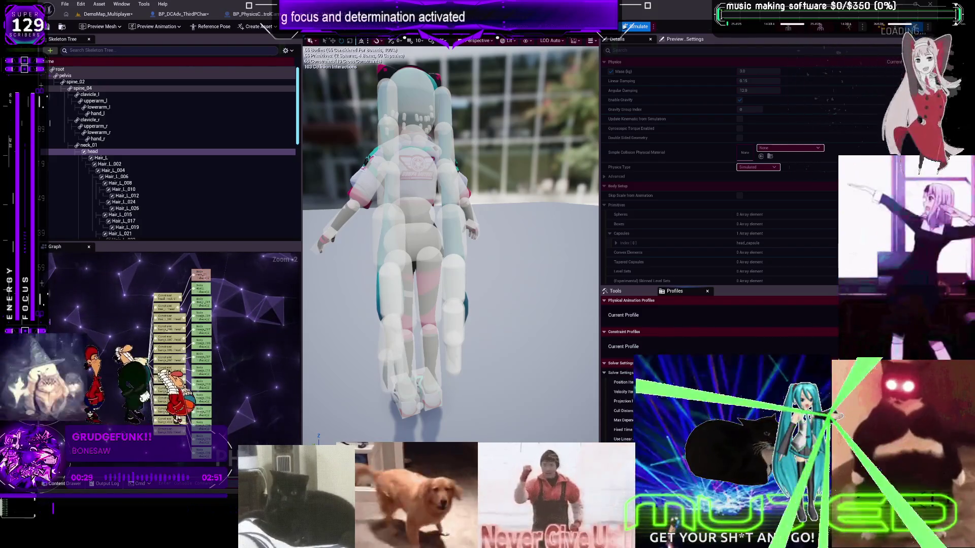
left_click(636, 27)
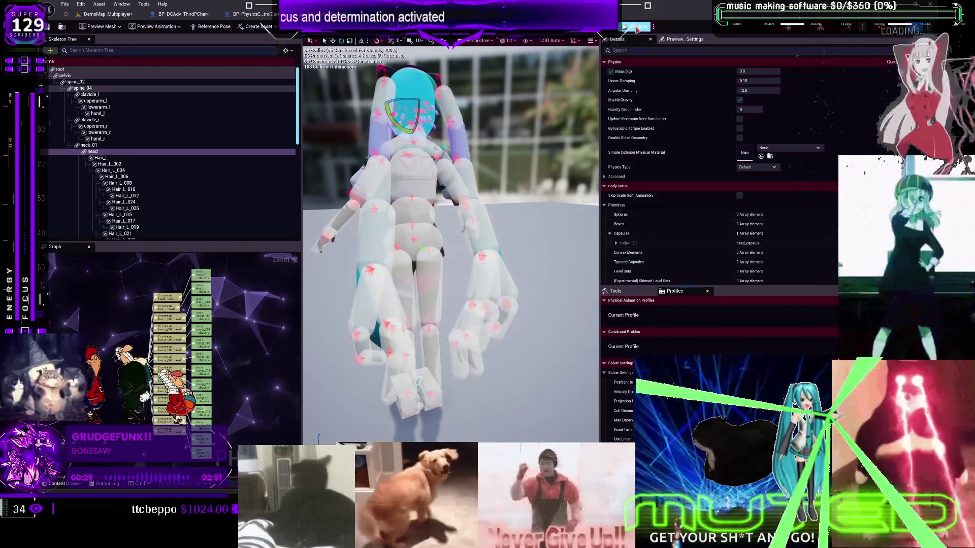
left_click(636, 26)
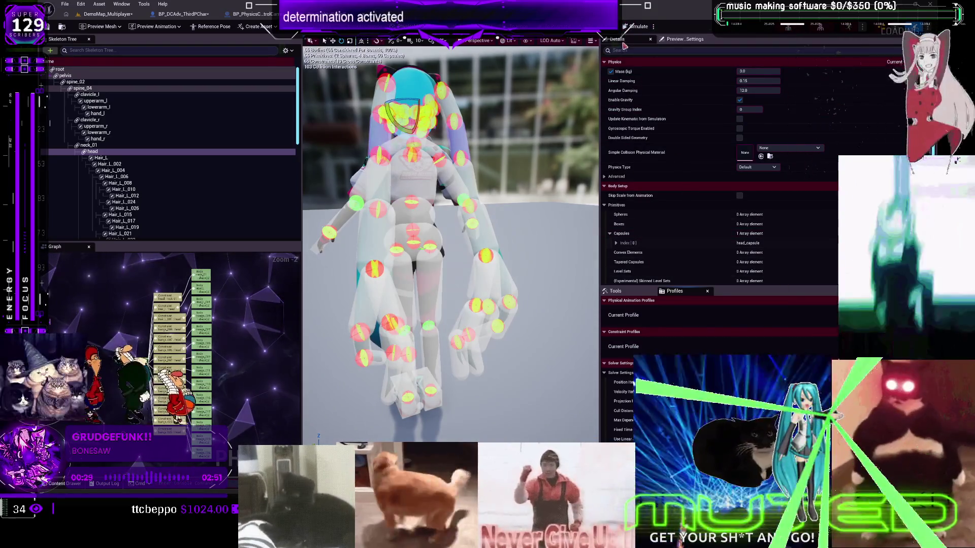
left_click(634, 26)
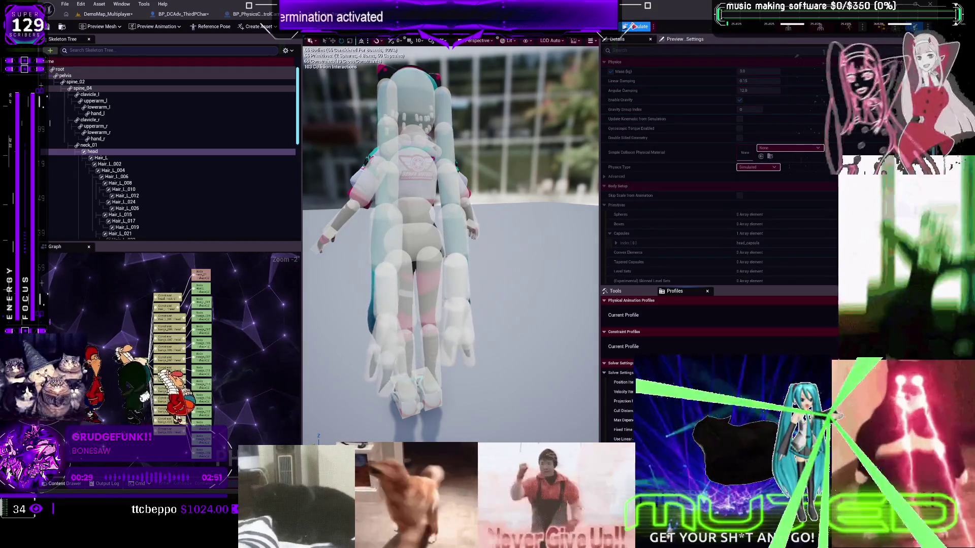
left_click(634, 26)
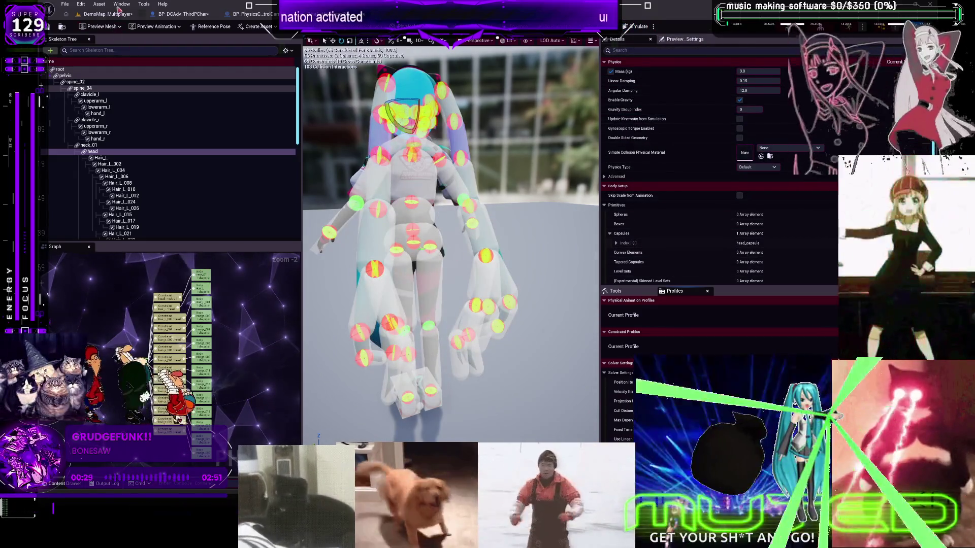
left_click(198, 15)
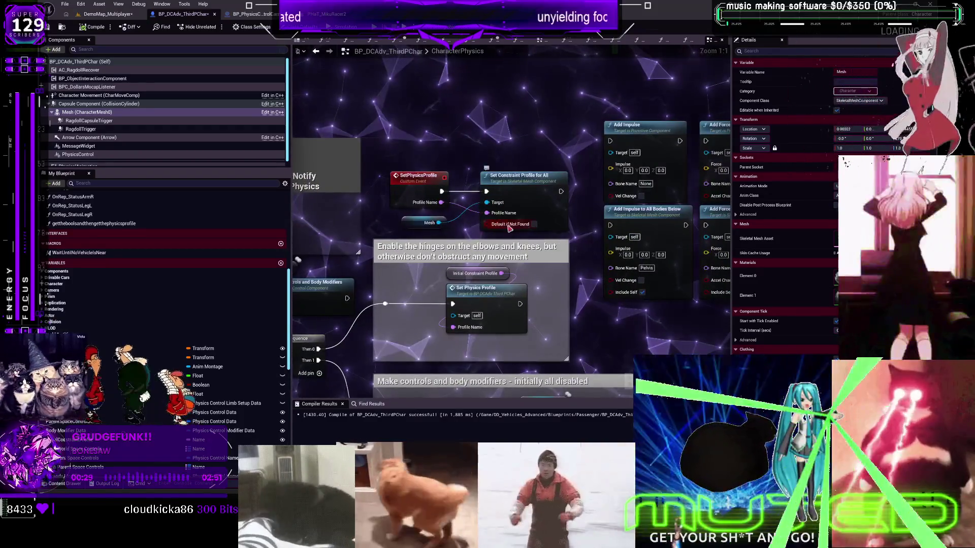
- Disconnect Initial Constraint Profile from Set Physics Profile's Profile Name pin and recompile with F7
scroll(554, 245, "down", 2)
scroll(403, 100, "up", 3)
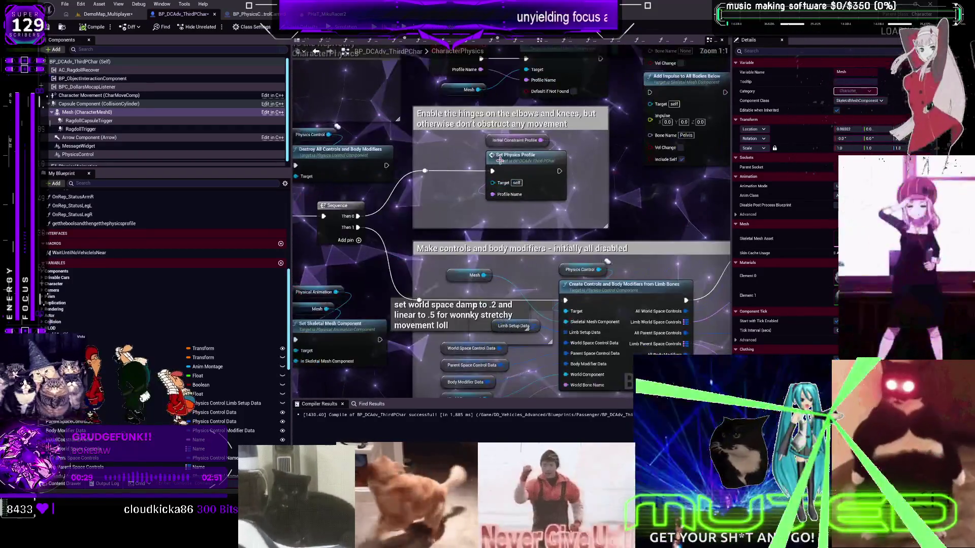
left_click(517, 140)
left_click(493, 194, "alt")
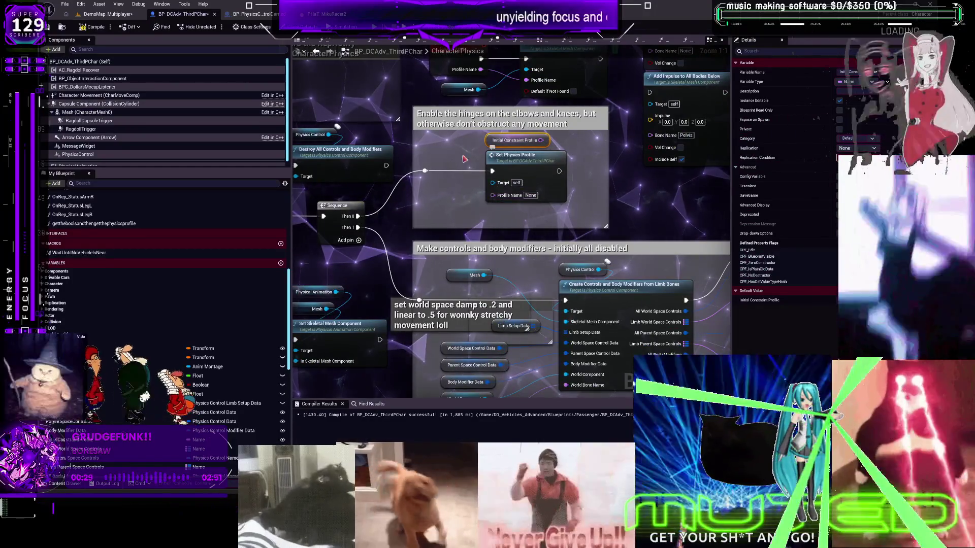
key("F7")
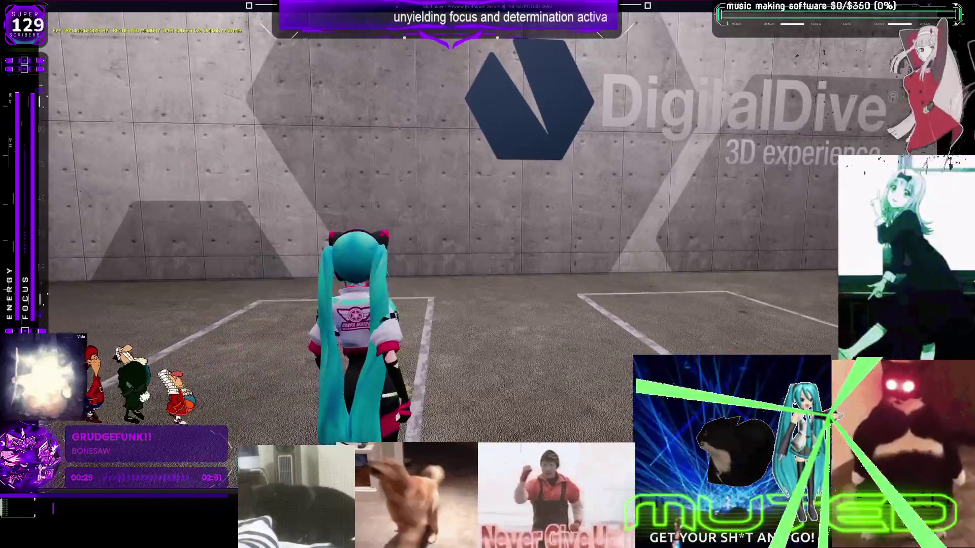
- Run the character across the lot into the second character with A and W, then end play with Esc
key("a")
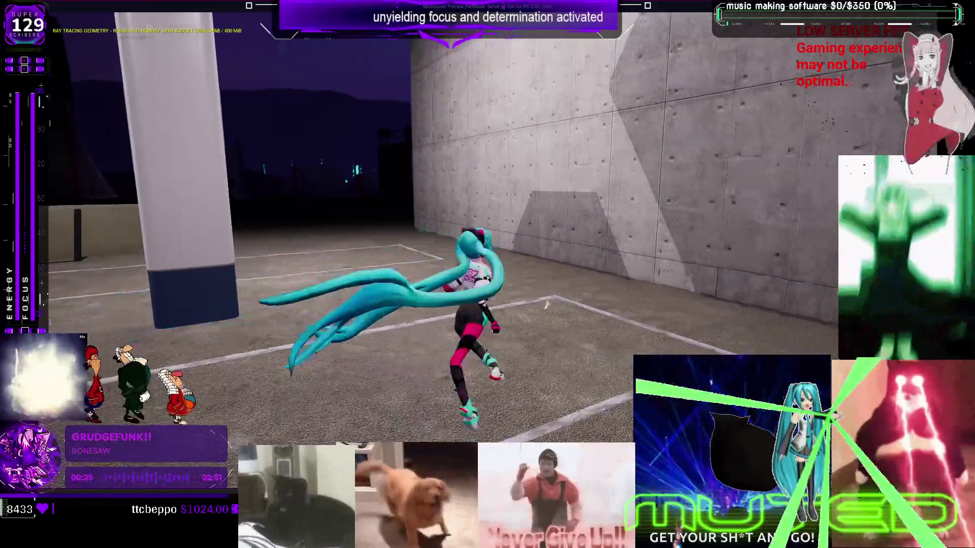
key("w")
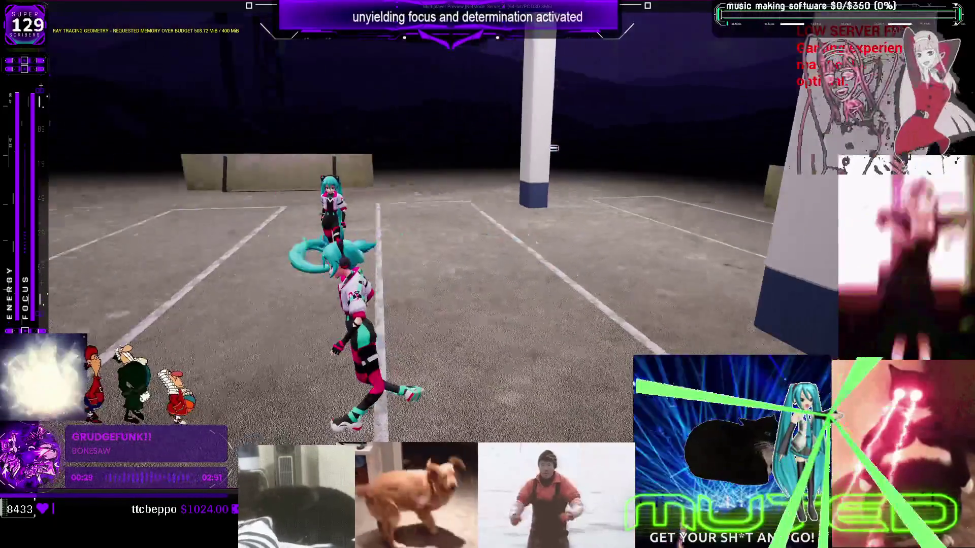
key("w")
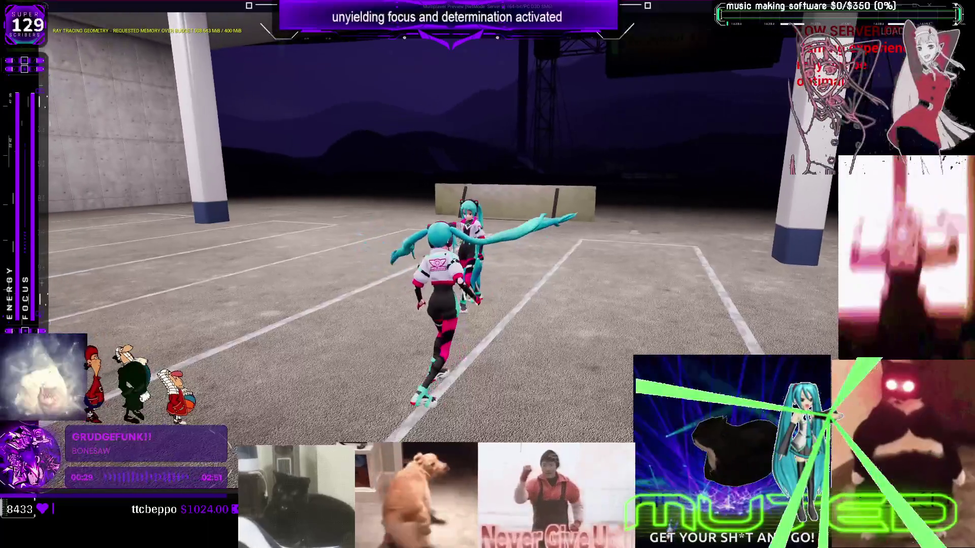
key("w")
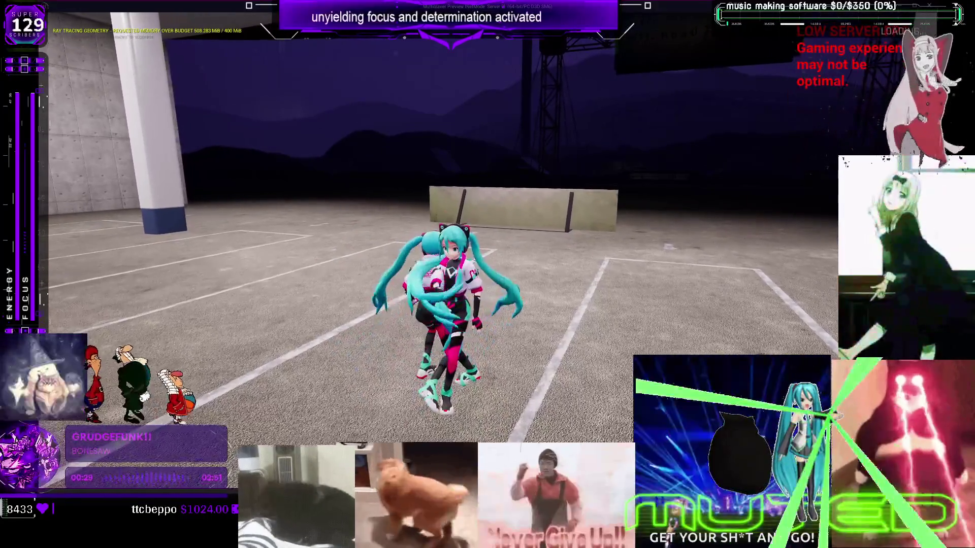
key("w")
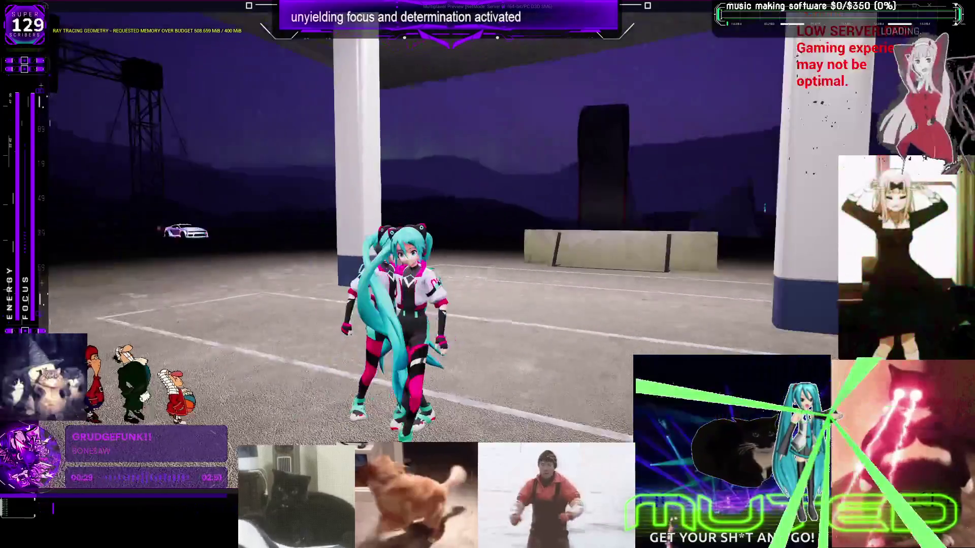
key("Escape")
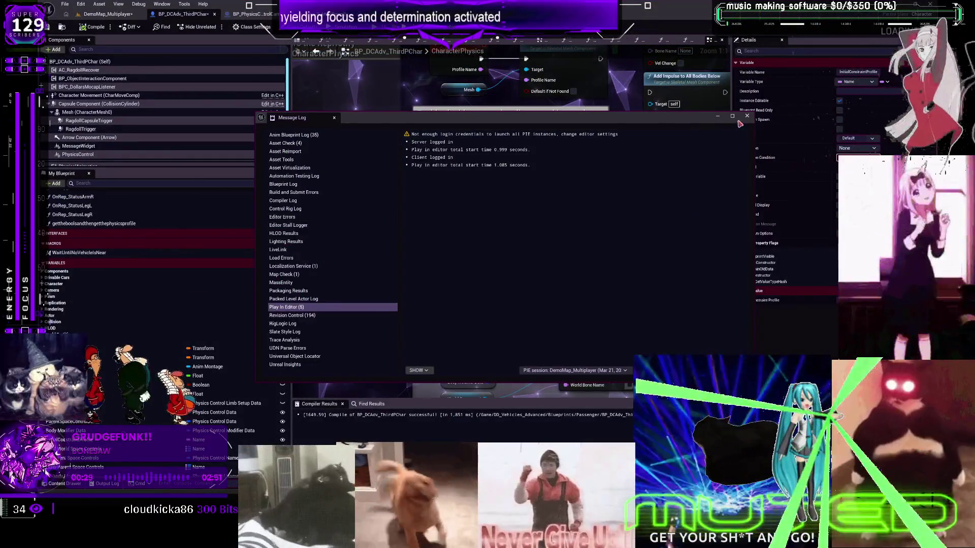
- Close the message log, reconnect Initial Constraint Profile to Profile Name, and select the Hair_L body in the physics asset editor
left_click(747, 116)
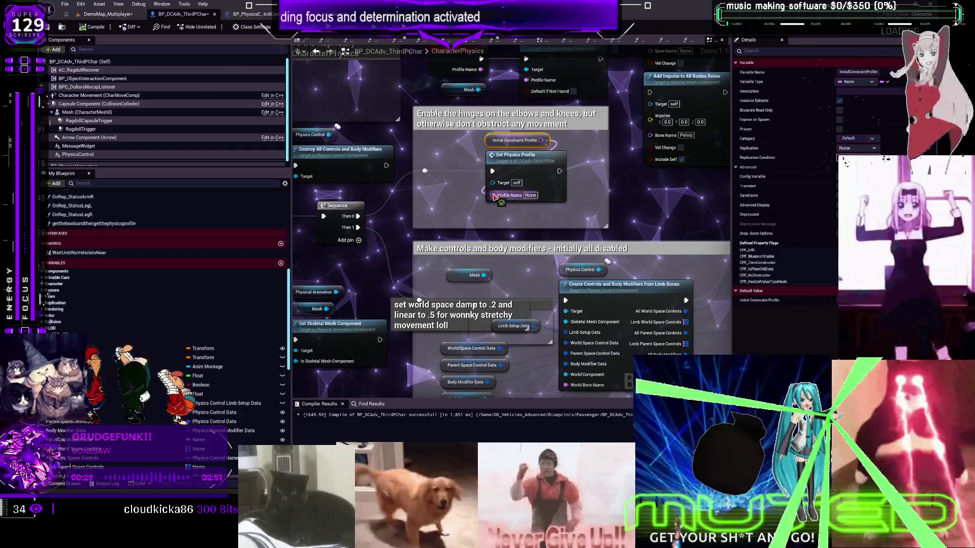
left_click_drag(493, 197, 494, 196)
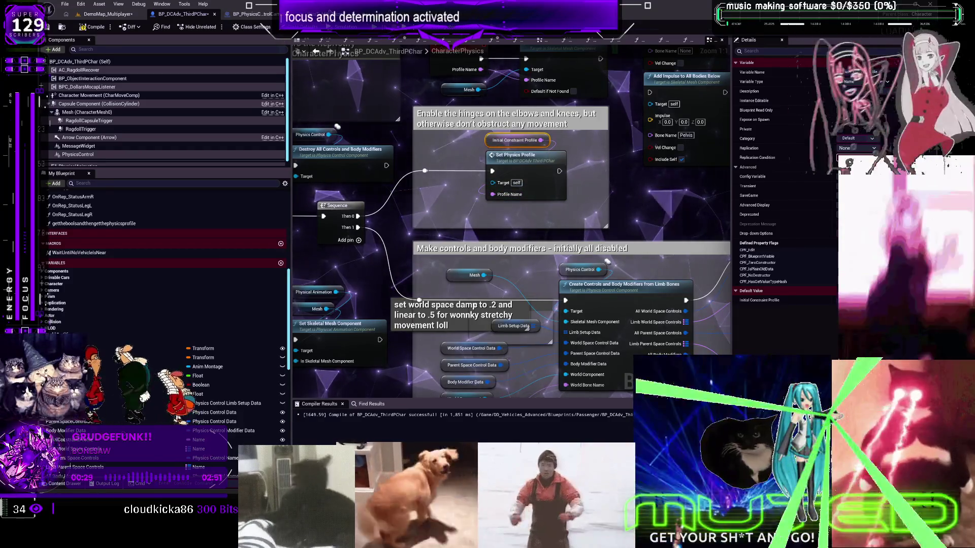
key("alt+Tab")
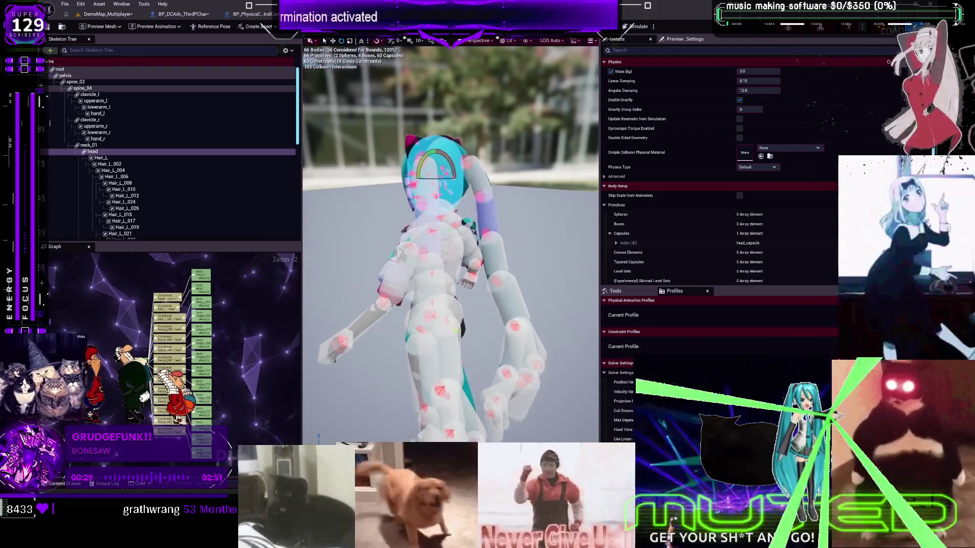
left_click(153, 159)
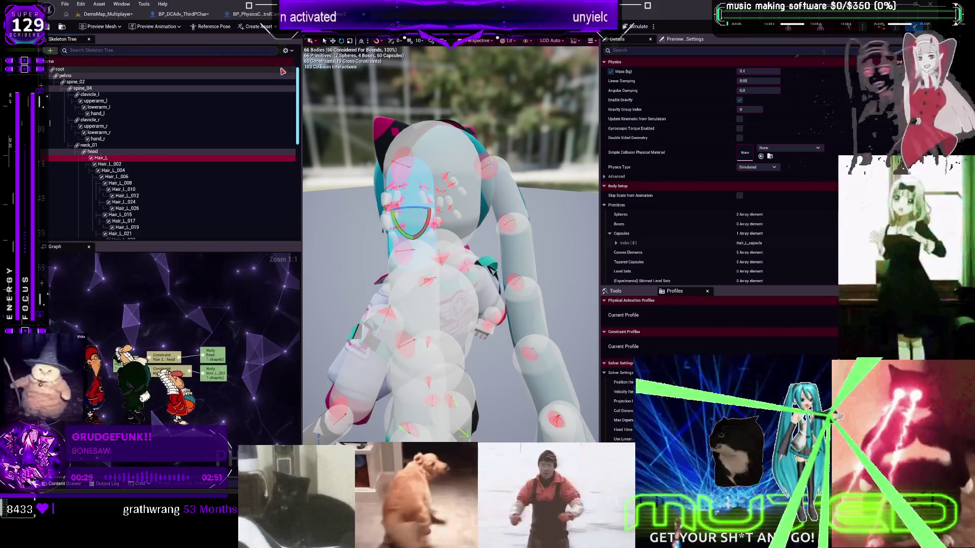
- Set the Skeleton Tree display to list only constraints, hiding the bodies
left_click(286, 52)
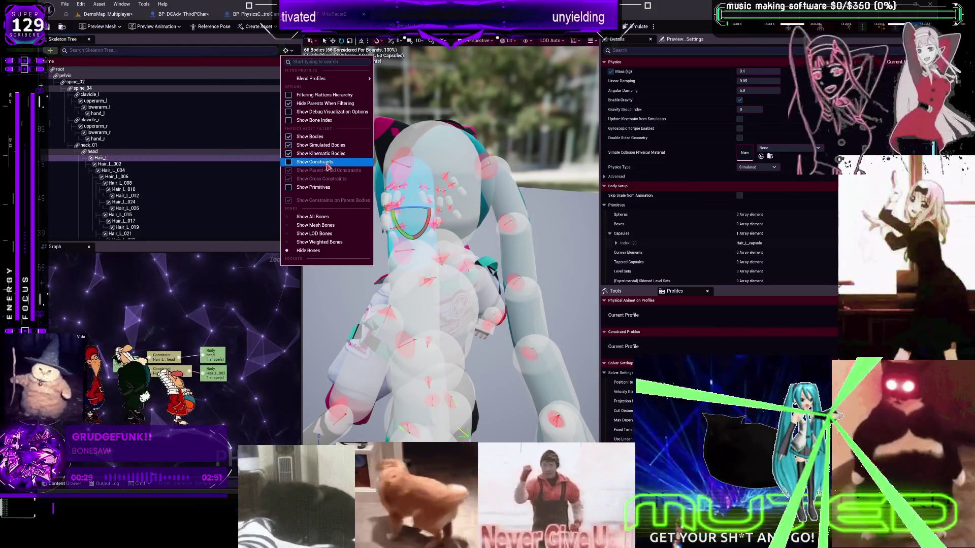
left_click(315, 161)
left_click(285, 50)
left_click(326, 133)
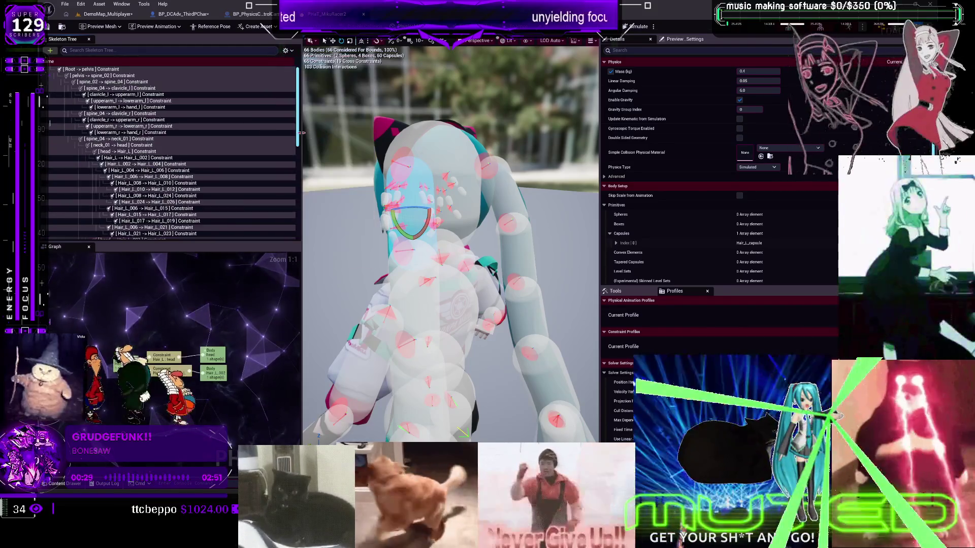
- Inspect the limits of the Hair_L chain constraints, from Hair_L -> Hair_L_002 down to Hair_L_022 -> Hair_L_028
left_click(156, 158)
left_click(163, 195)
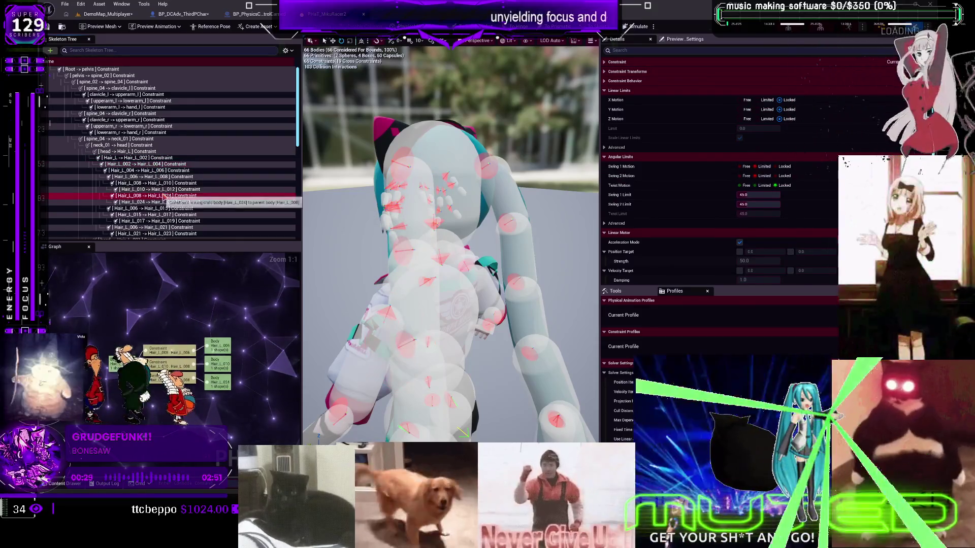
scroll(166, 194, "down", 3)
scroll(165, 195, "down", 2)
left_click(167, 202)
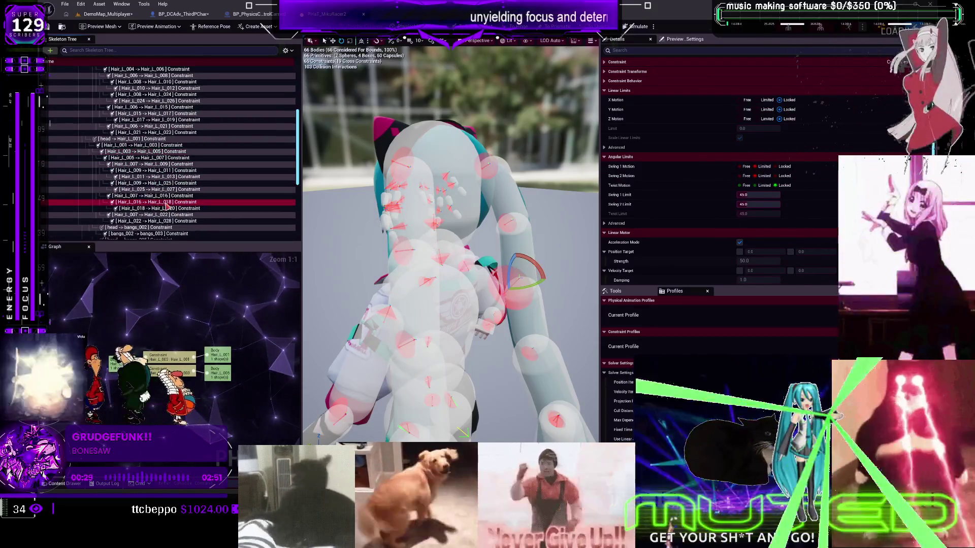
scroll(167, 203, "down", 3)
scroll(167, 206, "down", 1)
left_click(172, 111)
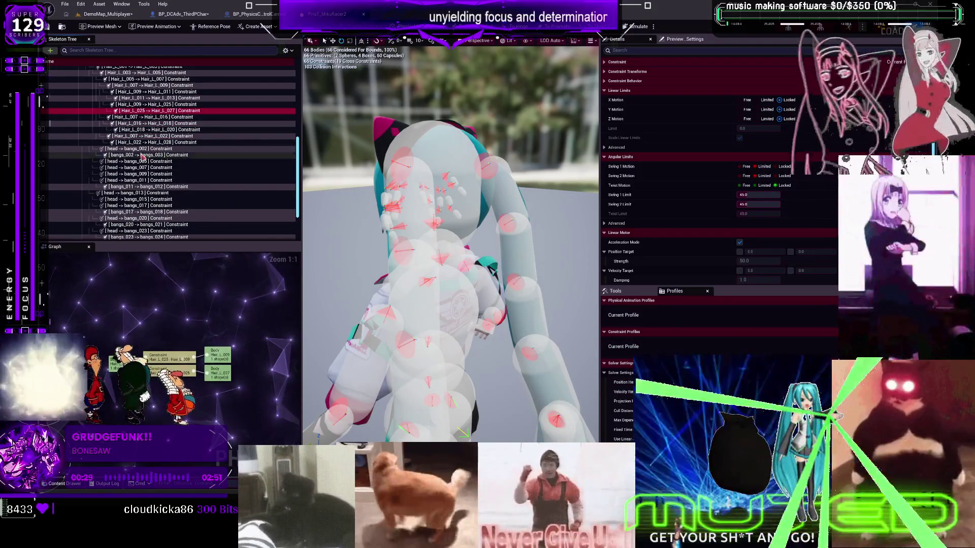
left_click(167, 142)
- Check the bangs_011 -> bangs_012 limits, then select the hair constraints from head -> Hair_L downward
left_click(167, 173)
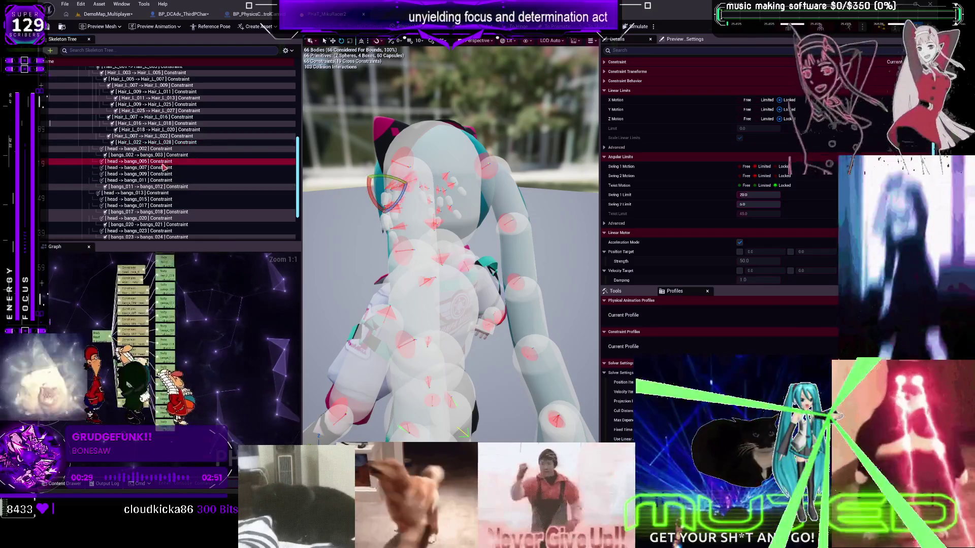
left_click(167, 180)
left_click(168, 186)
left_click(162, 143)
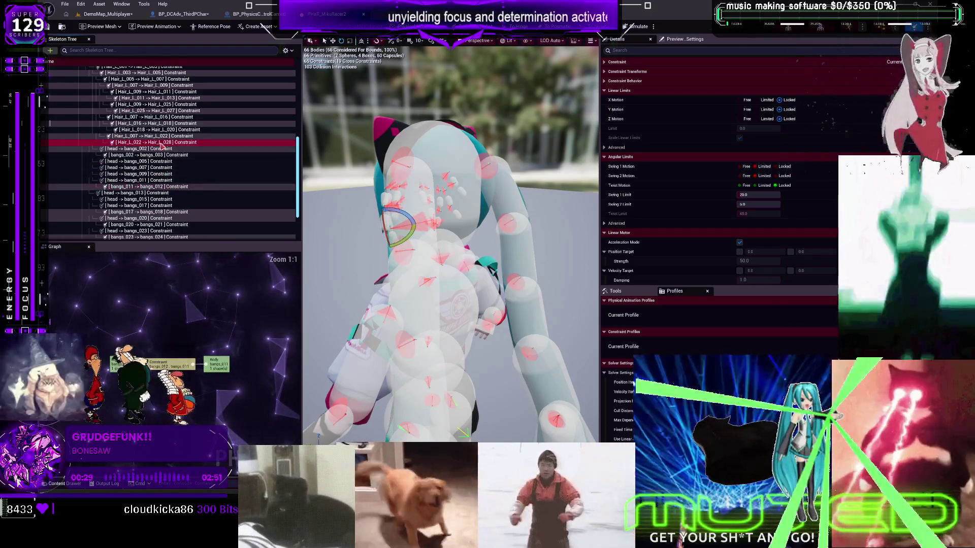
scroll(127, 112, "up", 6)
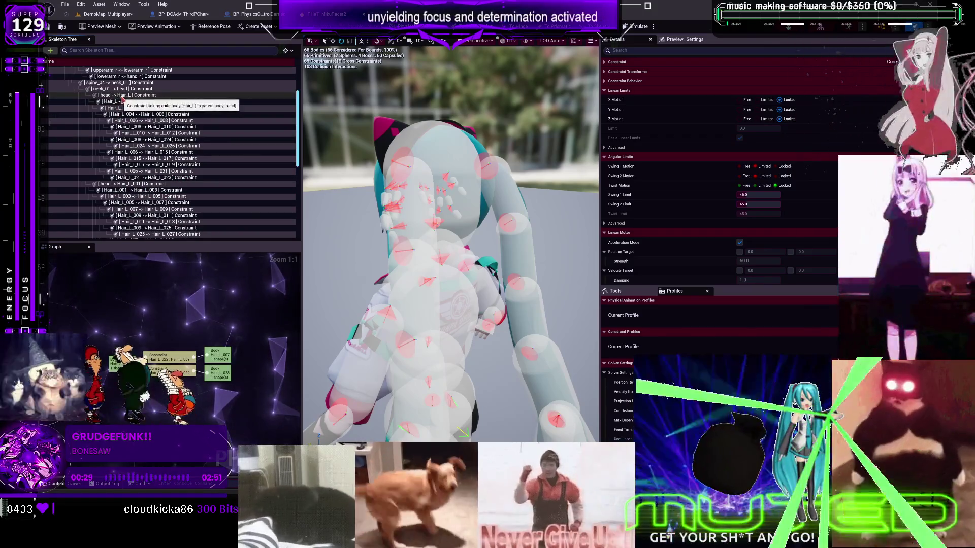
left_click(125, 96, "shift")
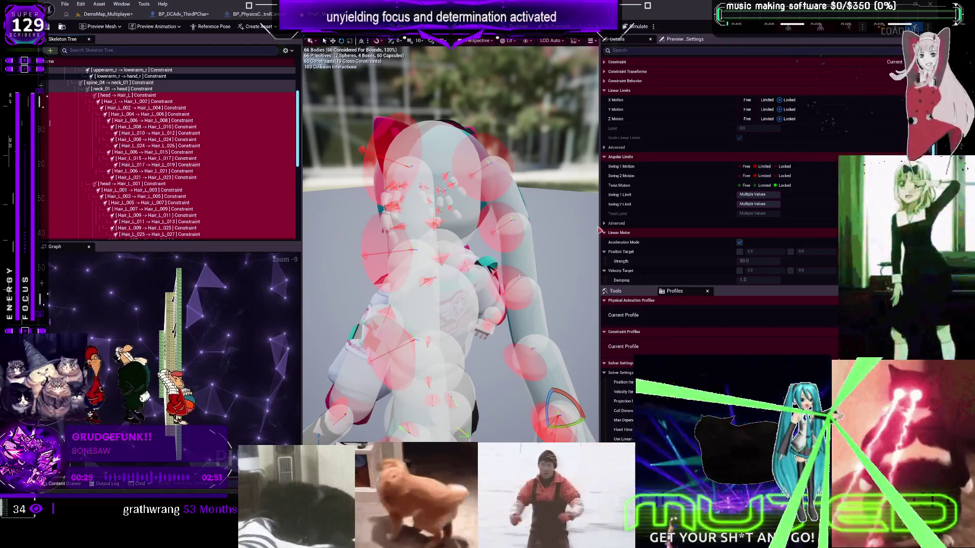
- Select the head -> Hair_L and Hair_L -> Hair_L_002 constraints, orbiting around the character's head
left_click(135, 96)
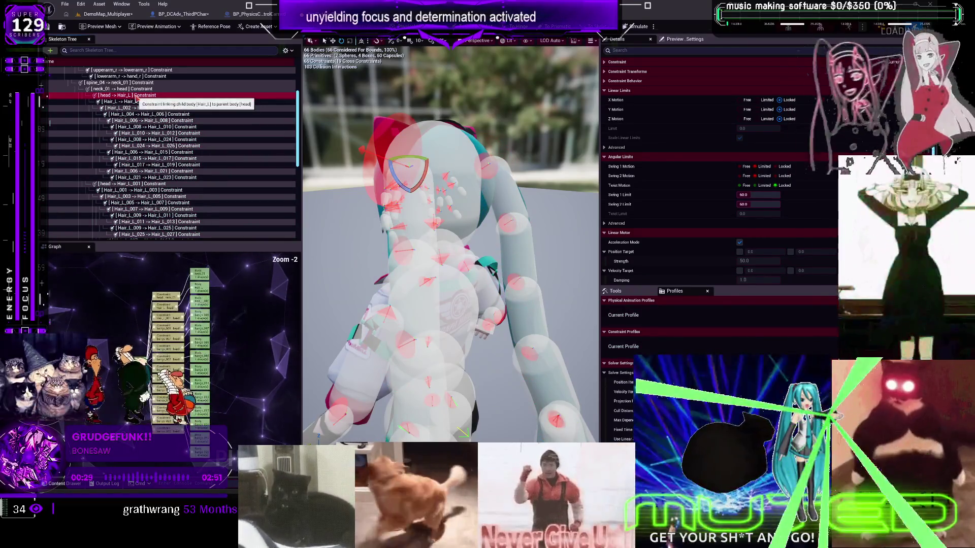
left_click_drag(447, 254, 373, 262)
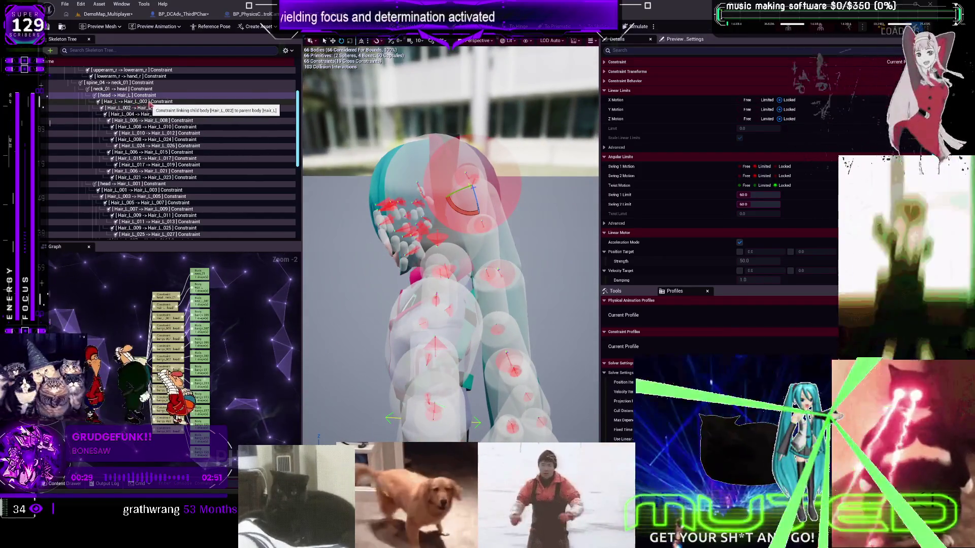
right_click(148, 101)
left_click(134, 103)
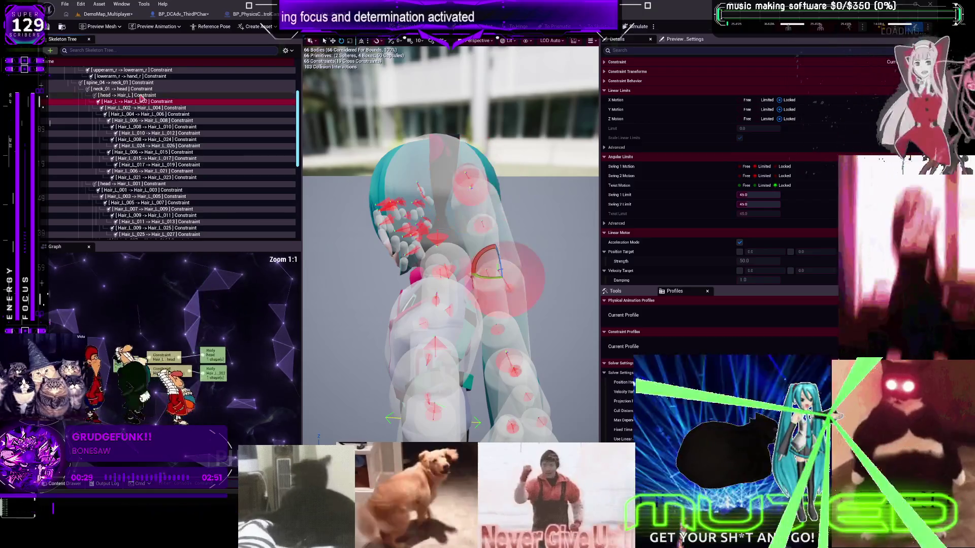
left_click(143, 96)
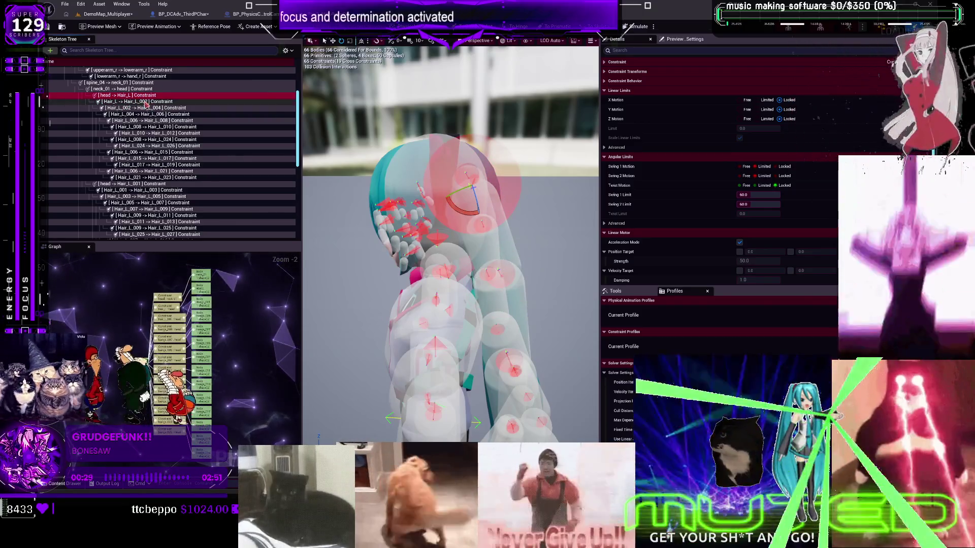
left_click(144, 102)
scroll(186, 186, "down", 5)
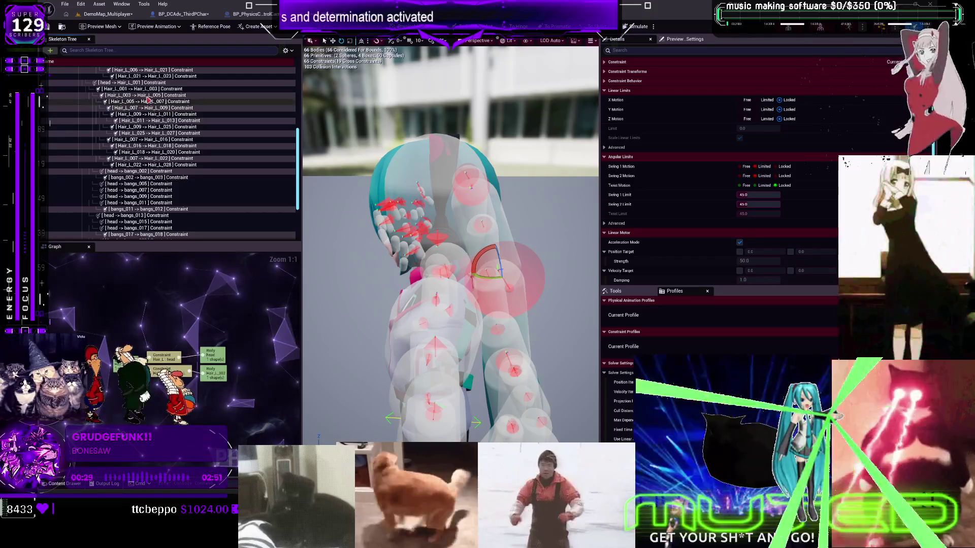
scroll(185, 186, "up", 4)
- Group-select the left hair constraints from head -> Hair_L through Hair_L_022 -> Hair_L_028
left_click(170, 138, "shift")
left_click(170, 144, "shift")
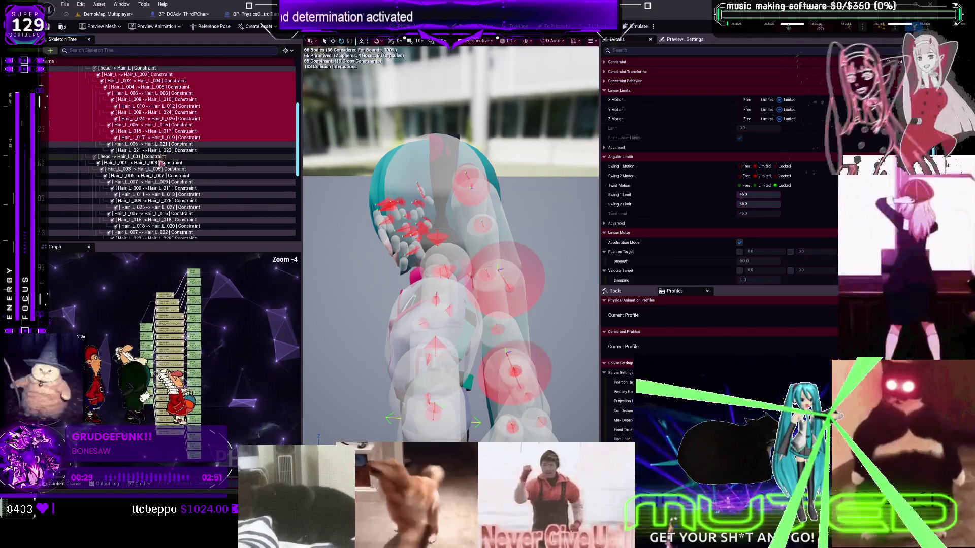
left_click(162, 151, "shift")
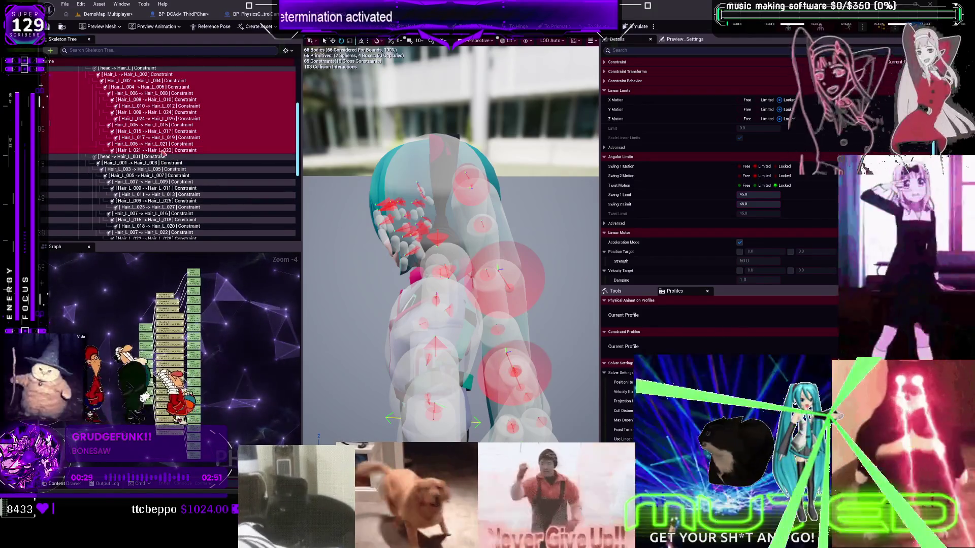
left_click(158, 163, "ctrl")
scroll(156, 186, "down", 4)
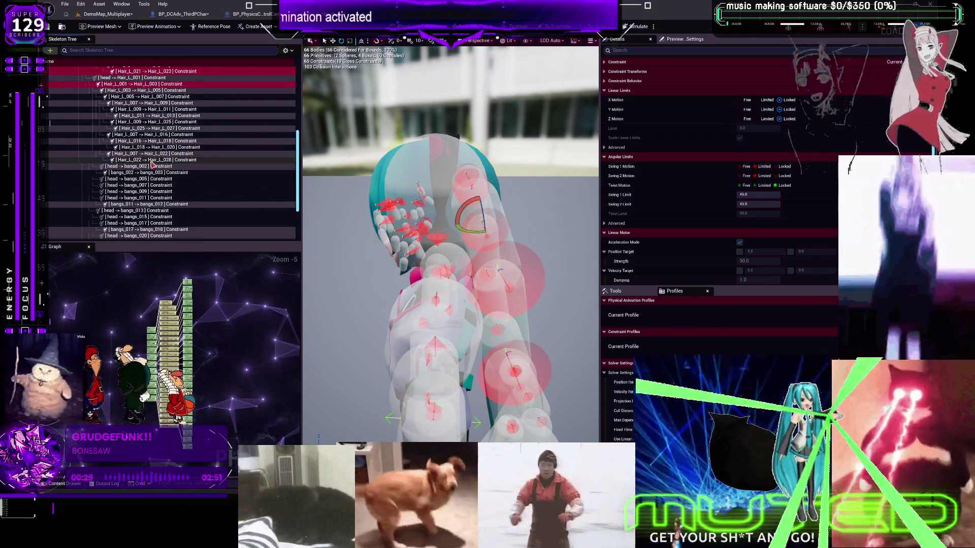
left_click(152, 160, "shift")
- Add the bangs constraints from bangs_002 -> bangs_003 through bangs_017 to the selection
left_click(152, 173, "ctrl")
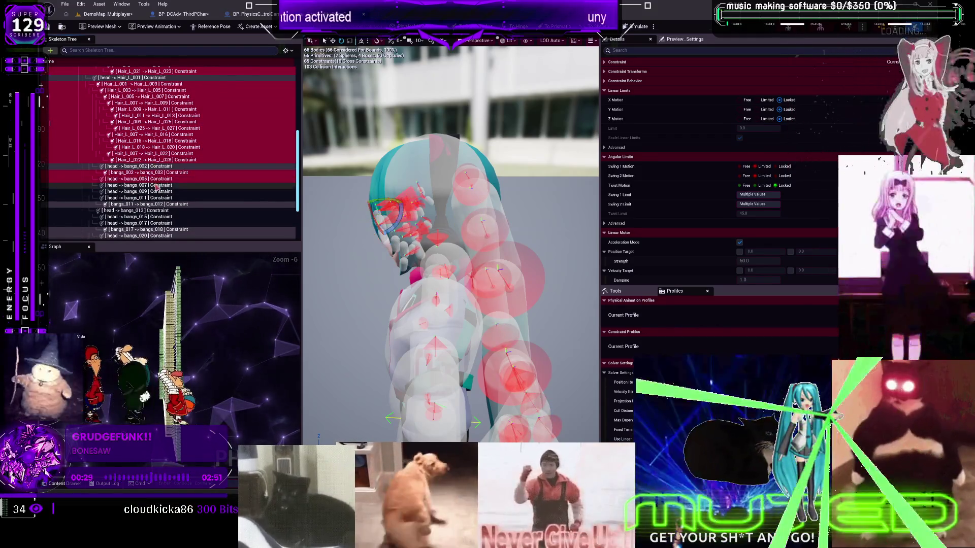
left_click(155, 185, "shift")
left_click(158, 197, "shift")
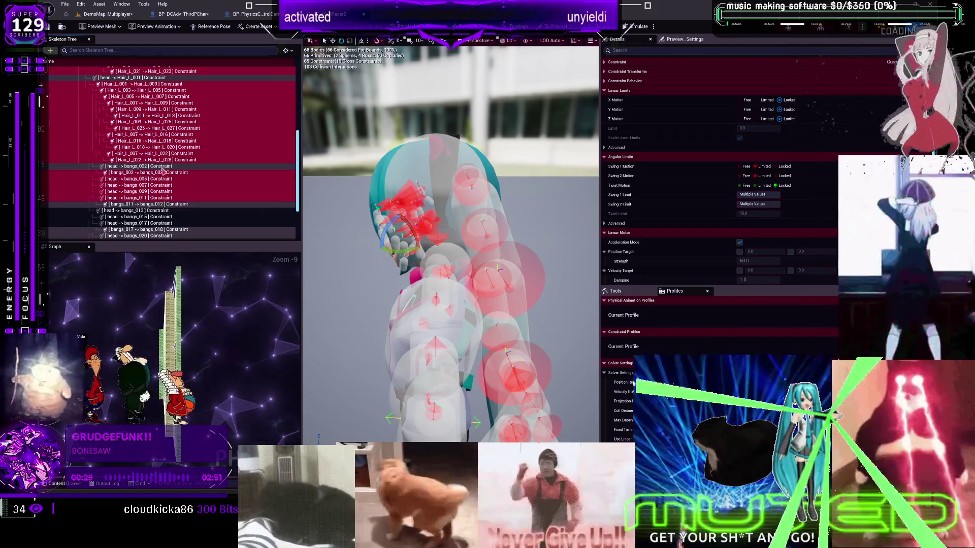
left_click(161, 204, "shift")
left_click(158, 210, "shift")
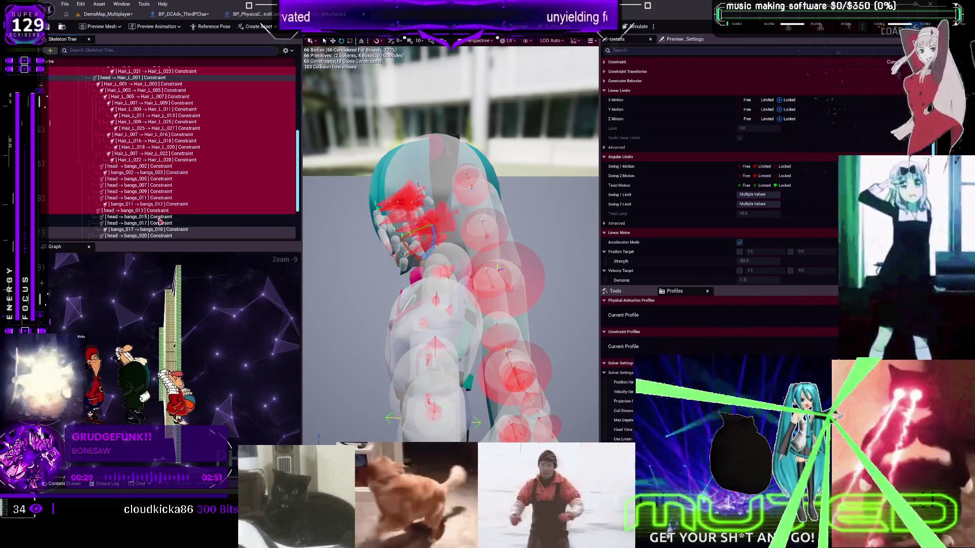
left_click(160, 216, "shift")
left_click(160, 222, "shift")
- Extend the selection down to bangs_027 -> bangs_028 and save the DemoMap_Multiplayer map
scroll(153, 213, "down", 3)
left_click(145, 153, "shift")
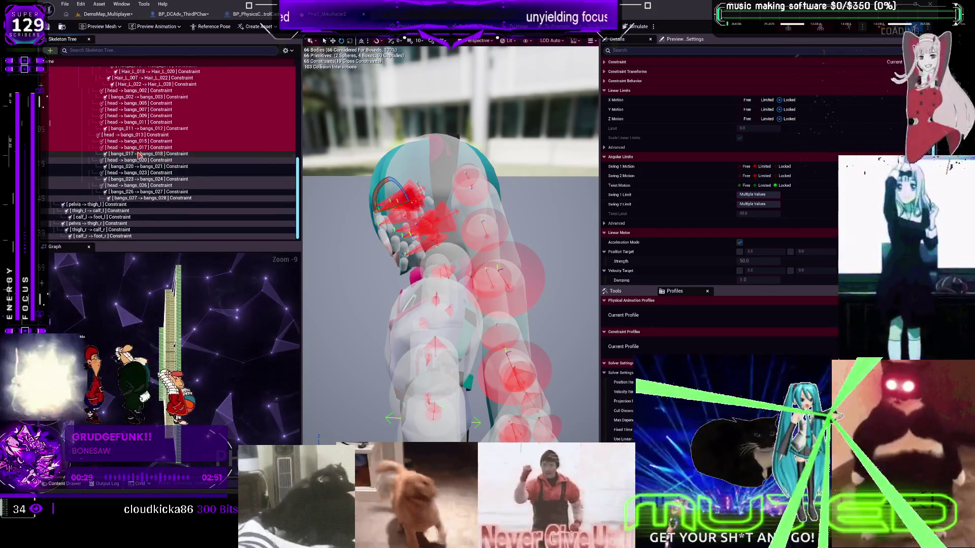
left_click(147, 160, "shift")
left_click(151, 179, "shift")
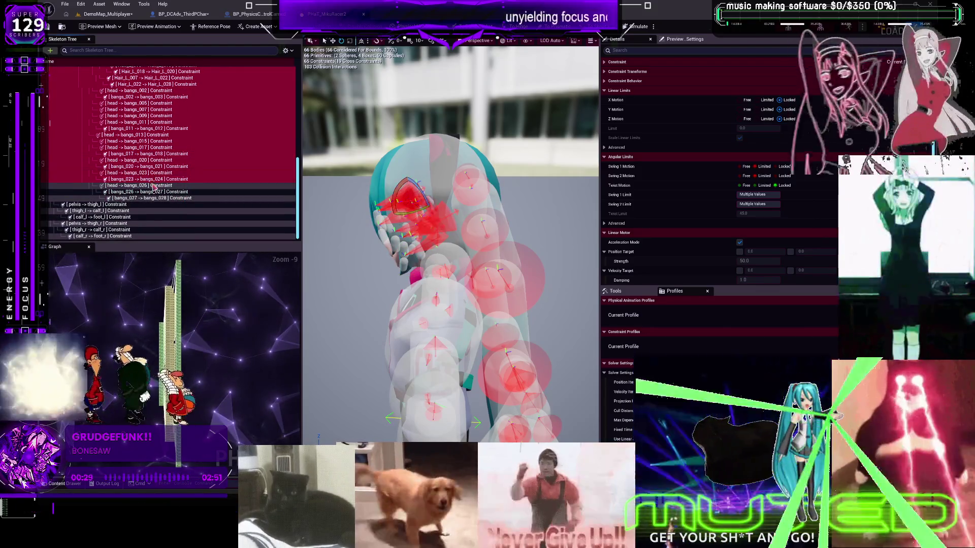
left_click(152, 186, "shift")
left_click(152, 191, "shift")
left_click(153, 198, "shift")
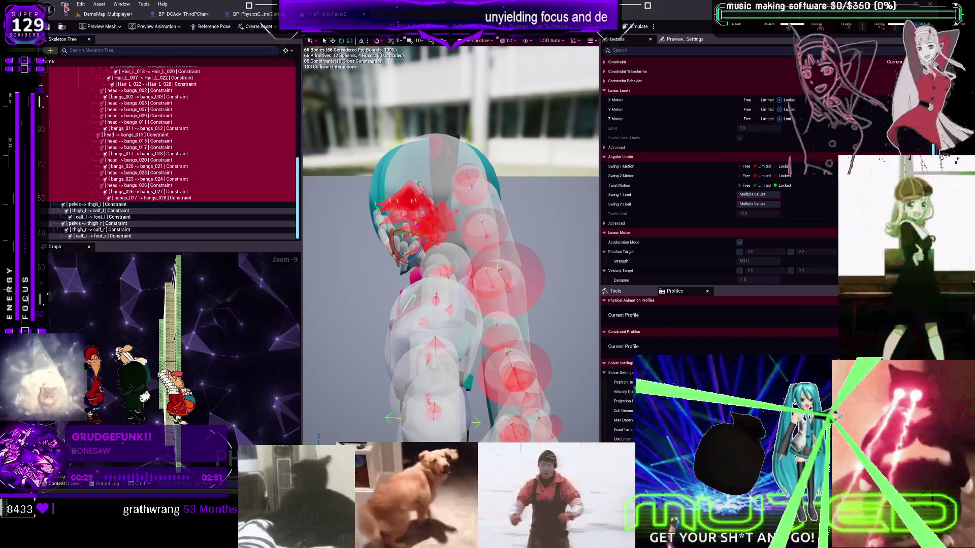
left_click(65, 4)
left_click(101, 55)
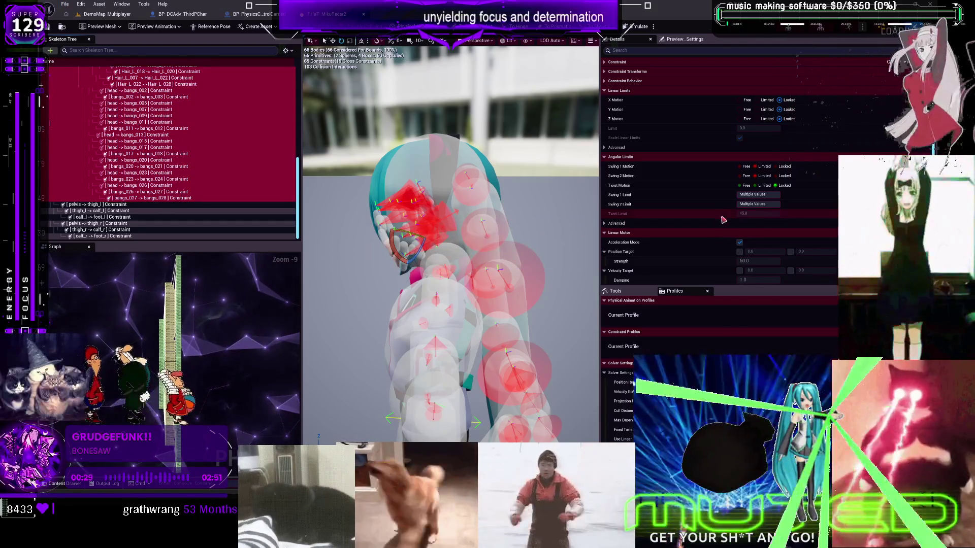
- Set Swing 1, Swing 2 and Twist Motion to Free on the grouped hair and bangs constraints
left_click(788, 119)
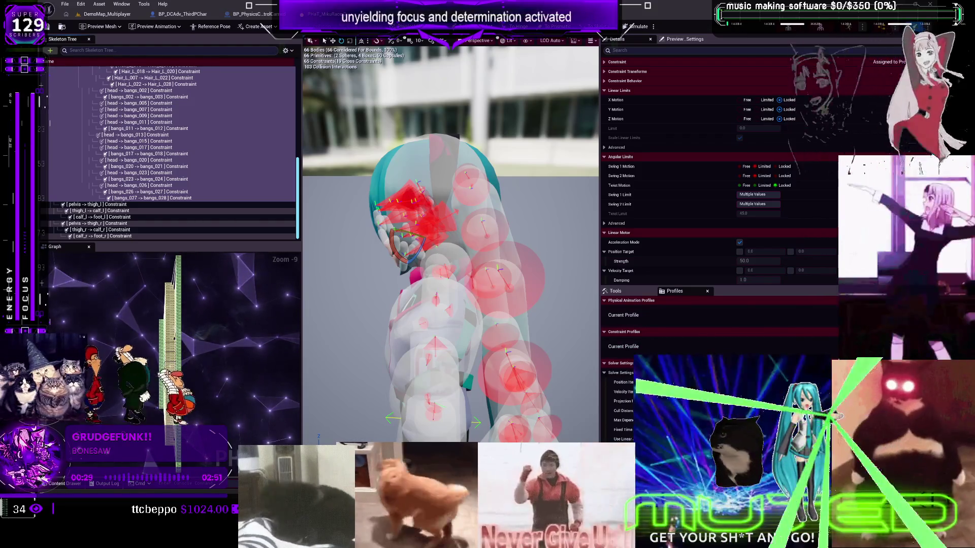
left_click(742, 167)
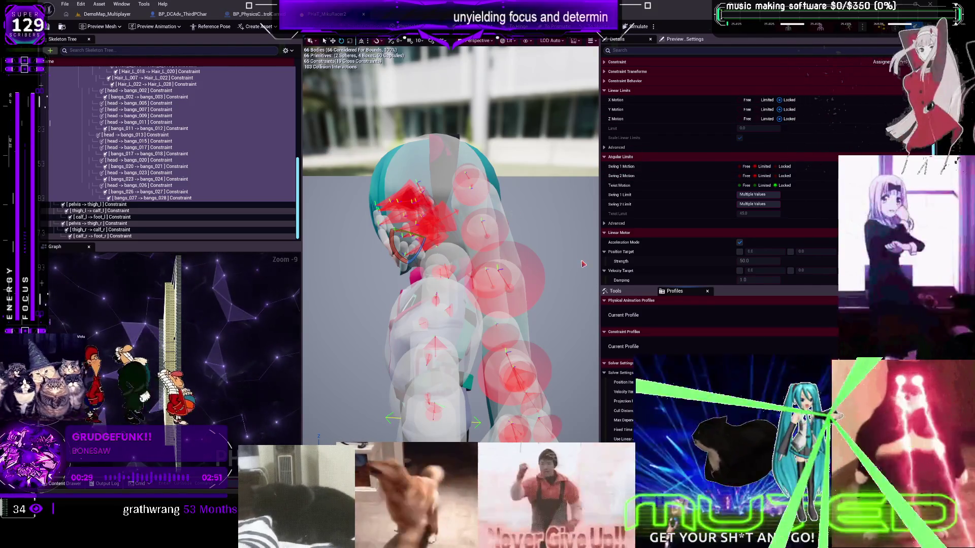
- Pick the head -> Hair_L constraint, then select the whole hair constraint chain with Ctrl+A
left_click(472, 190)
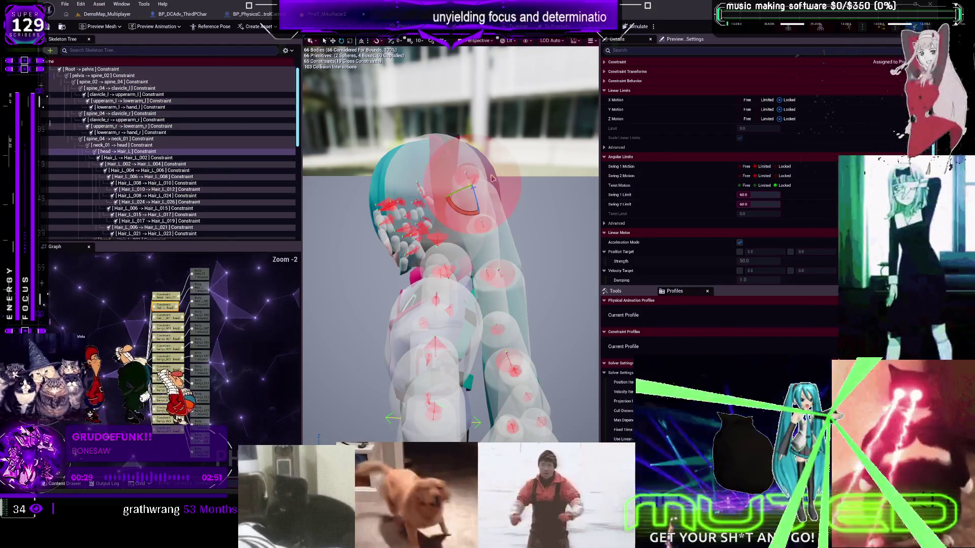
left_click_drag(542, 160, 542, 218)
mouse_move(334, 166)
left_mouse_down()
mouse_move(335, 150)
mouse_move(335, 167)
left_mouse_up()
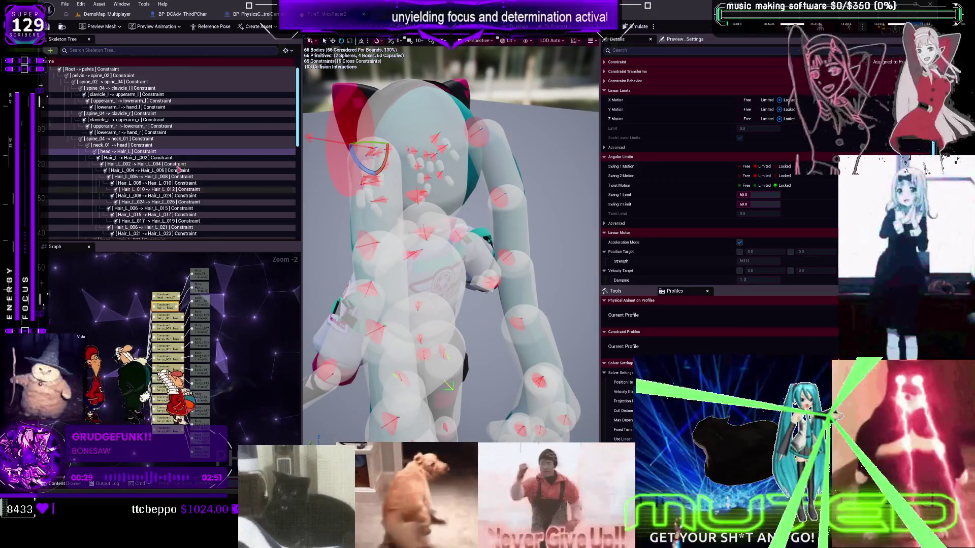
left_click(147, 158)
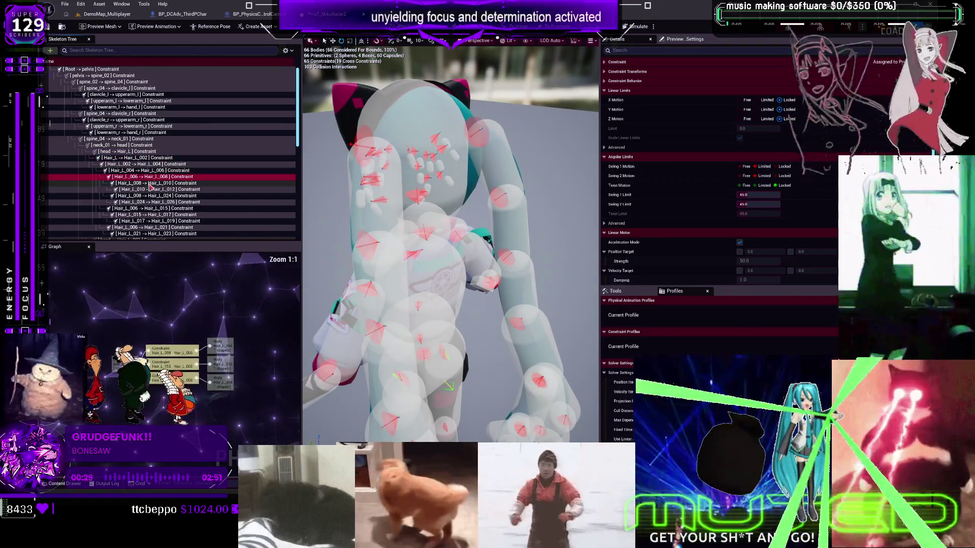
left_click(148, 159)
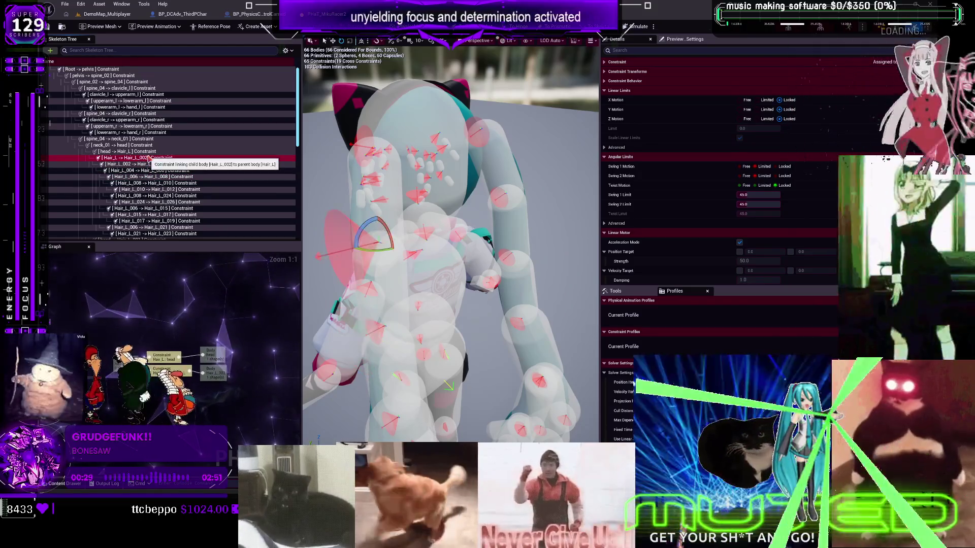
left_click(149, 152)
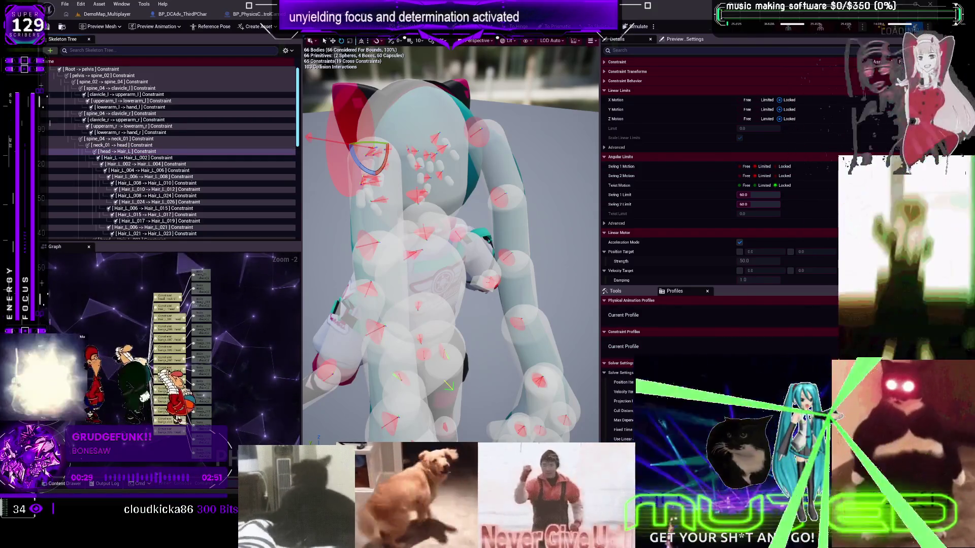
key("ctrl+a")
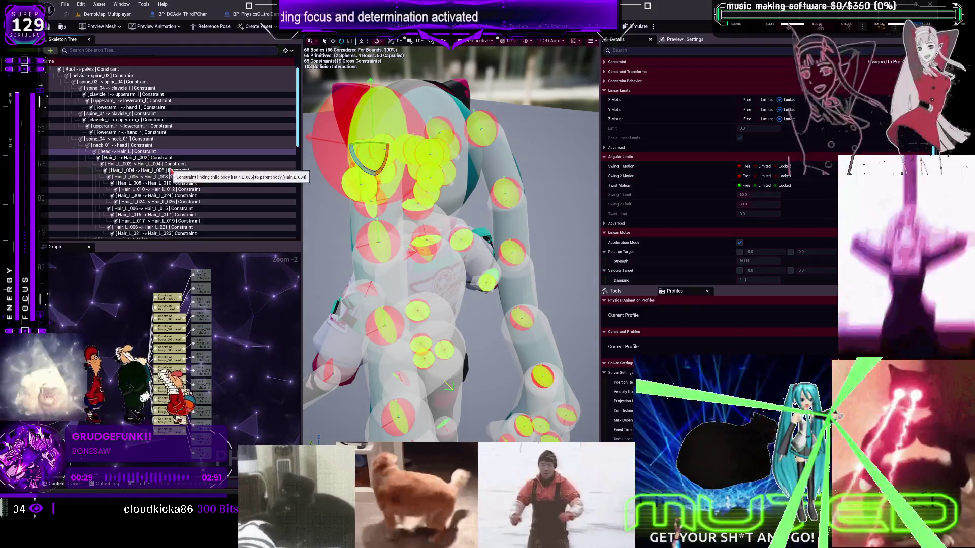
- Select the head -> Hair_L and head -> Hair_L_001 constraints and set their Twist Motion to Locked
scroll(170, 172, "down", 3)
left_click(151, 186)
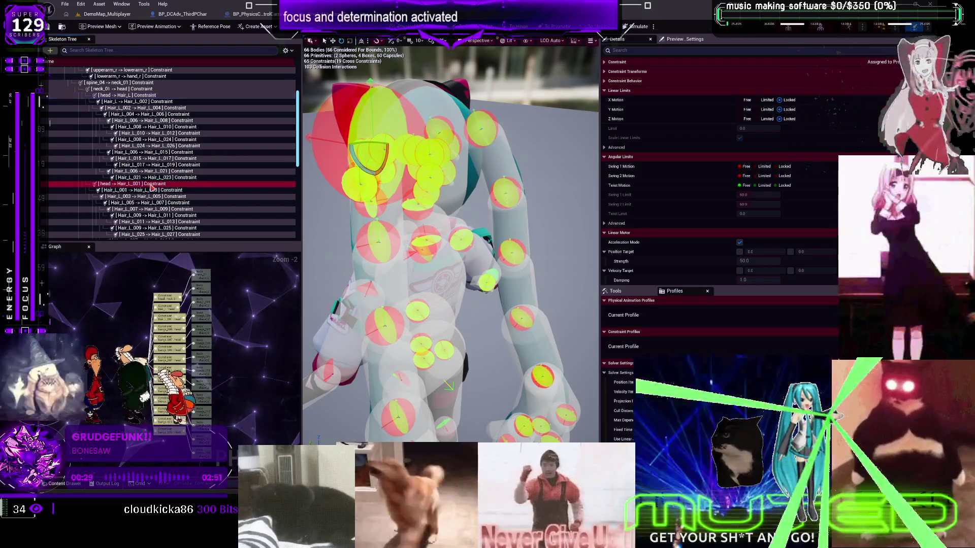
left_click(149, 96, "ctrl")
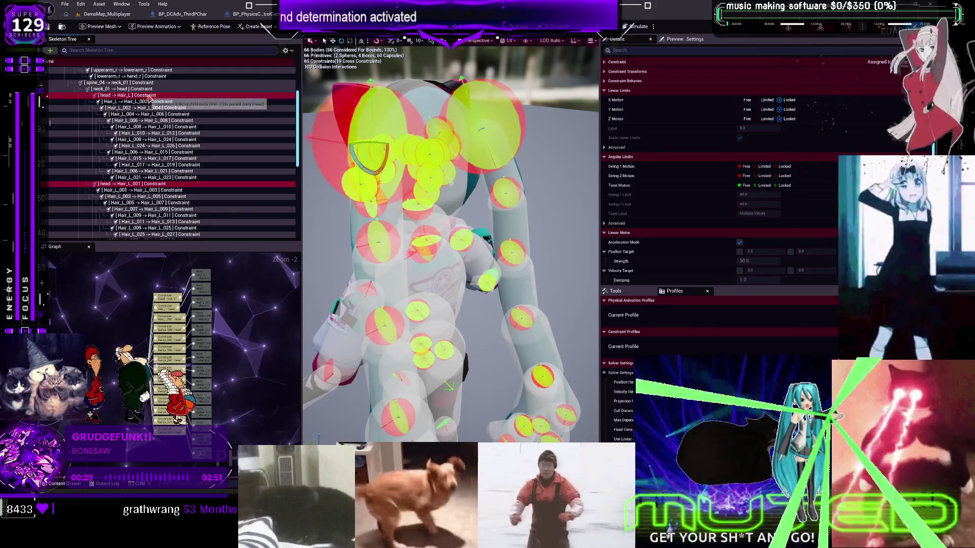
left_click(764, 166)
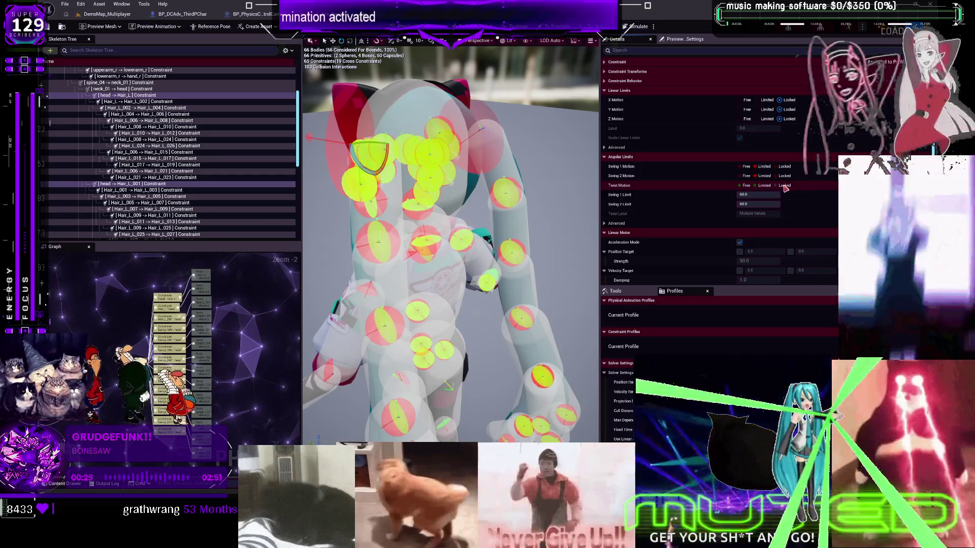
left_click(783, 186)
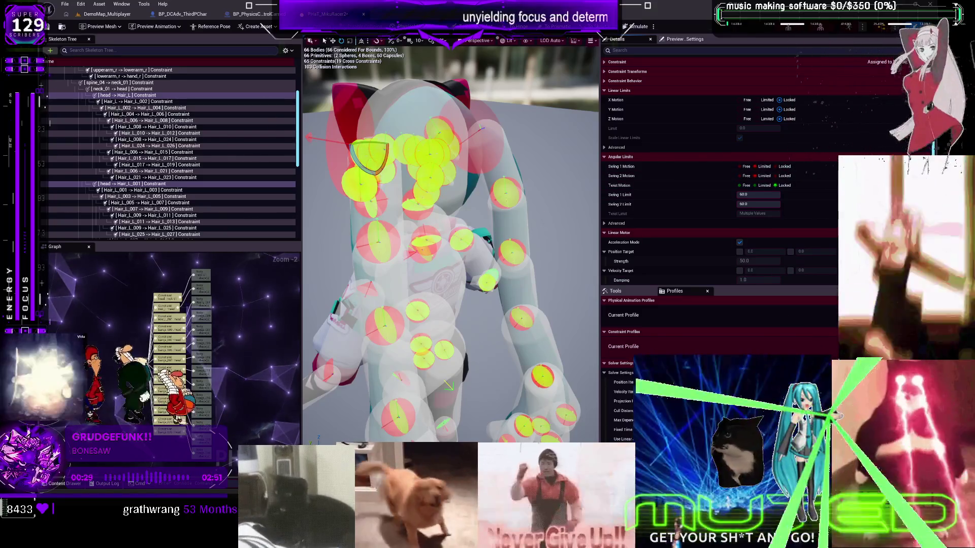
- Undo the twist lock, then compare Limited and Free swing and twist on the head constraints
key("ctrl+z")
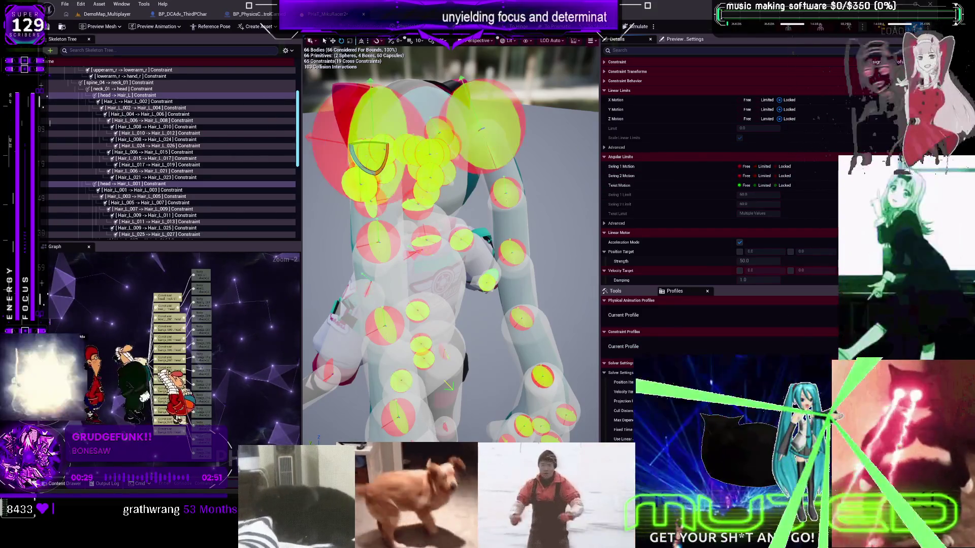
left_click(756, 166)
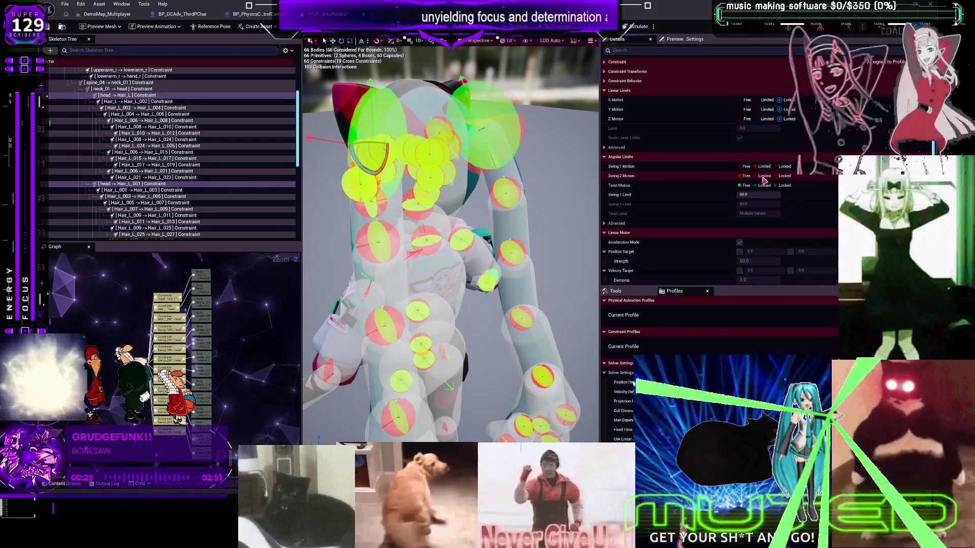
left_click(764, 176)
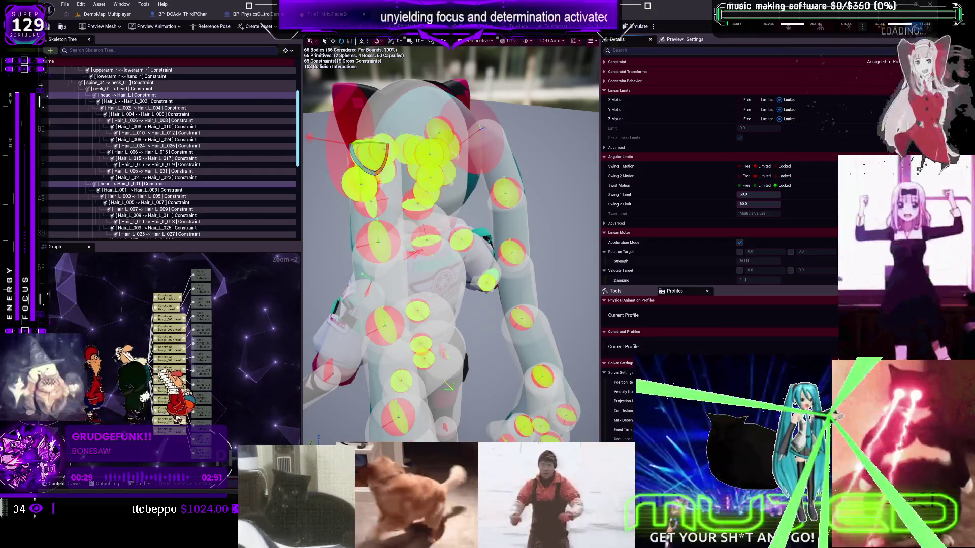
left_click(745, 176)
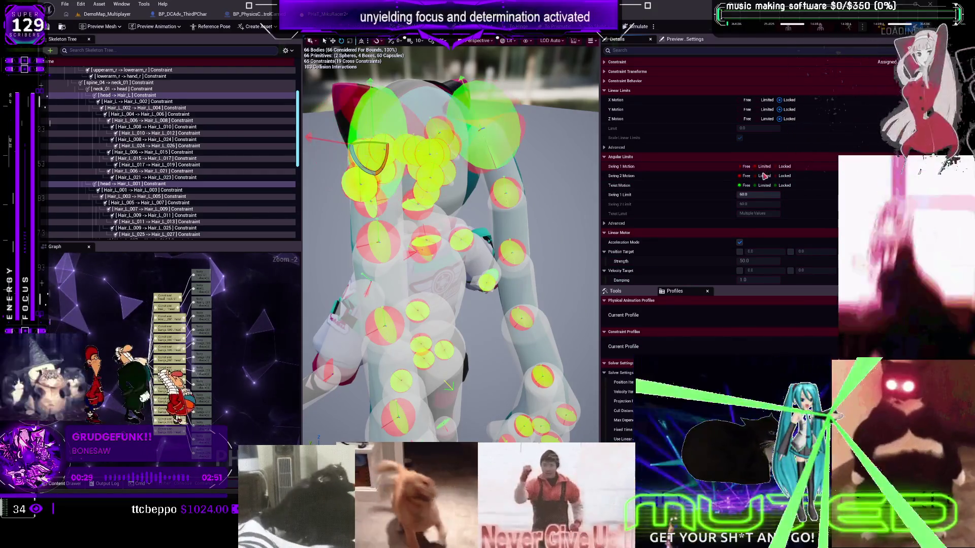
left_click(764, 177)
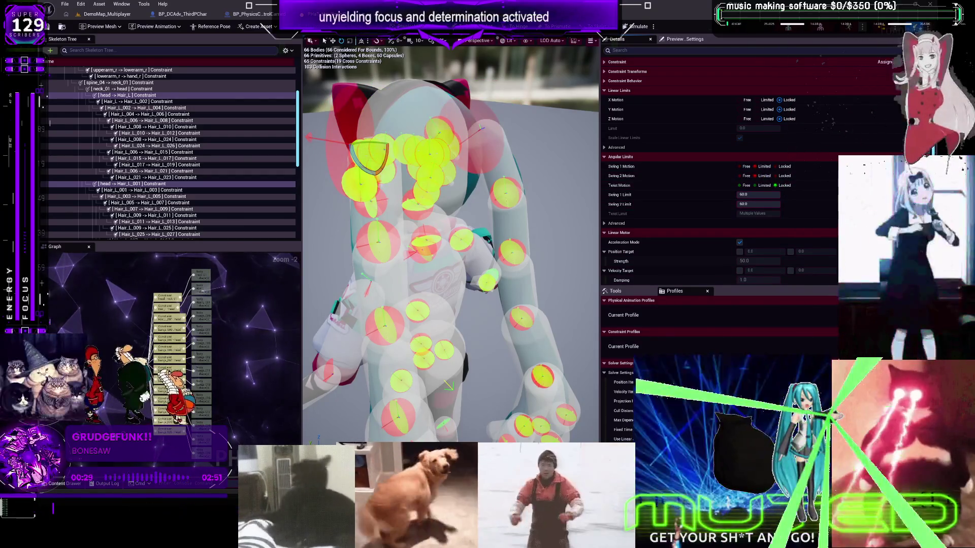
left_click(743, 185)
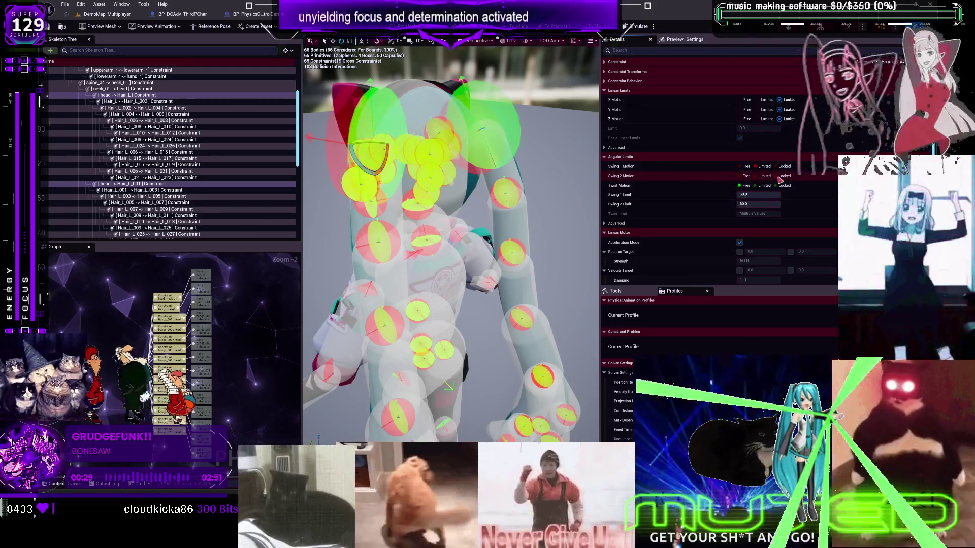
left_click(785, 186)
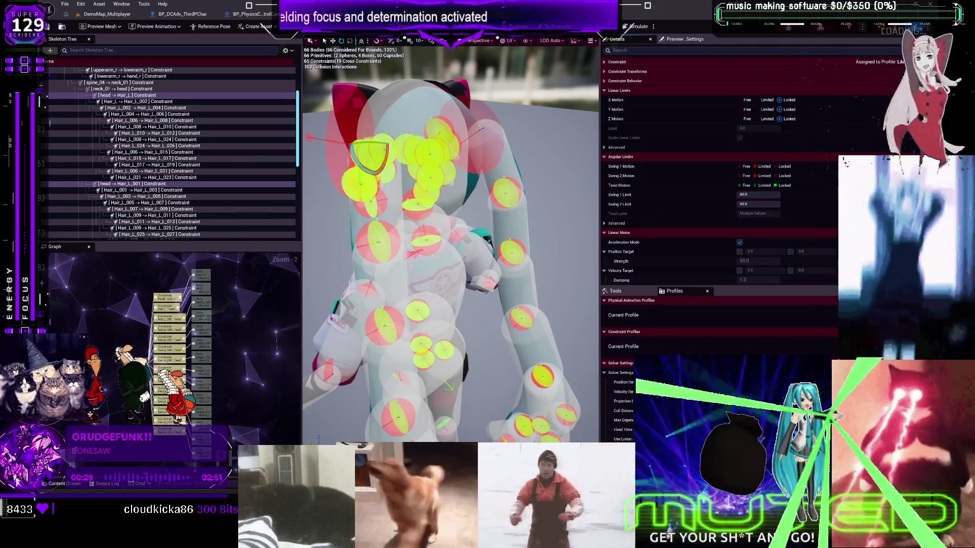
left_click(744, 167)
left_click(765, 176)
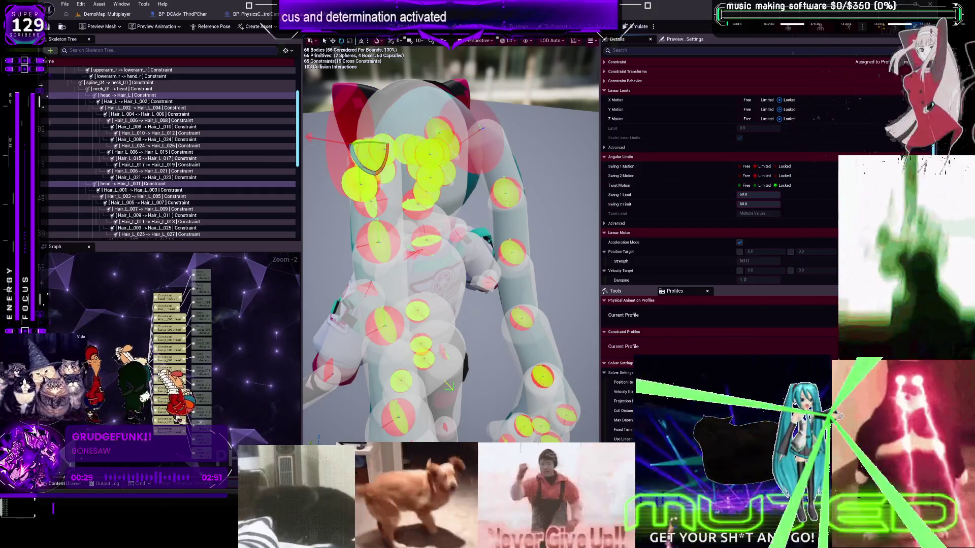
left_click(744, 176)
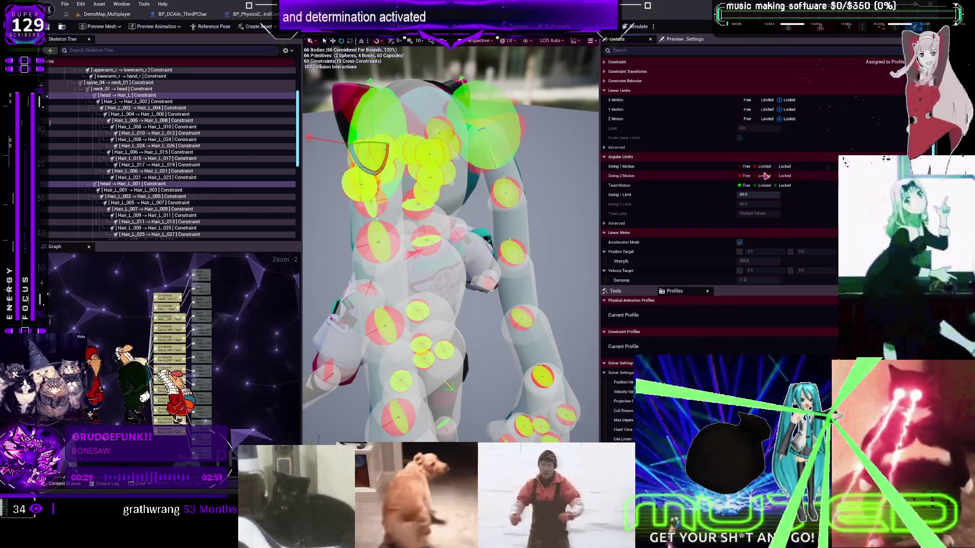
left_click(764, 175)
left_click(782, 185)
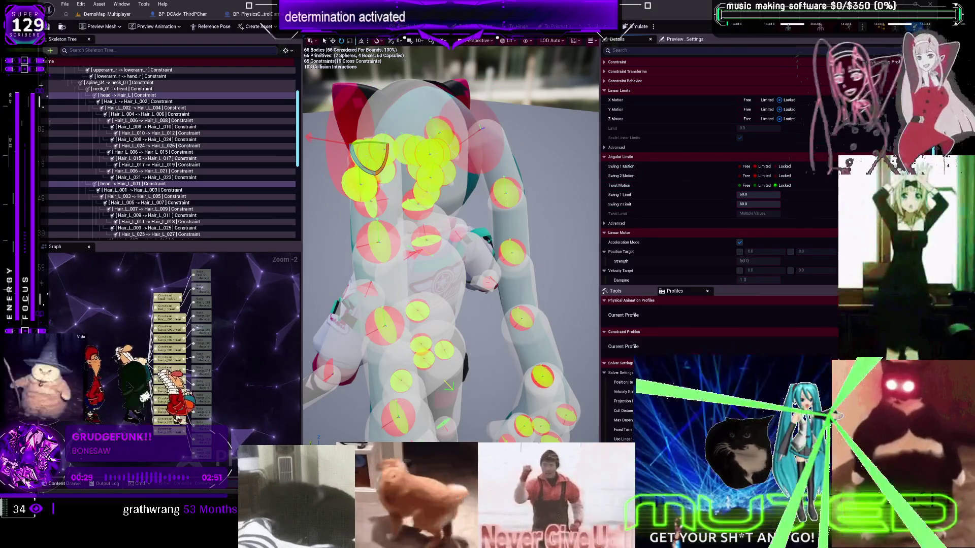
- Settle the head constraints on Limited Swing 1 and Swing 2 (60.0) with Locked twist
key("ctrl+z")
key("ctrl+z")
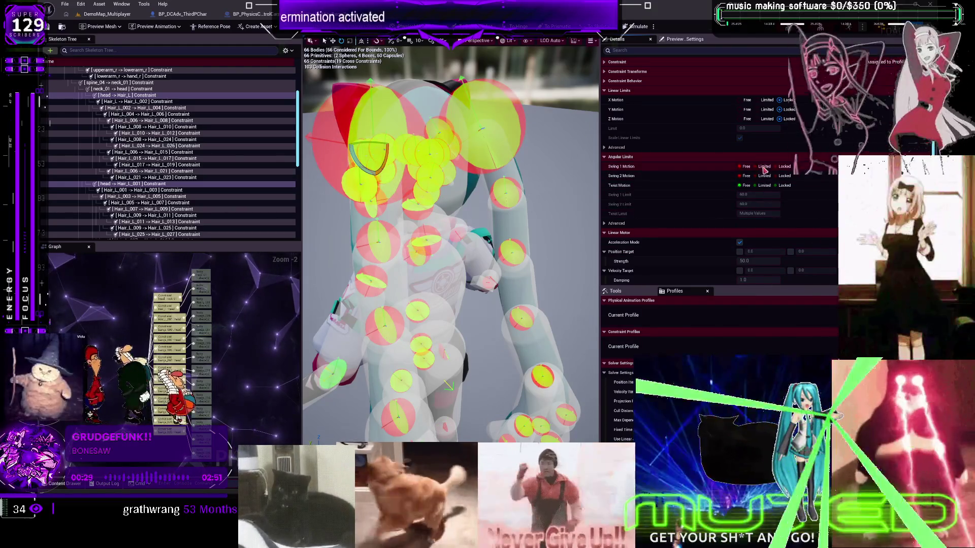
left_click(764, 166)
left_click(764, 175)
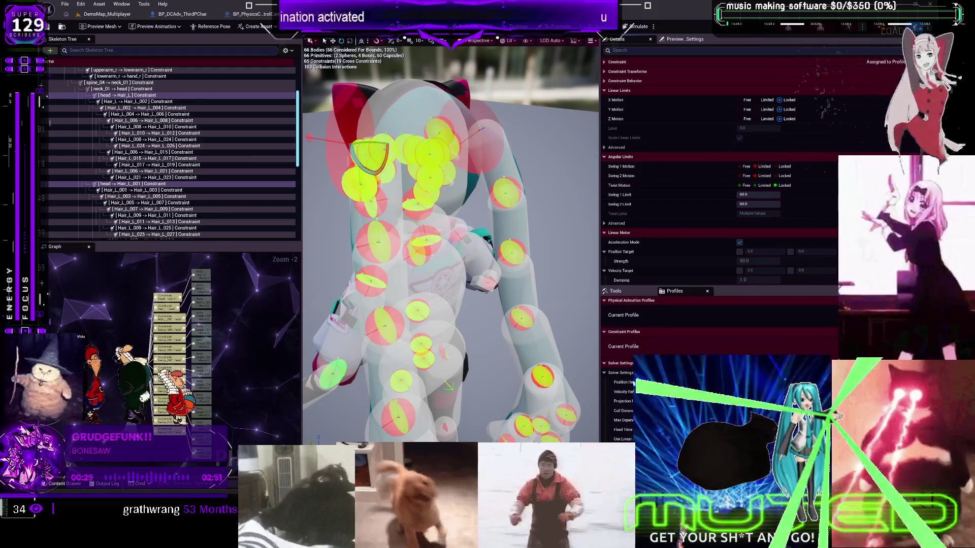
left_click(744, 186)
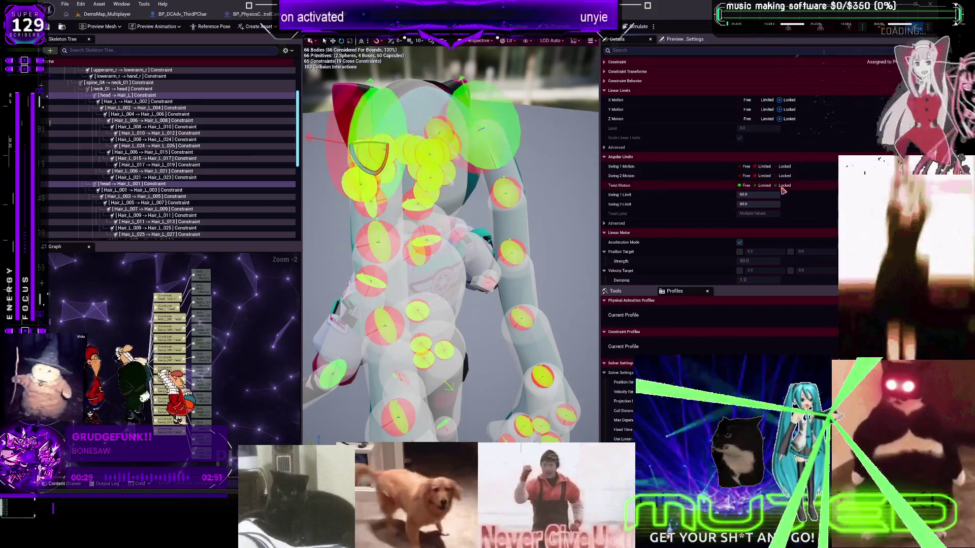
left_click(784, 186)
left_click(744, 175)
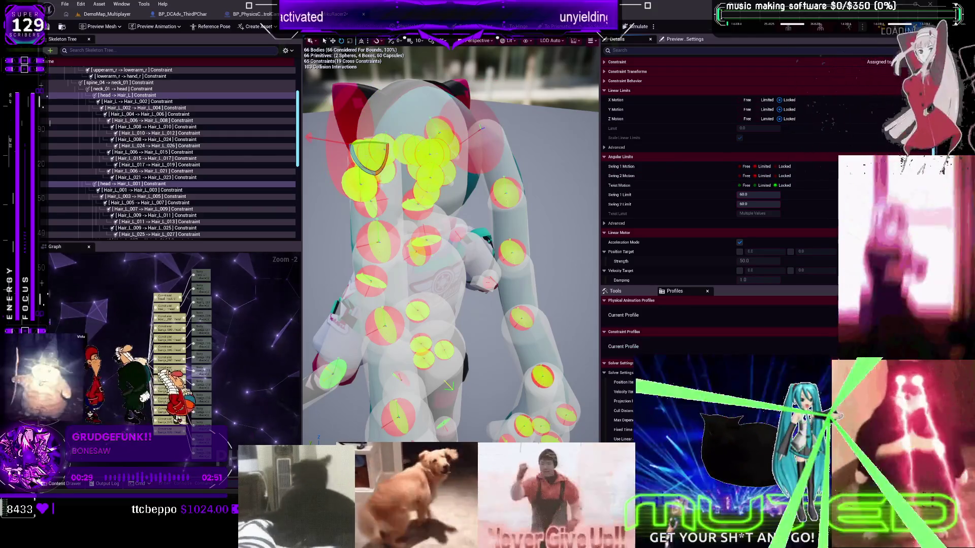
left_click(744, 166)
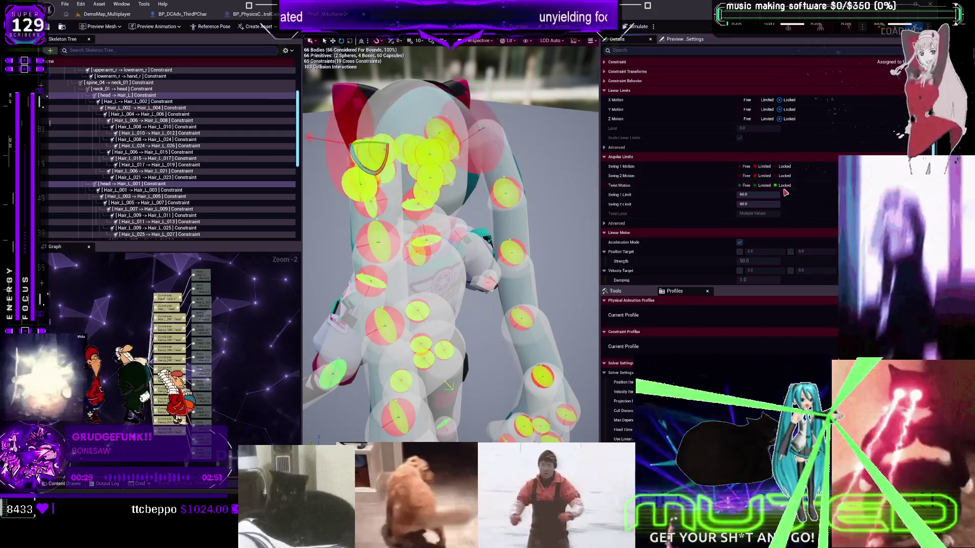
left_click(762, 167)
left_click(762, 176)
left_click(785, 186)
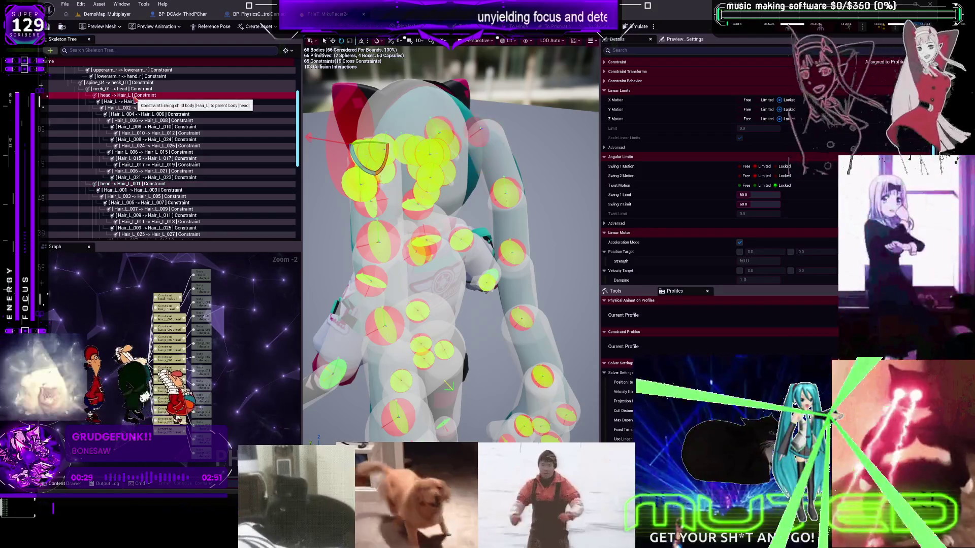
- Save the physics asset with Ctrl+S, then select the Hair_L chain constraints
left_click(147, 185, "ctrl")
left_click(147, 184)
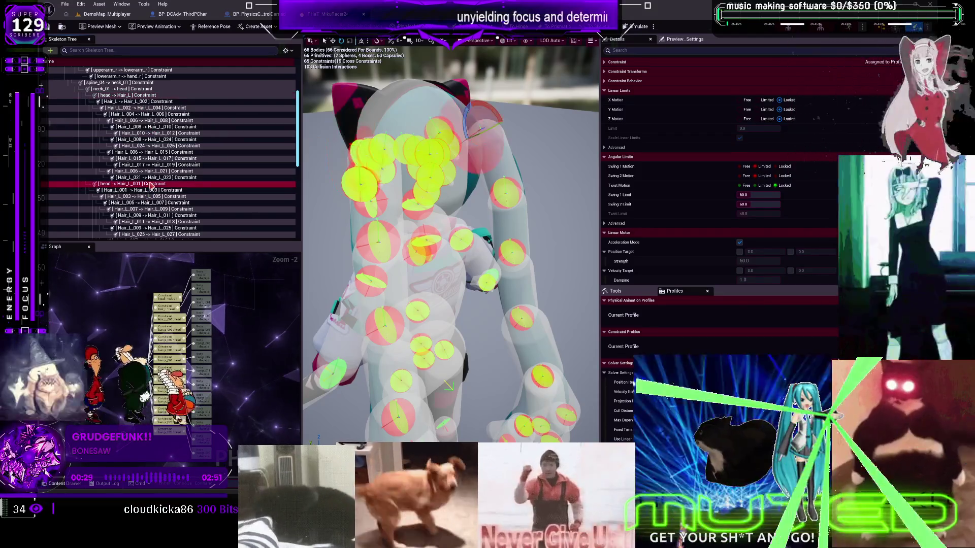
key("ctrl+s")
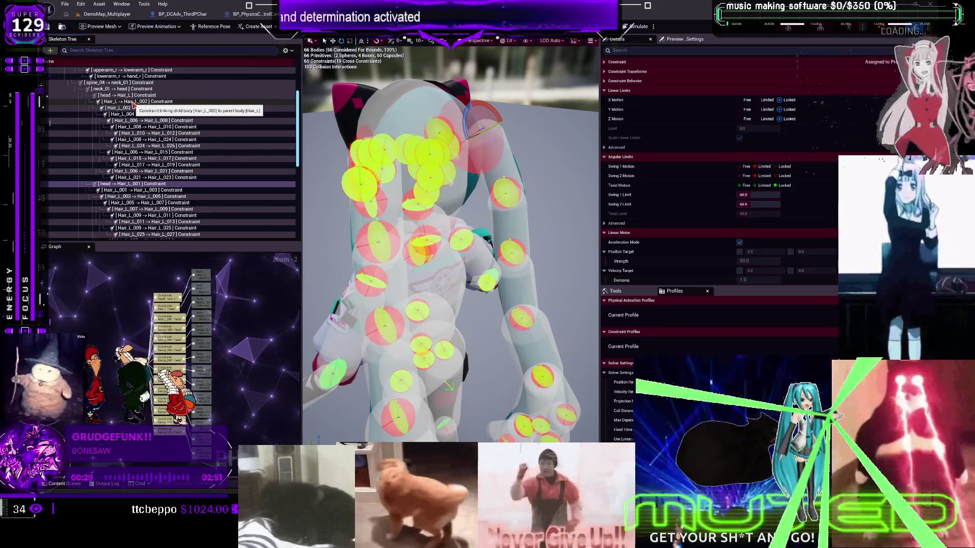
left_click(133, 104)
left_click(178, 177, "shift")
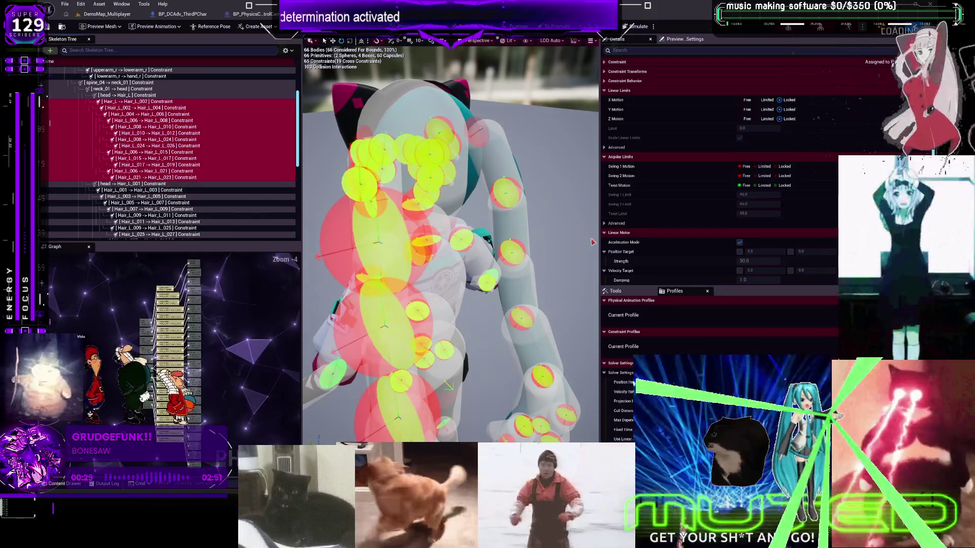
- Set Limited Swing 1 and Swing 2 with Locked twist on the Hair_L chain constraints
left_click(660, 312)
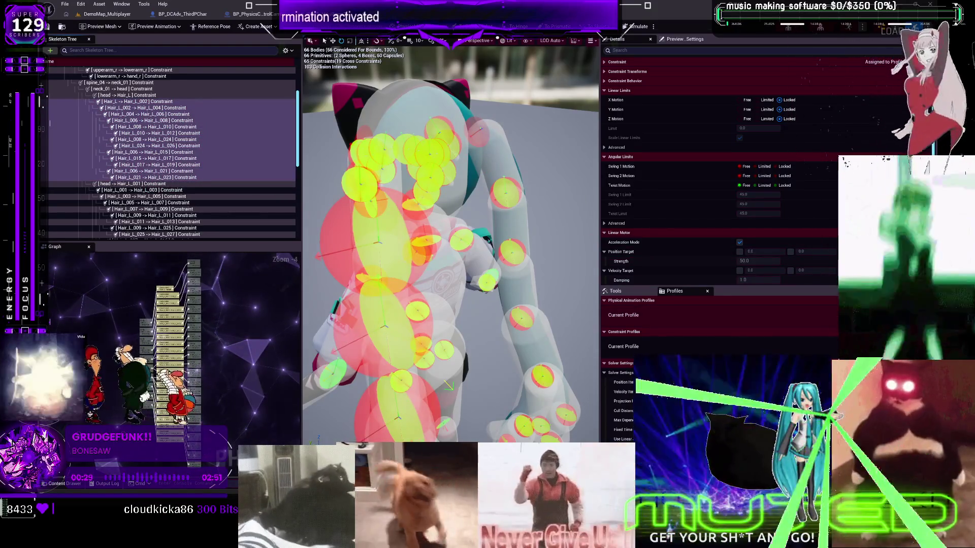
left_click(764, 166)
left_click(764, 176)
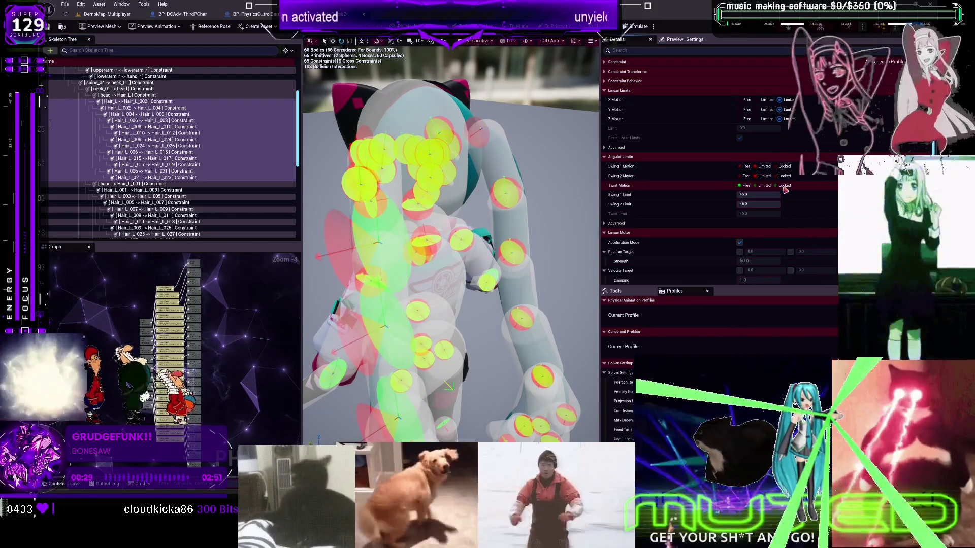
left_click(784, 186)
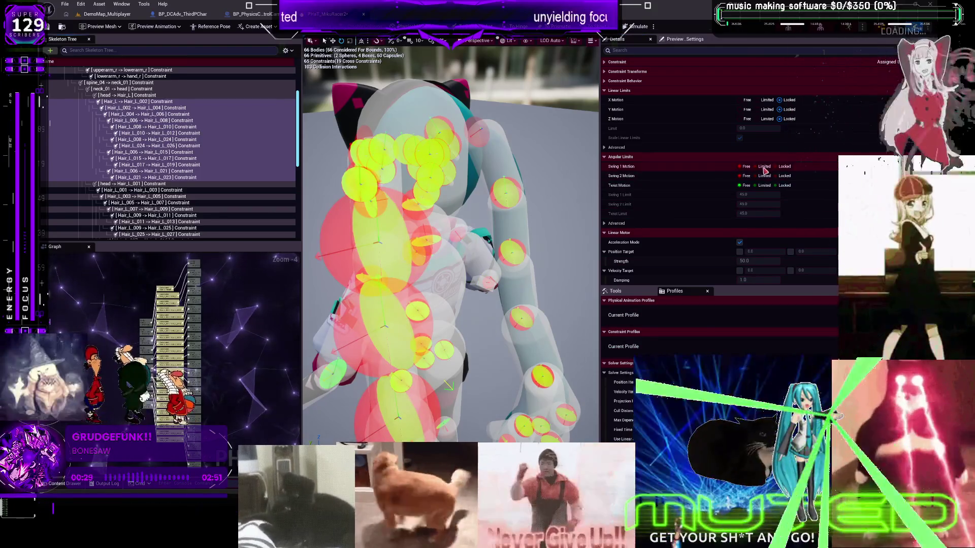
left_click(784, 175)
left_click(785, 185)
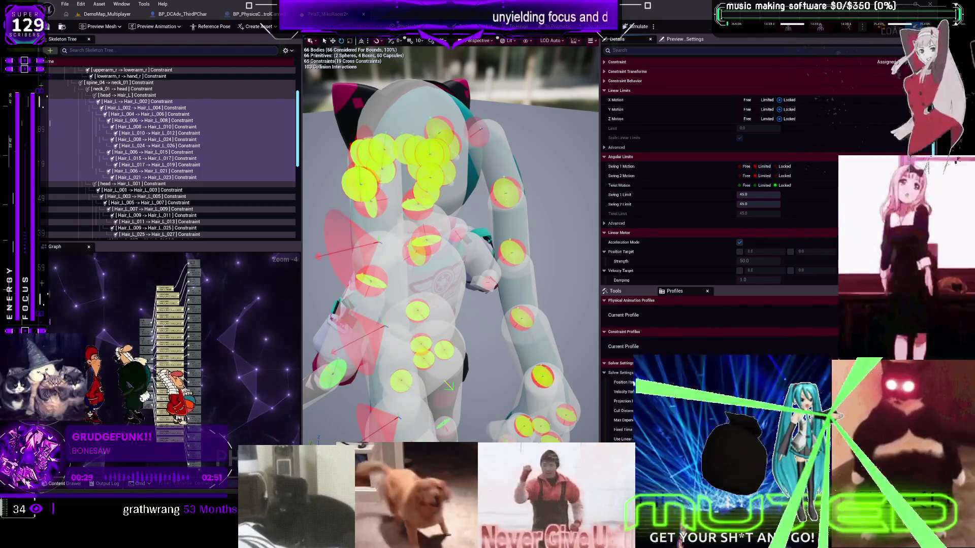
- Preview freer swing and twist on the hair chain, then restore 45.0 swing limits and Locked twist
left_click(742, 186)
left_click(785, 176)
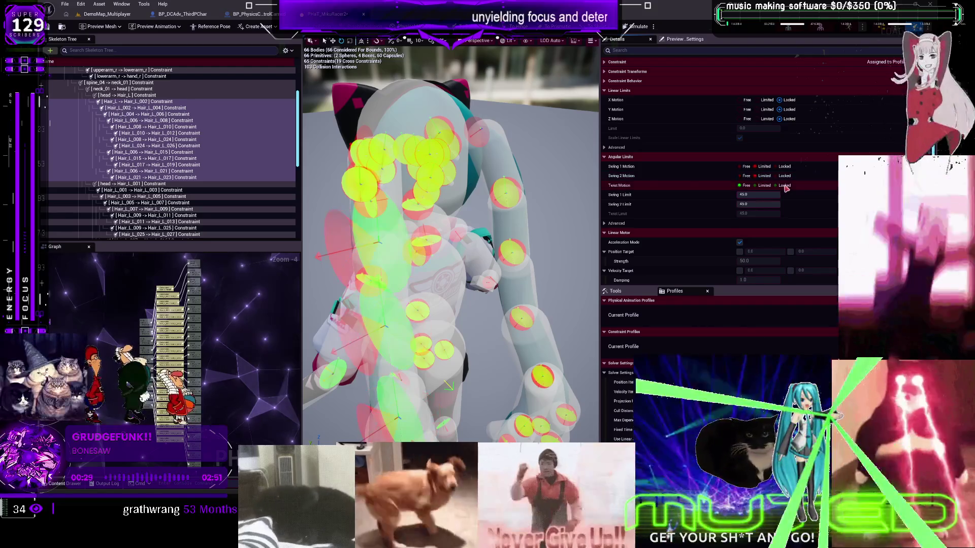
left_click(785, 185)
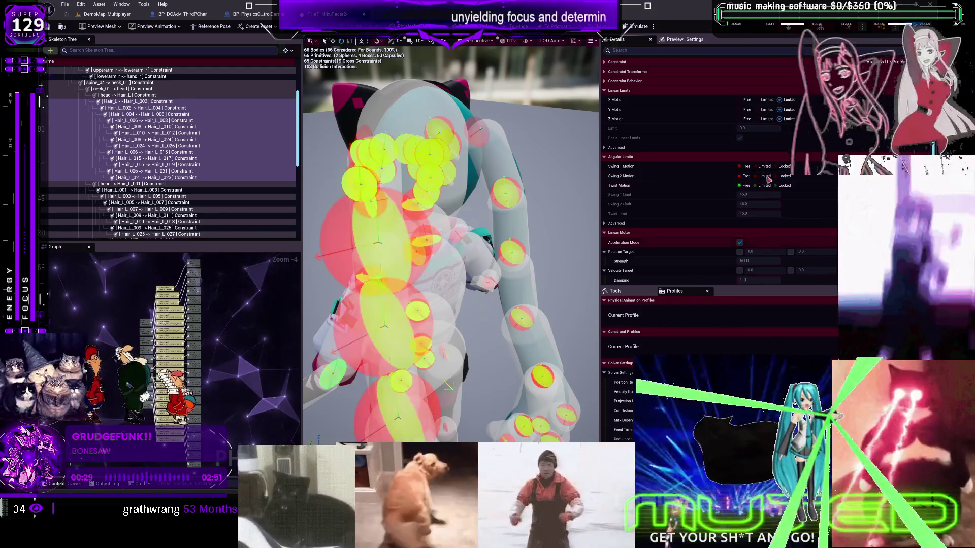
left_click(765, 177)
left_click(764, 167)
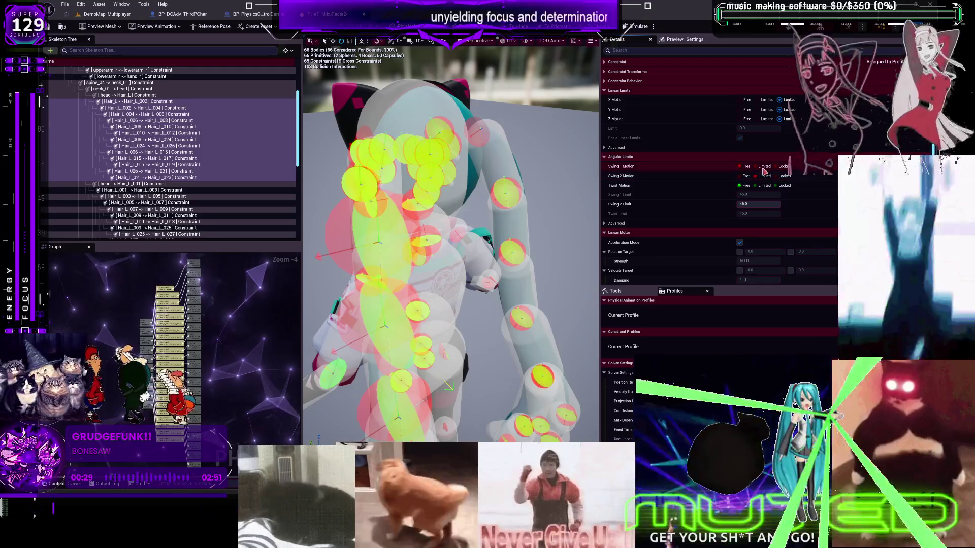
left_click(781, 186)
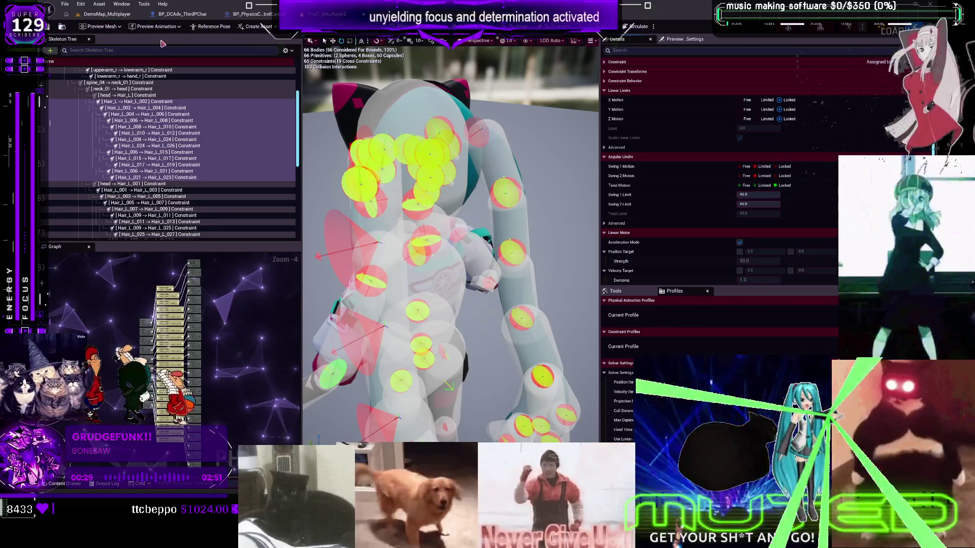
left_click(107, 14)
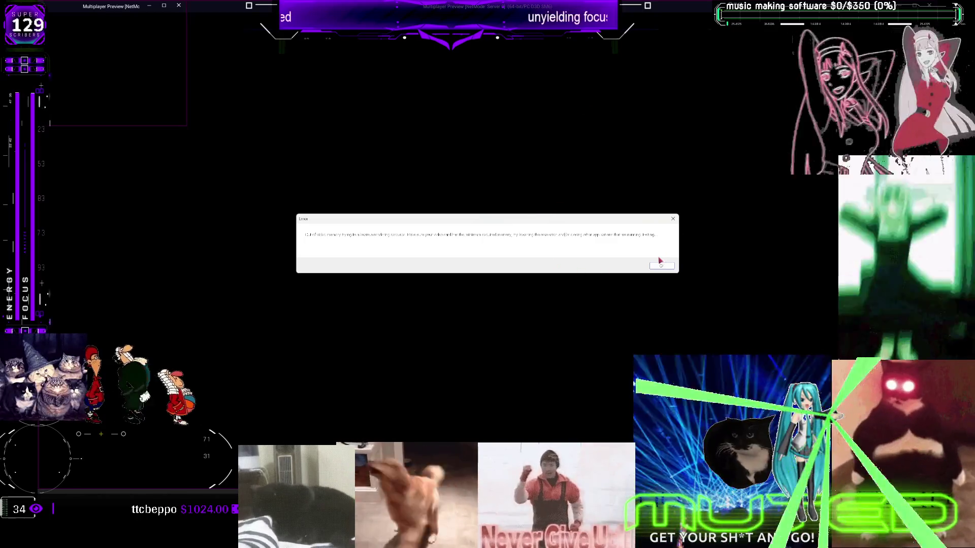
- Dismiss the out-of-video-memory error and close the crash reporter without sending the report
left_click(661, 265)
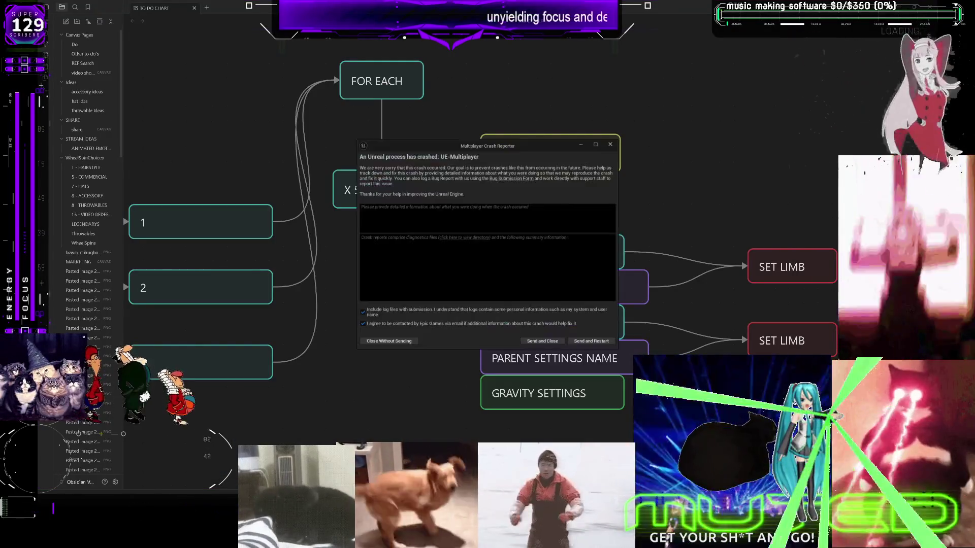
left_click(404, 342)
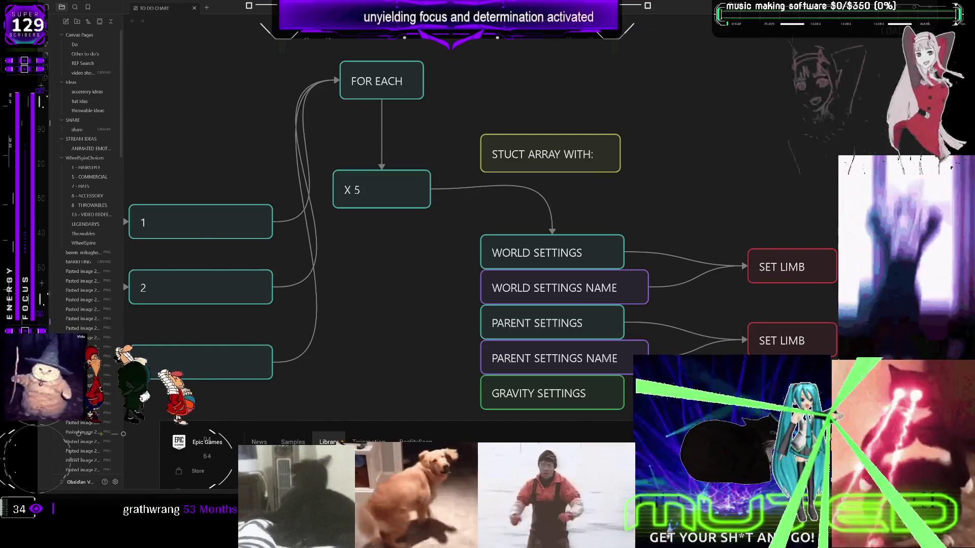
- From the Epic Games Launcher, browse the project list for the Multiplayer project, then return to Unreal Editor
key("alt+Tab")
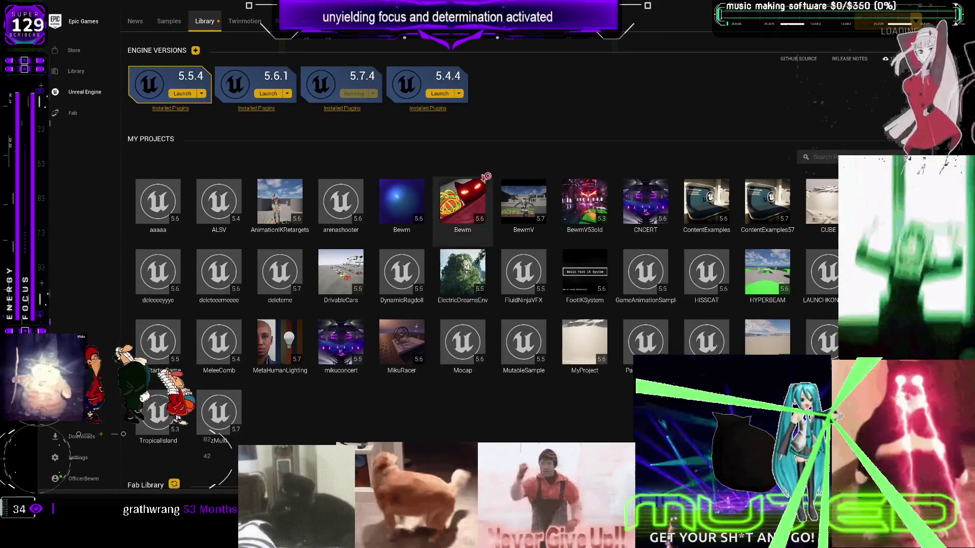
key("alt+Tab")
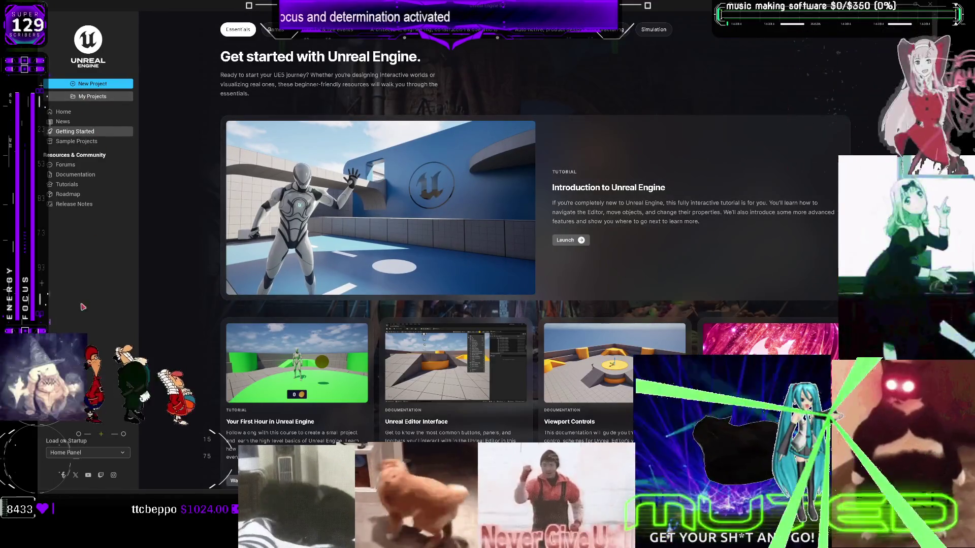
left_click(83, 97)
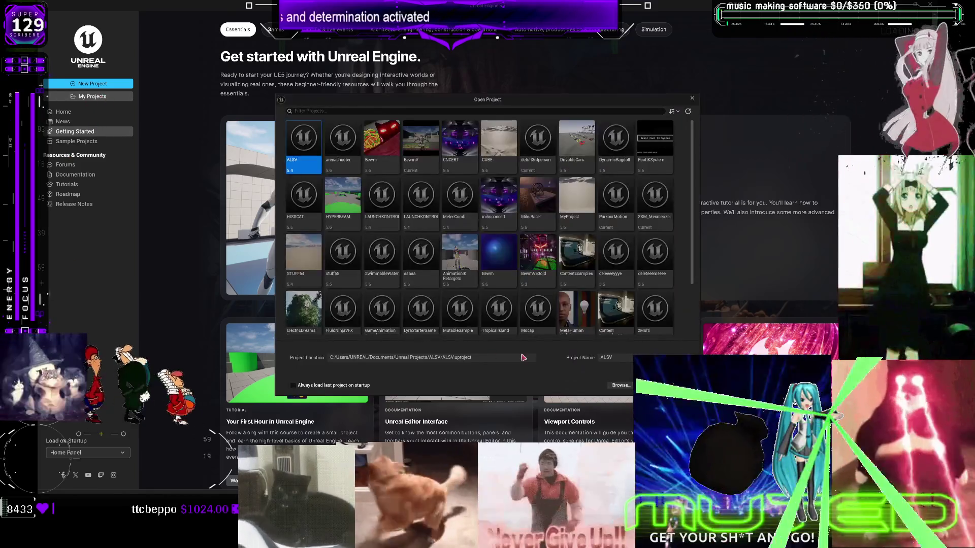
left_click(619, 385)
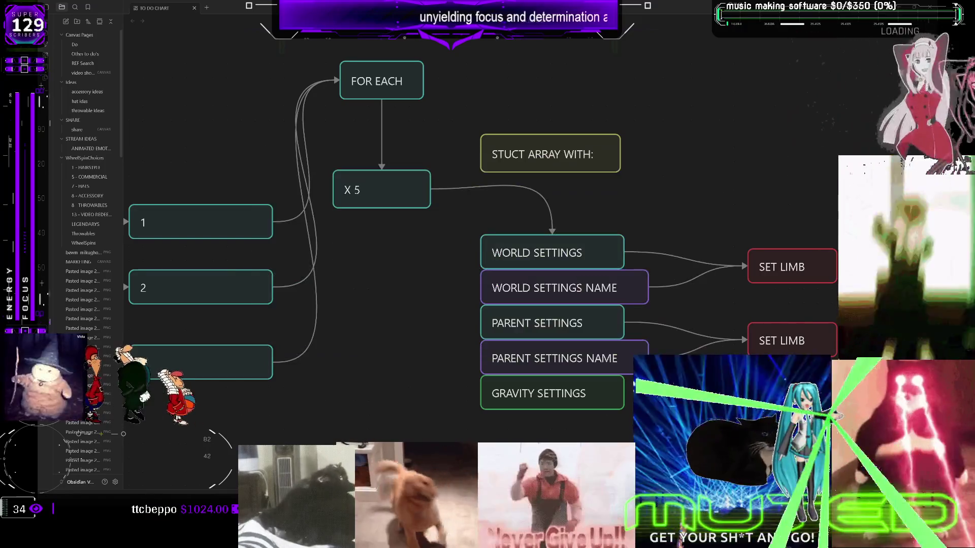
key("alt+Tab")
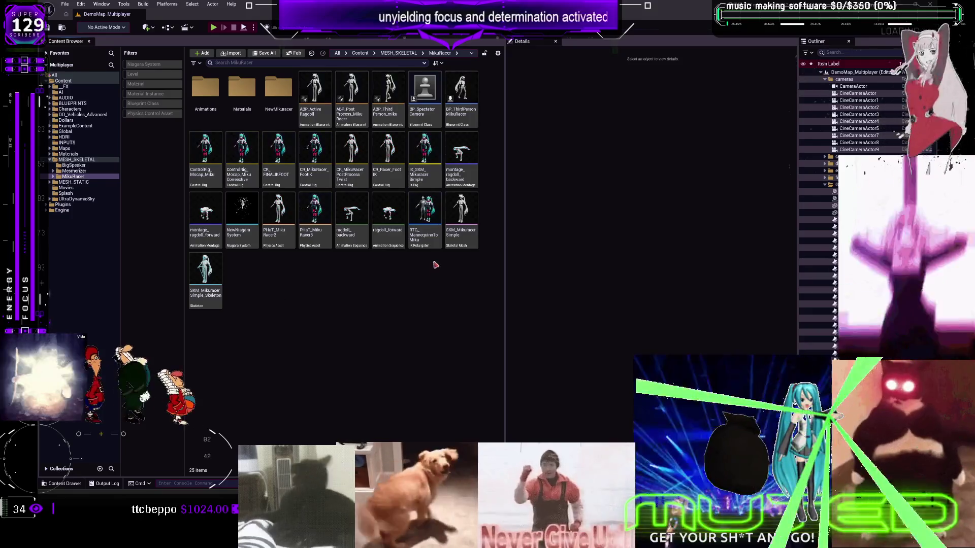
- Open PHaT_MikuRacer2 and switch its skeleton tree from showing bodies to showing constraints
left_click(281, 212)
double_click(280, 211)
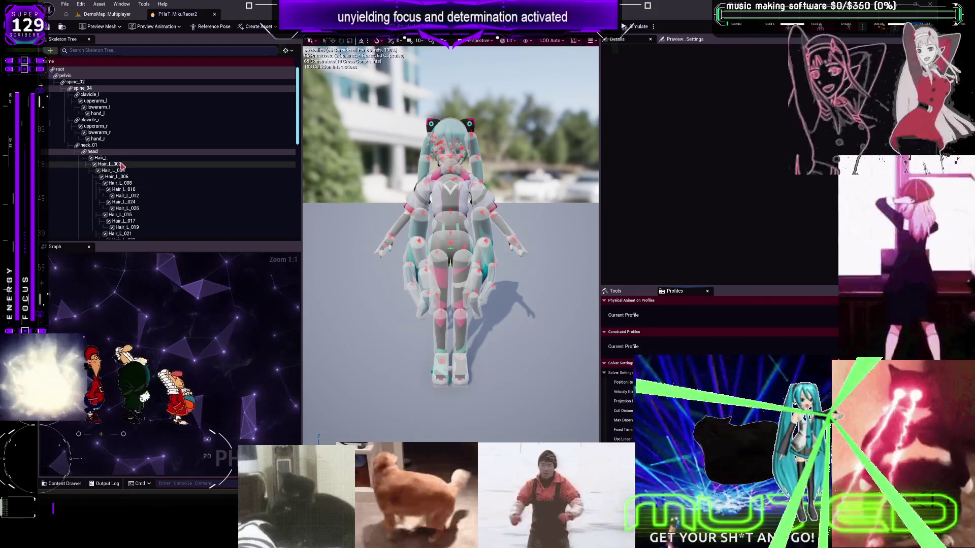
scroll(172, 162, "down", 2)
left_click(285, 50)
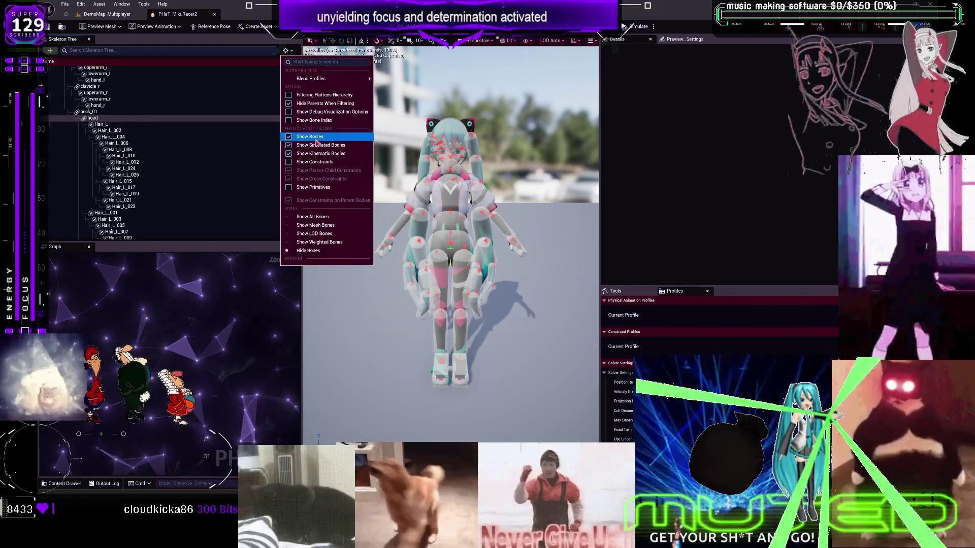
left_click(309, 136)
left_click(286, 50)
left_click(315, 162)
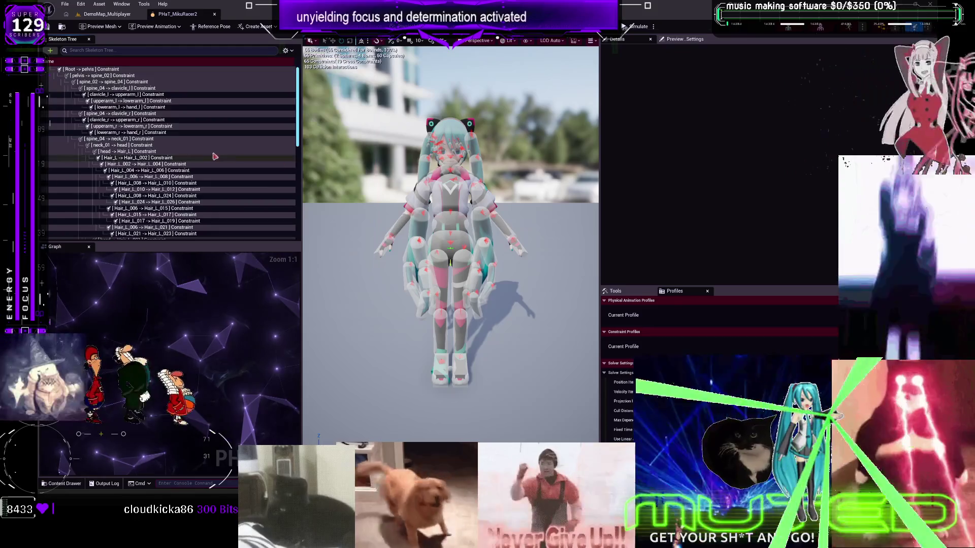
- Shift-select the hair and bangs constraints, from head-to-Hair_L down the list
left_click(152, 152)
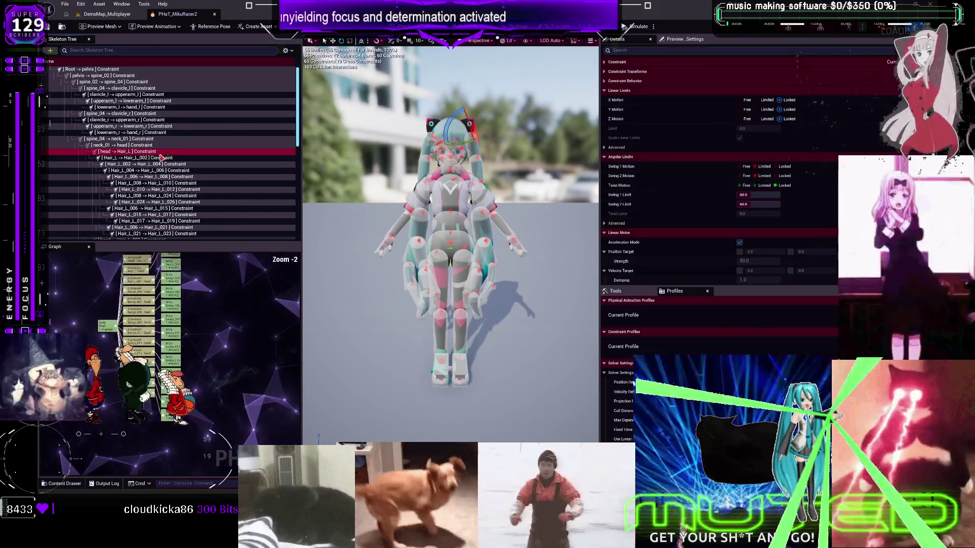
scroll(147, 168, "down", 5)
scroll(141, 174, "down", 10)
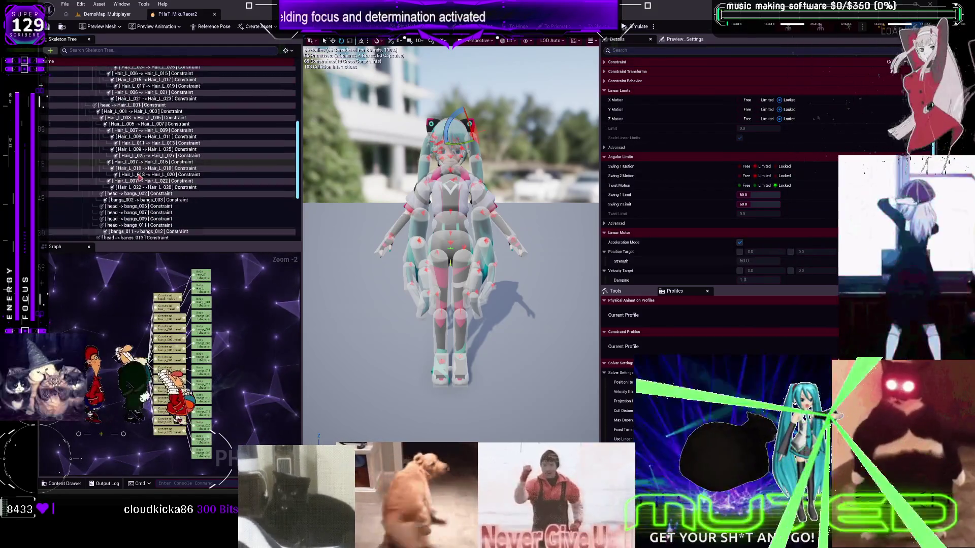
left_click(139, 199, "shift")
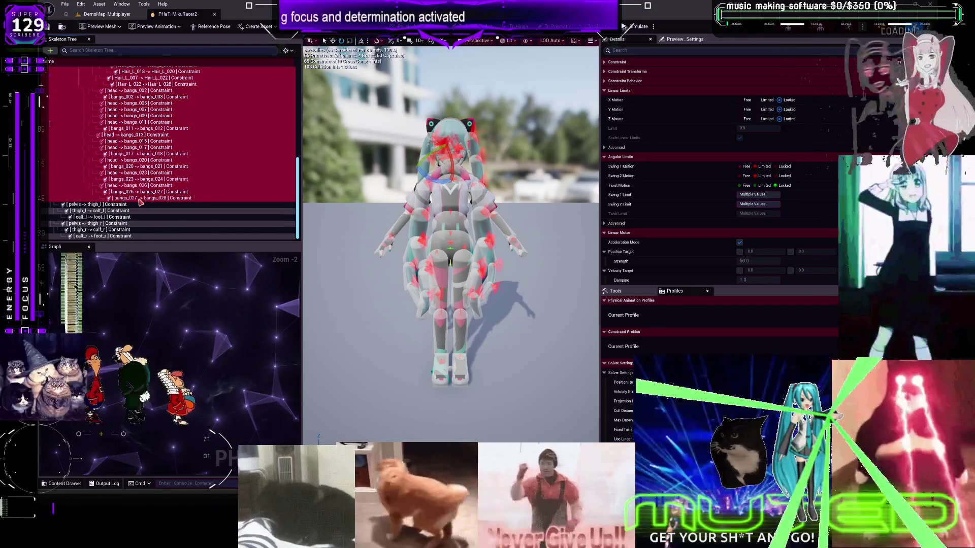
scroll(201, 161, "up", 14)
scroll(201, 160, "up", 2)
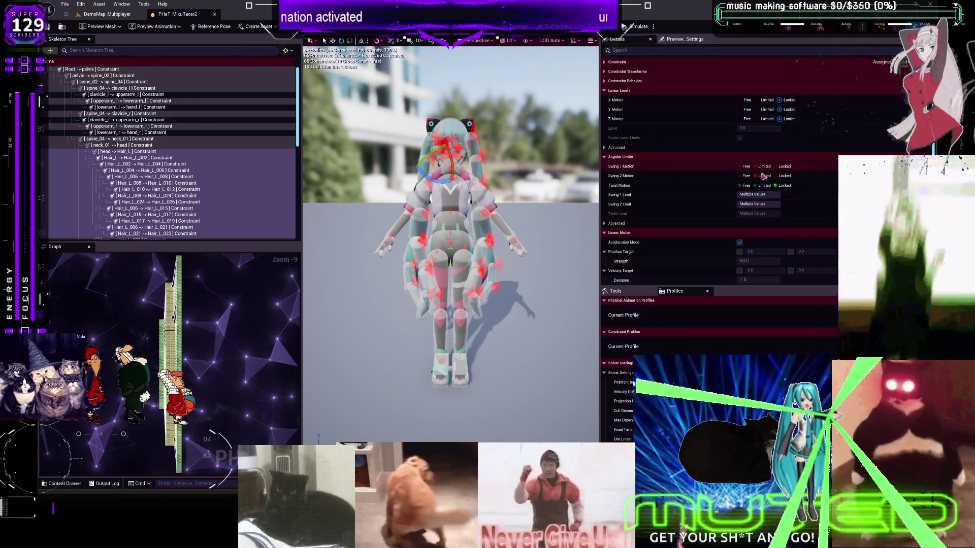
- Select nearly all hair and body constraints, starting from the Hair_L constraints
left_click(185, 191)
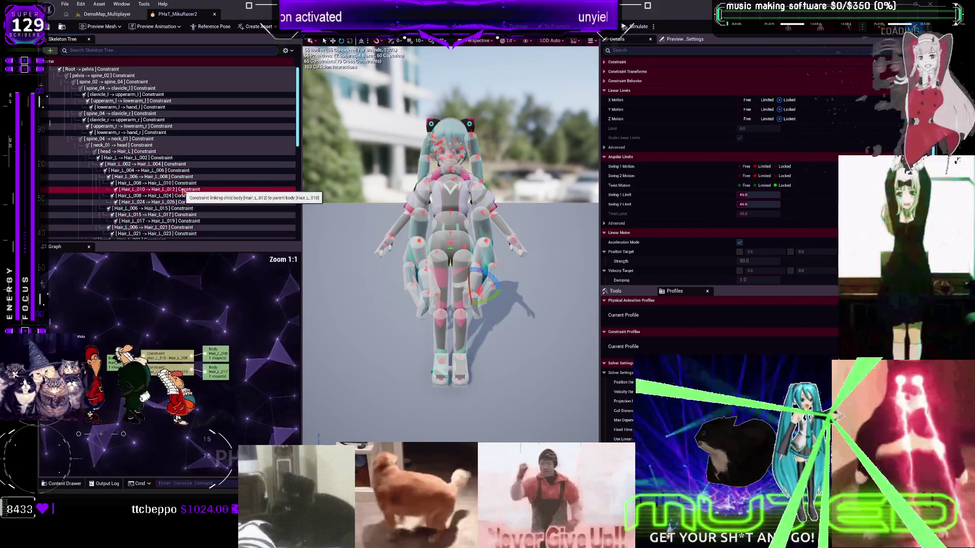
left_click(183, 178)
left_click(181, 189)
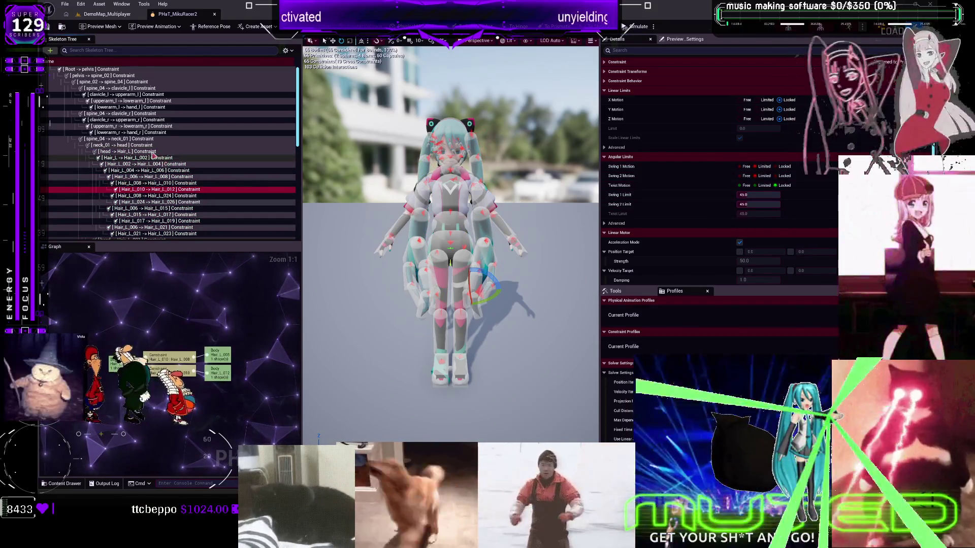
left_click(155, 158)
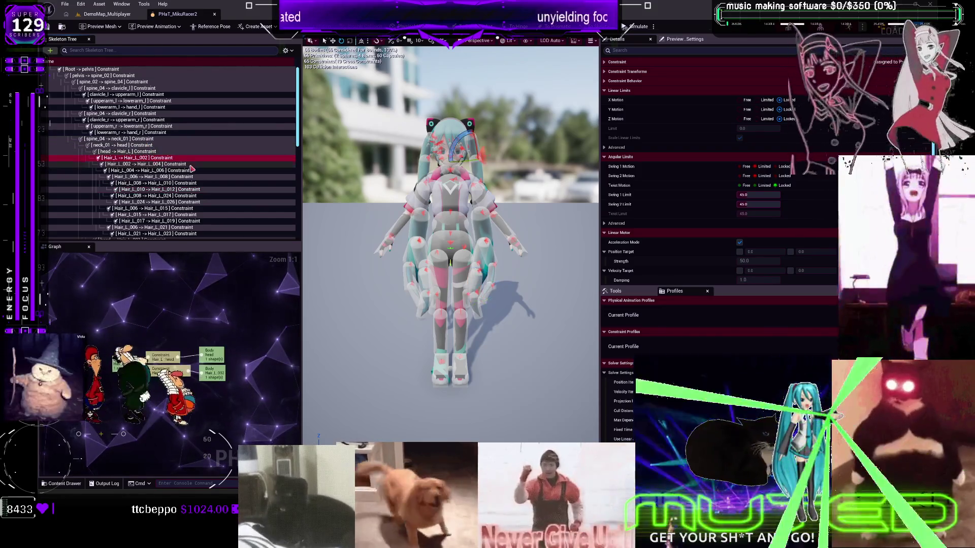
scroll(195, 171, "down", 8)
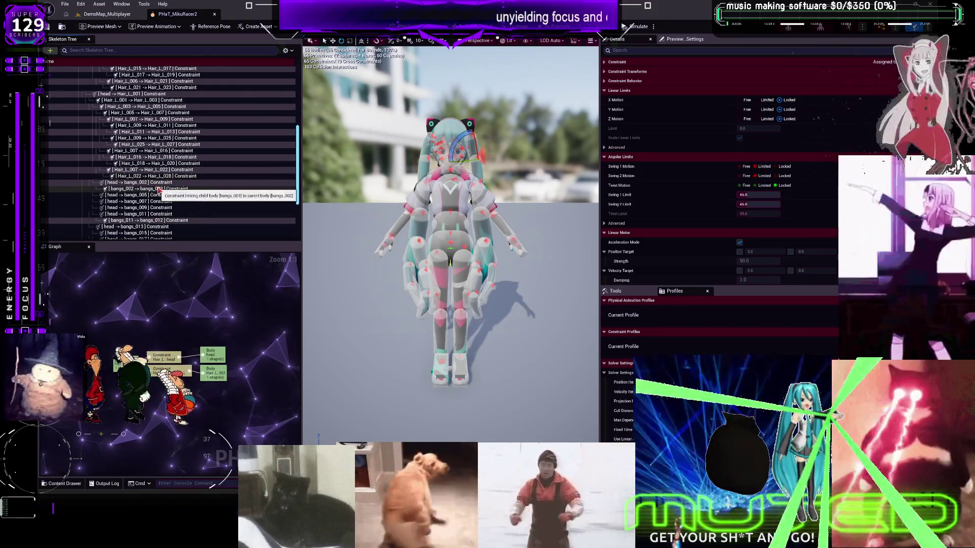
scroll(159, 200, "down", 1)
left_click(159, 206, "shift")
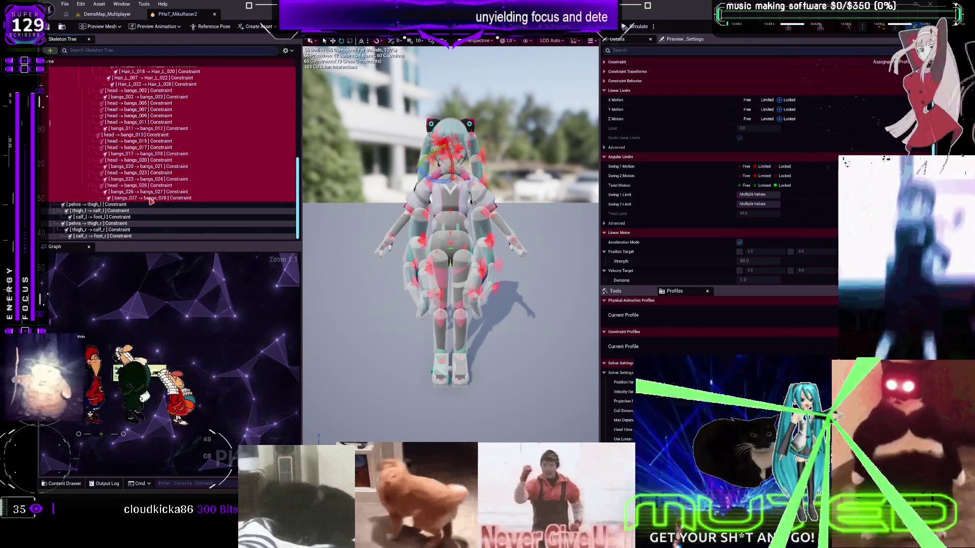
scroll(217, 160, "up", 8)
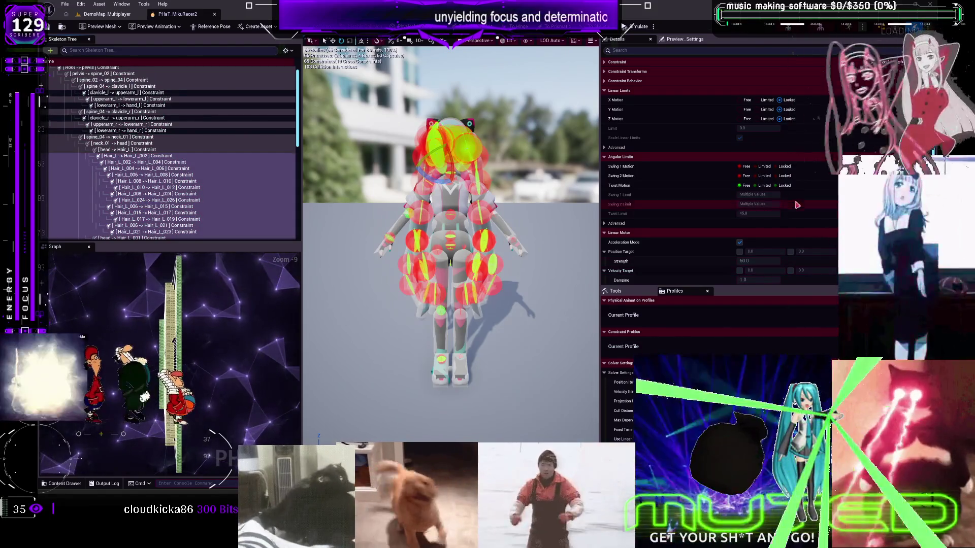
- Try out Swing 1, Swing 2 and Twist motion settings in the constraints' Angular Limits
left_click(764, 176)
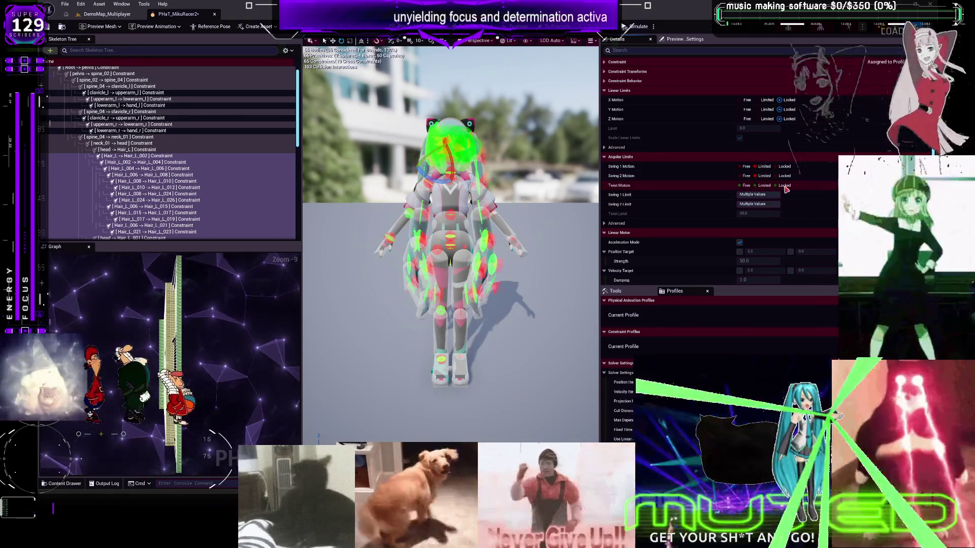
left_click(780, 185)
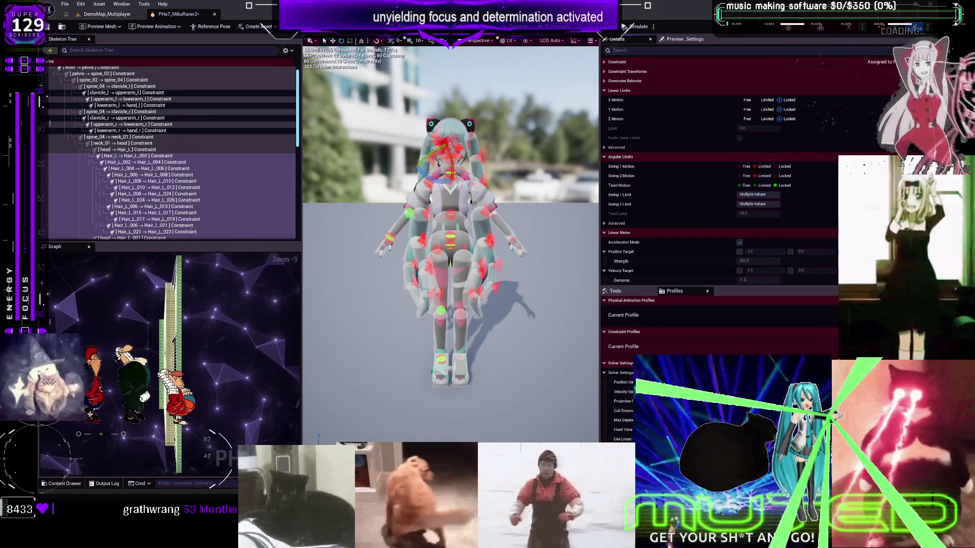
left_click(760, 167)
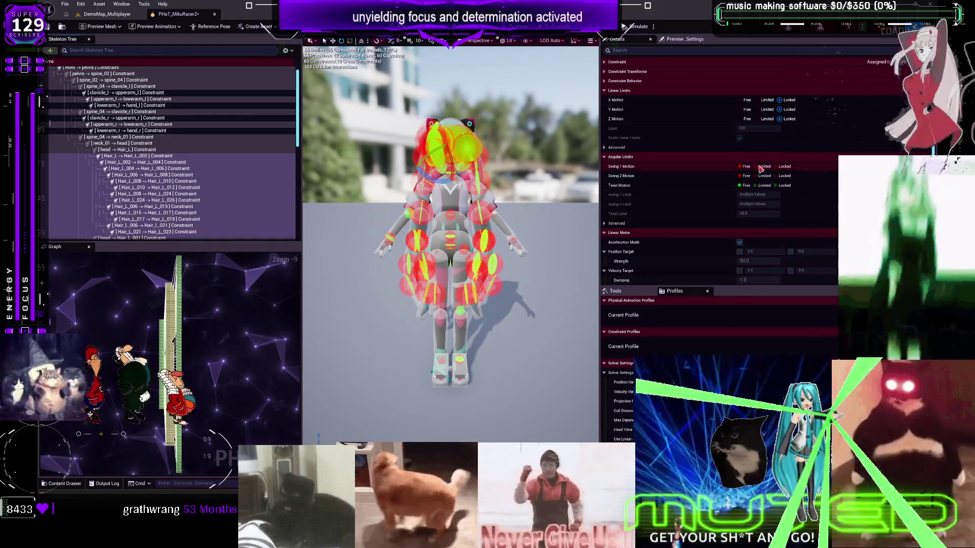
left_click(763, 176)
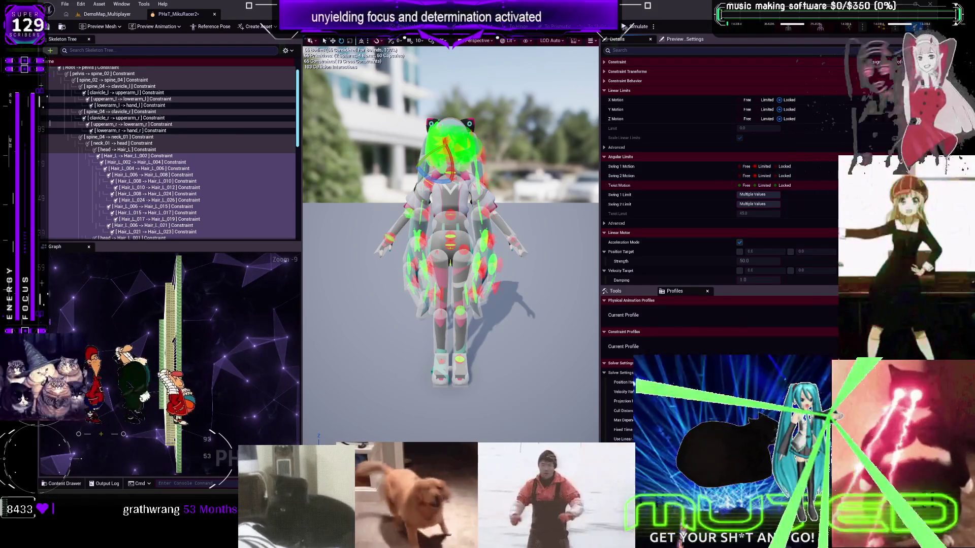
key("ctrl+z")
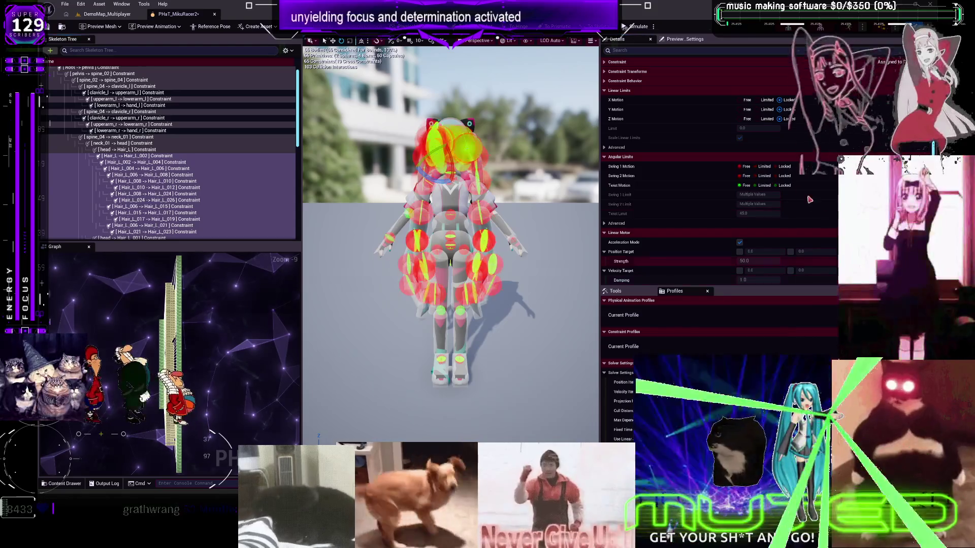
left_click(764, 166)
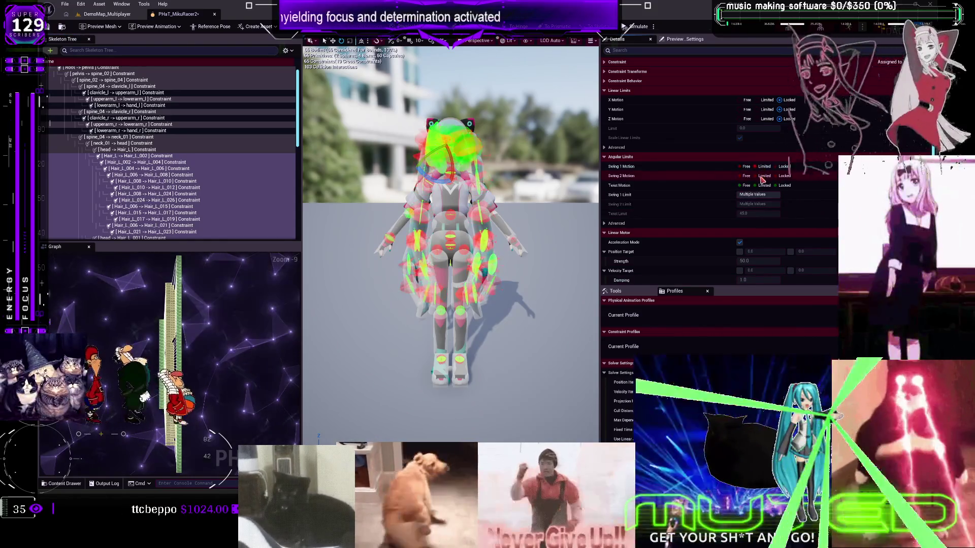
left_click(763, 176)
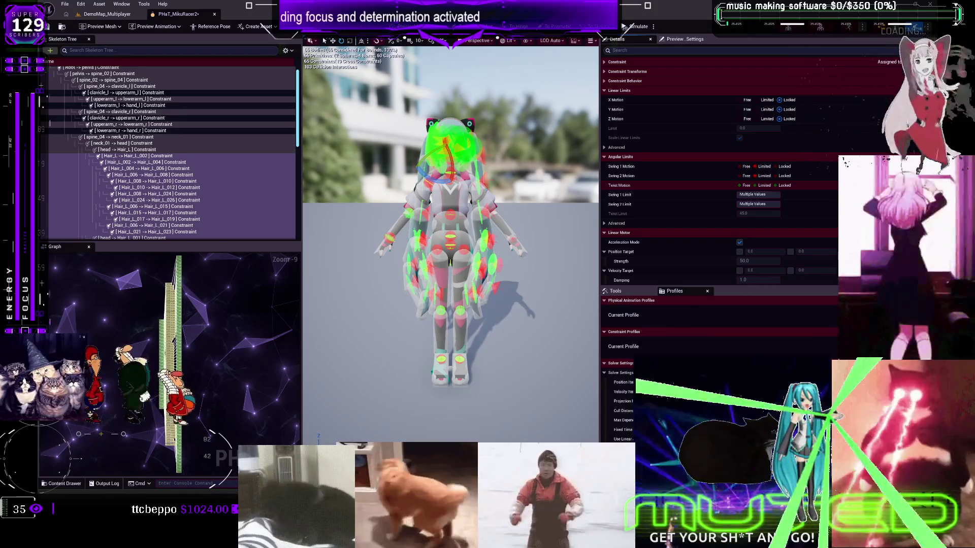
left_click(764, 178)
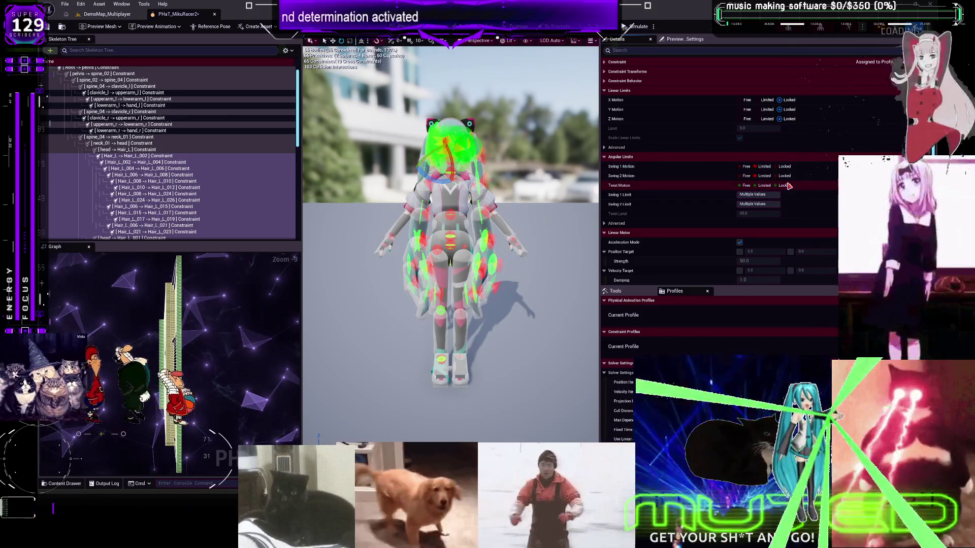
left_click(784, 186)
scroll(552, 244, "up", 5)
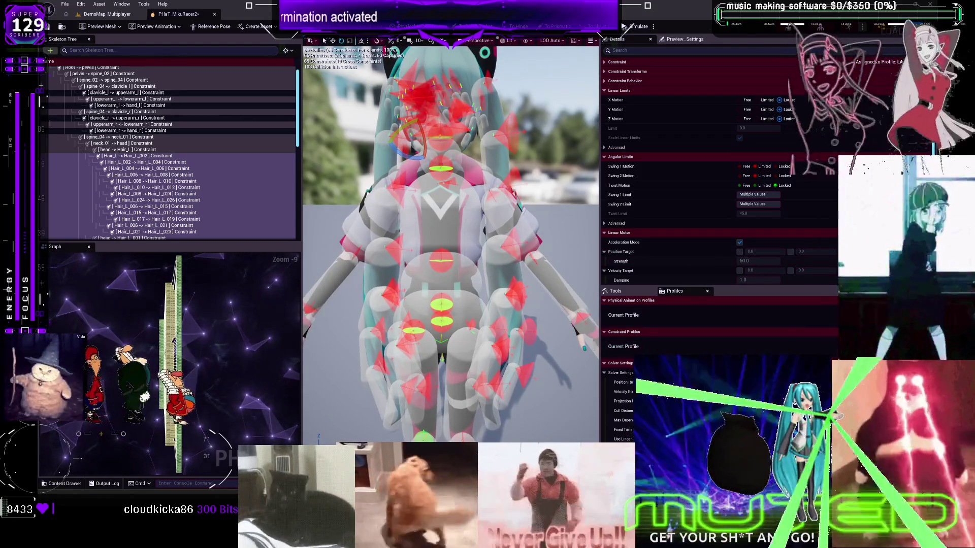
left_click(765, 176)
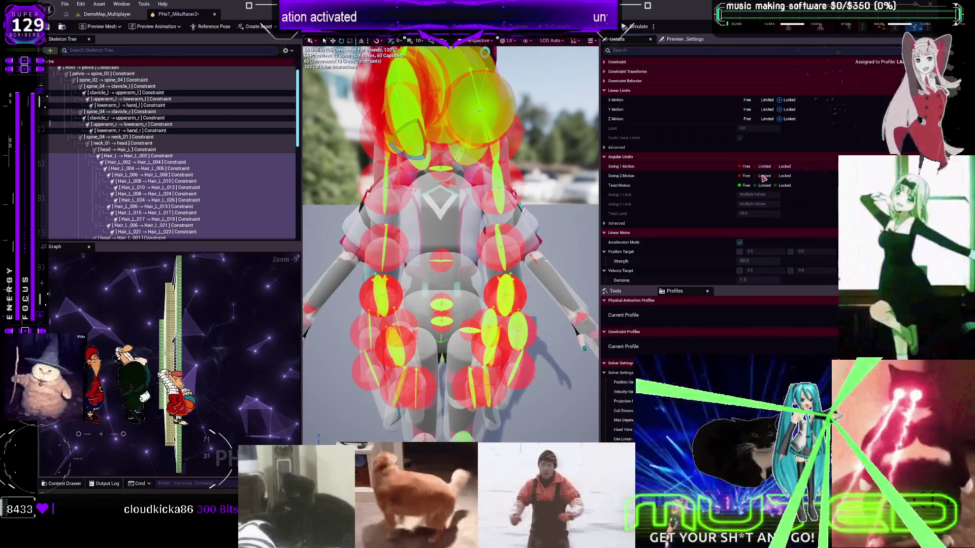
left_click(764, 176)
left_click(784, 186)
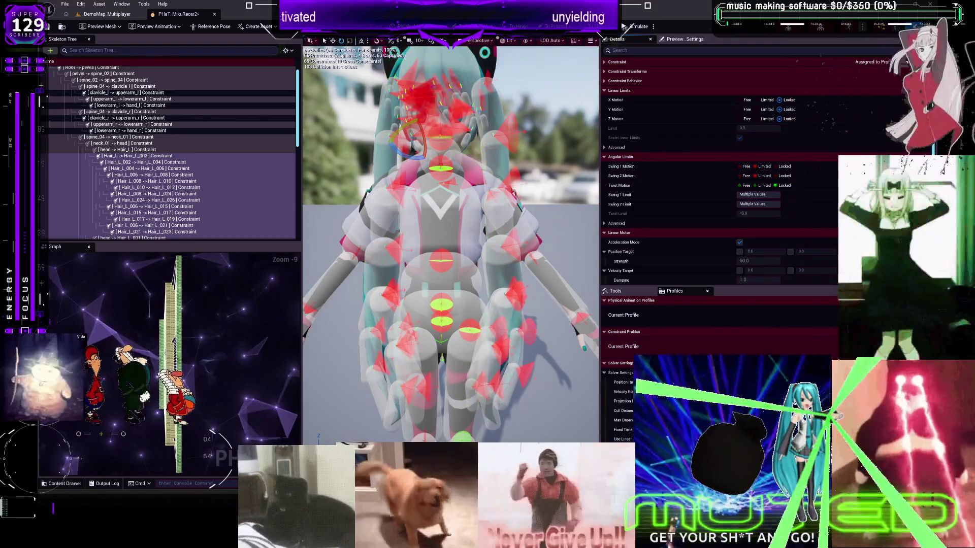
left_click(764, 167)
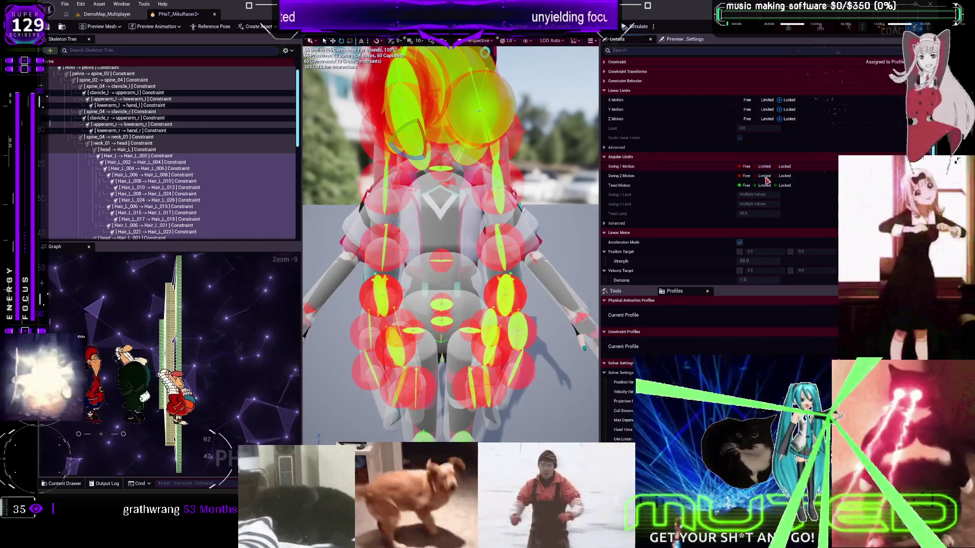
left_click(765, 176)
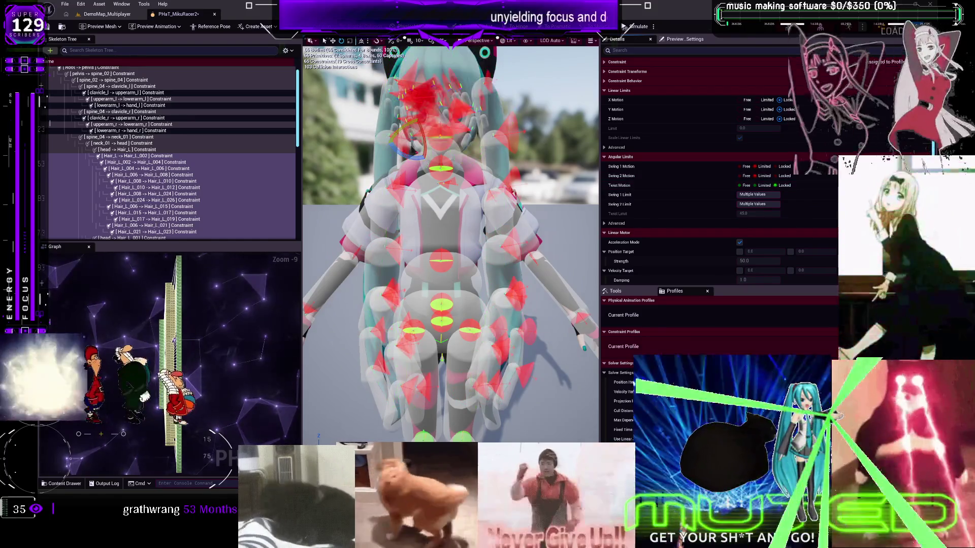
left_click(762, 186)
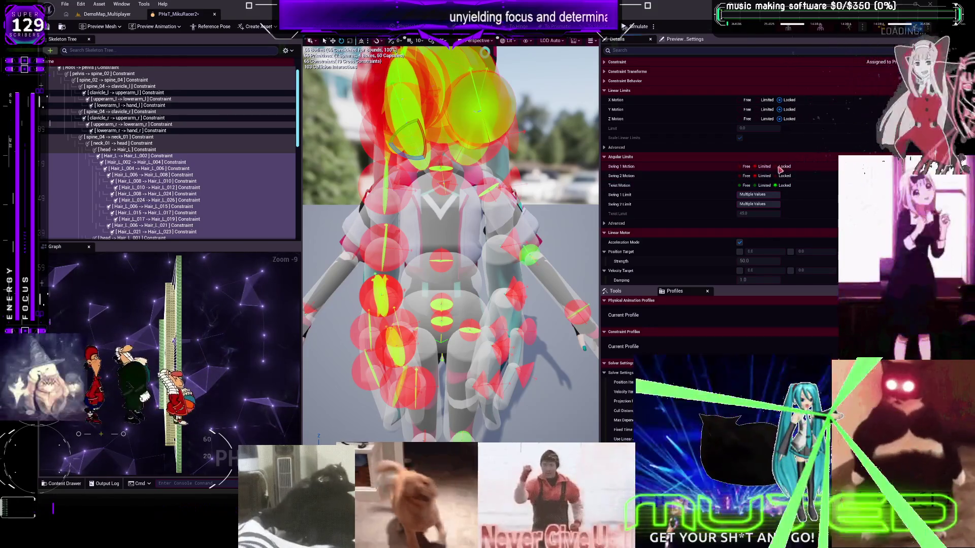
left_click(765, 170)
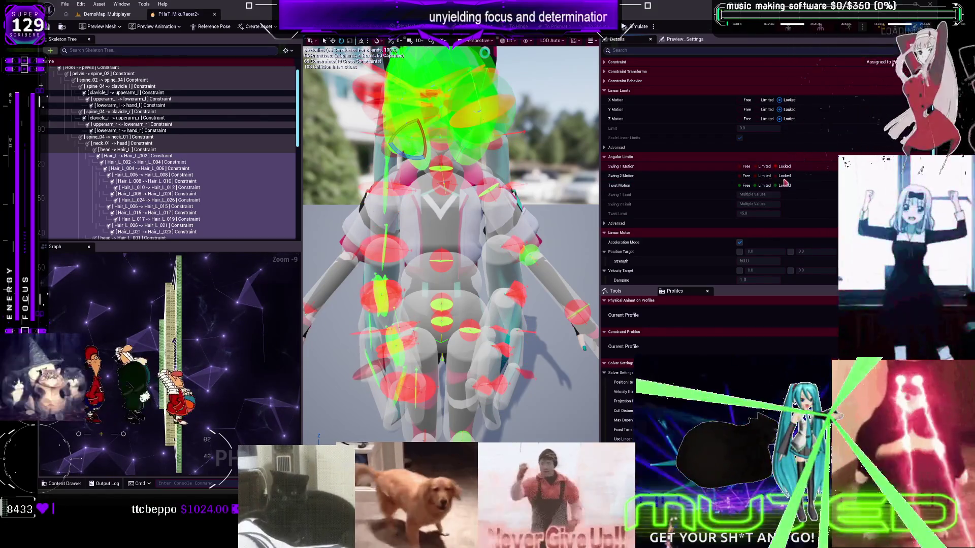
- Settle on Swing 1 and Swing 2 Limited with Twist Locked, then save and close the asset
key("ctrl+z")
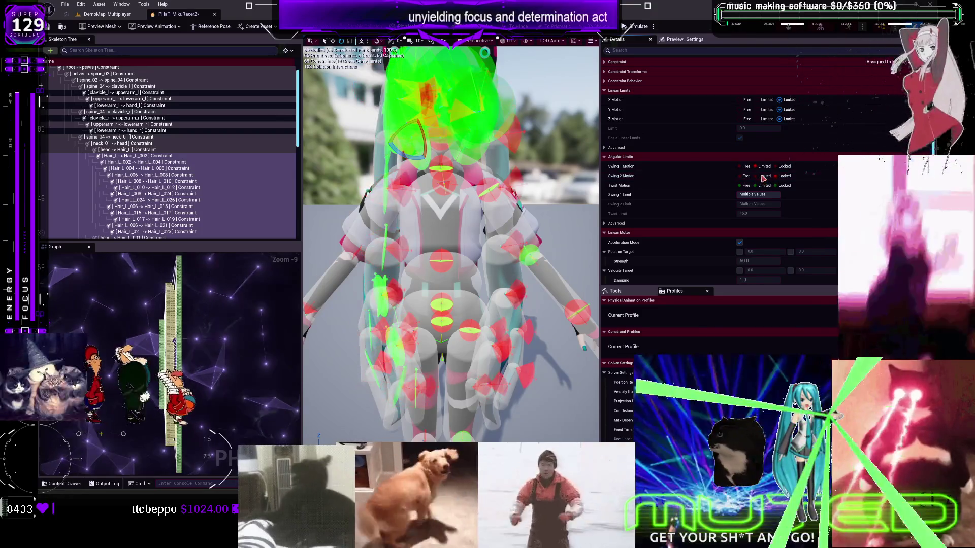
key("ctrl+z")
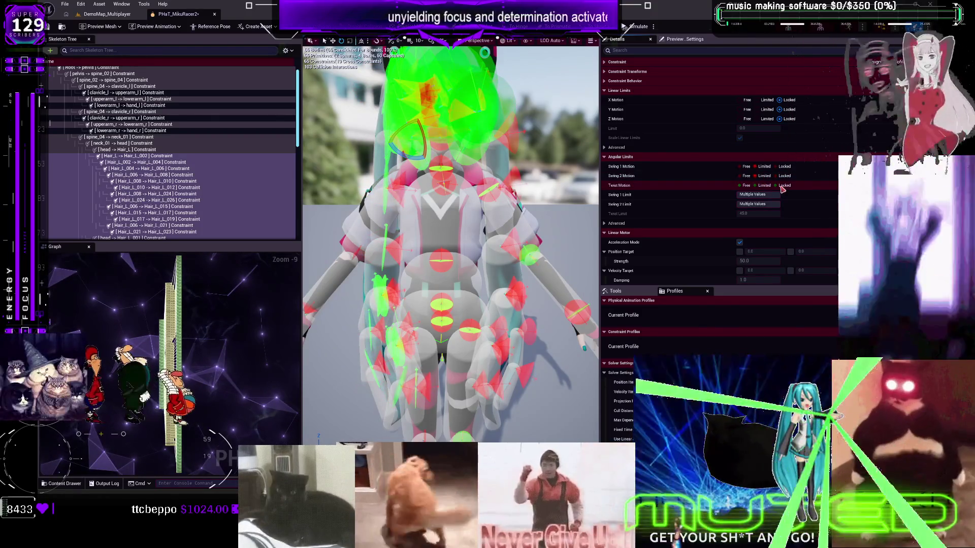
key("ctrl+z")
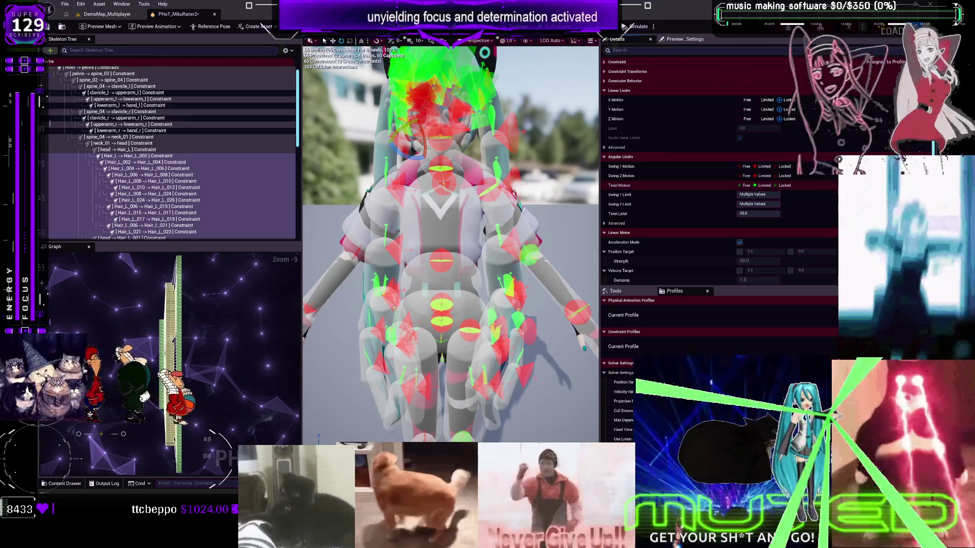
key("ctrl+y")
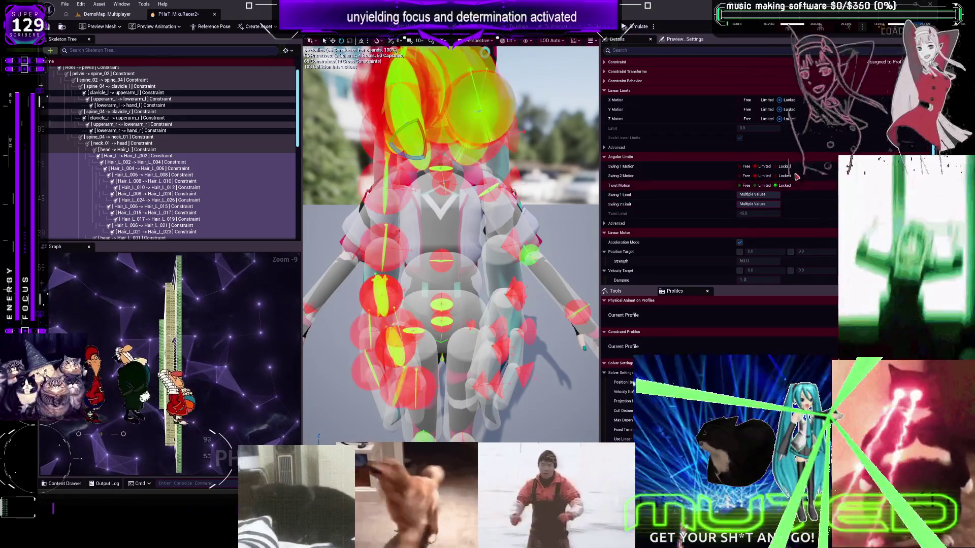
key("ctrl+y")
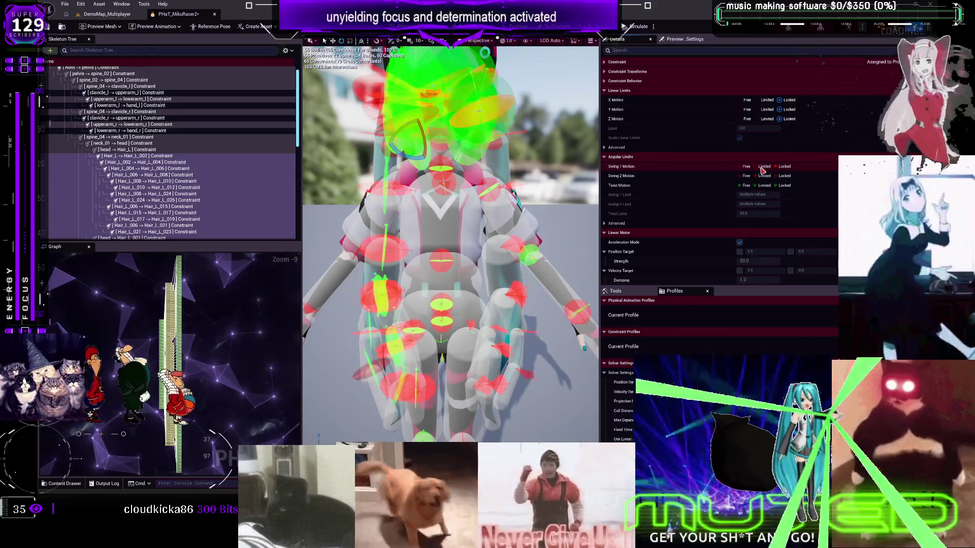
key("ctrl+z")
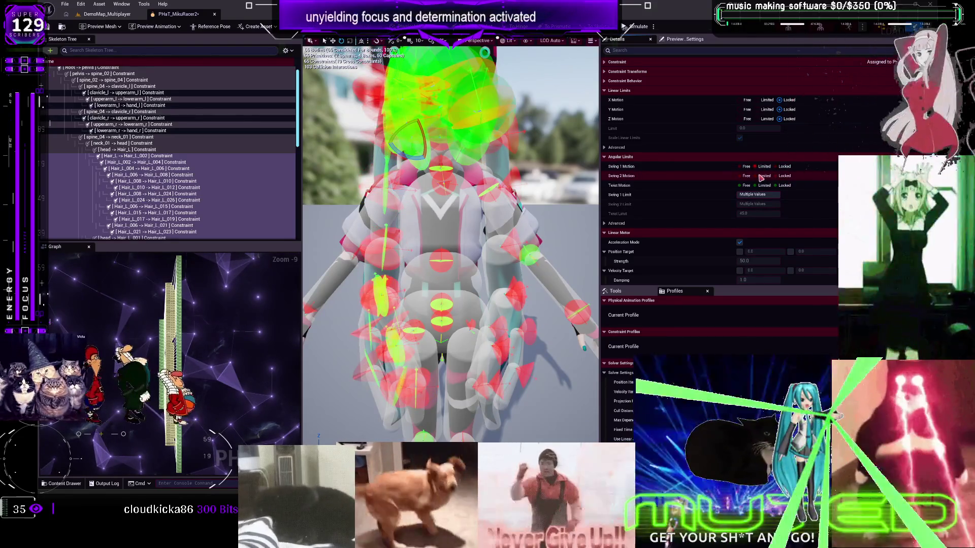
left_click(760, 177)
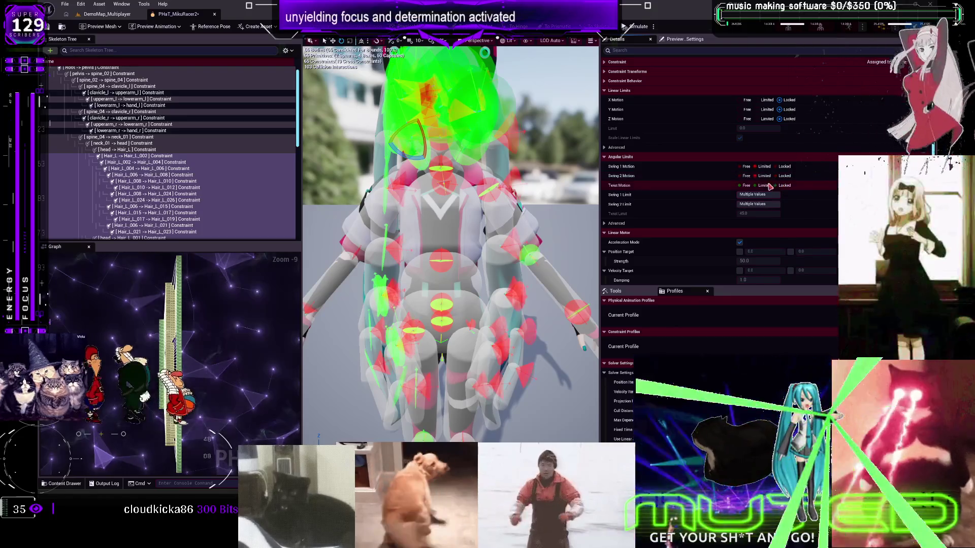
left_click(761, 186)
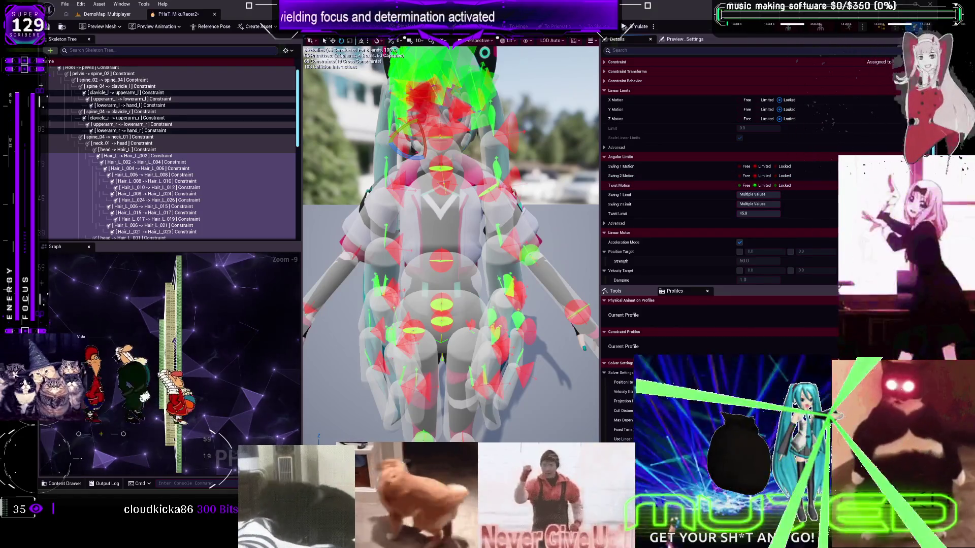
left_click(775, 185)
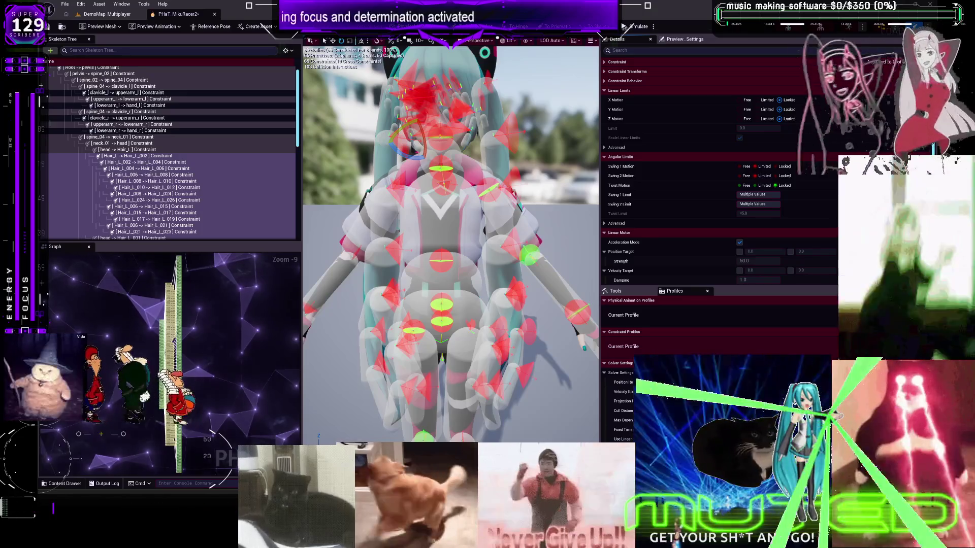
left_click(781, 166)
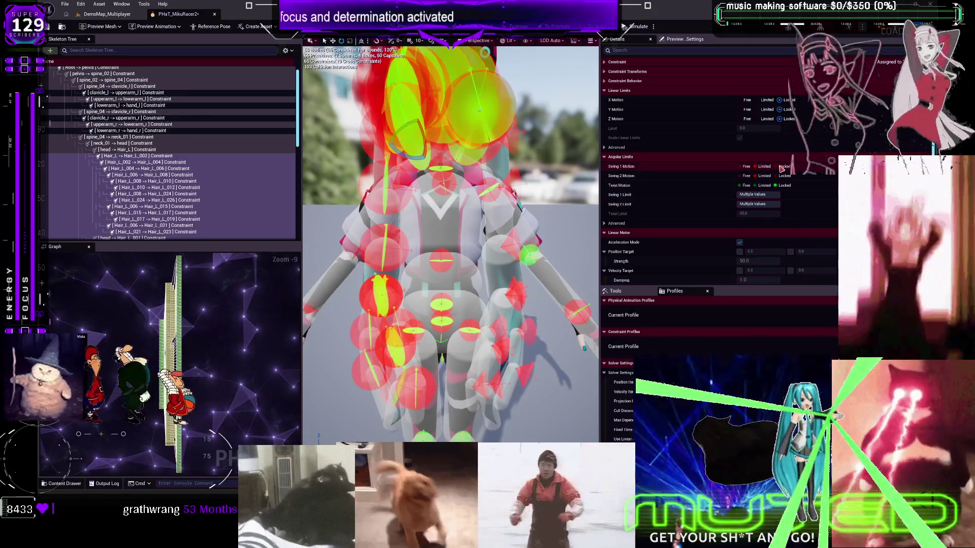
left_click(779, 176)
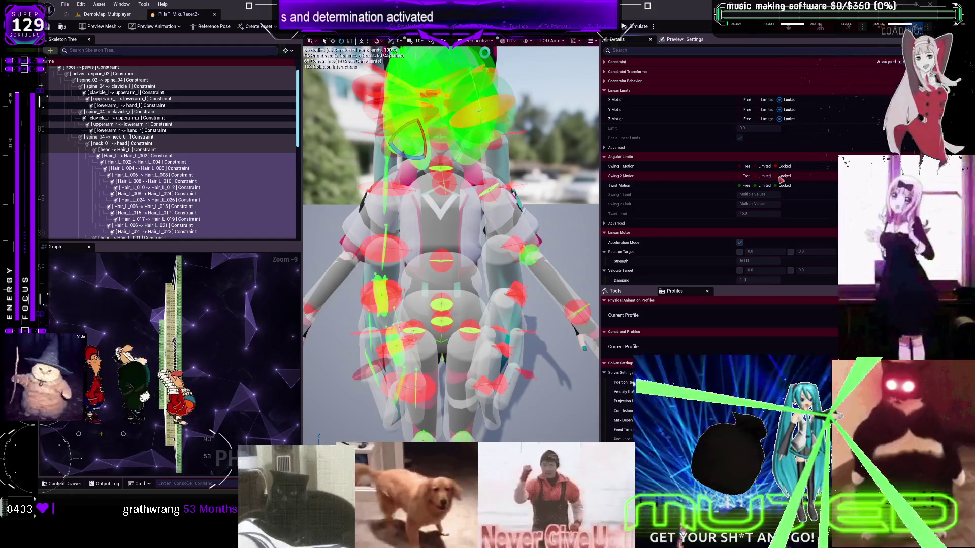
left_click(784, 186)
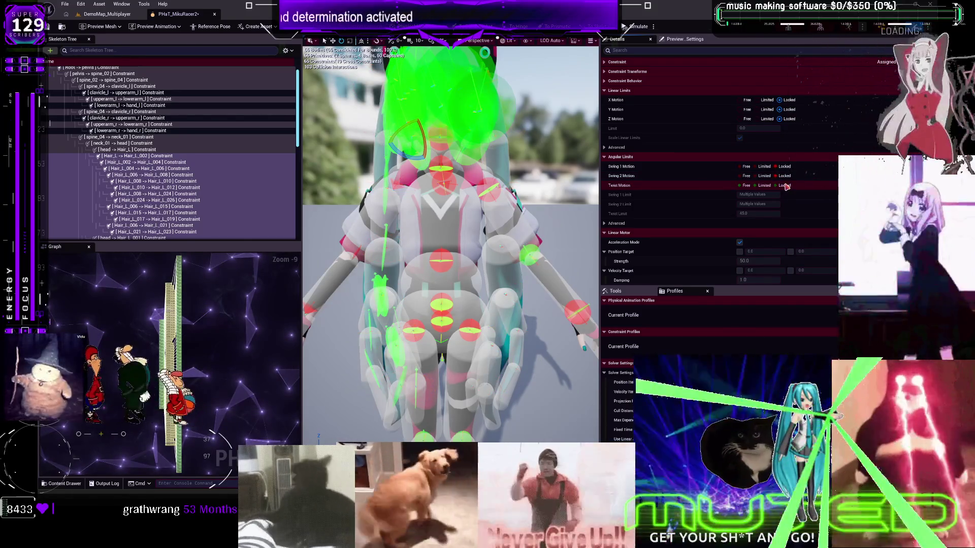
key("ctrl+z")
key("ctrl+y")
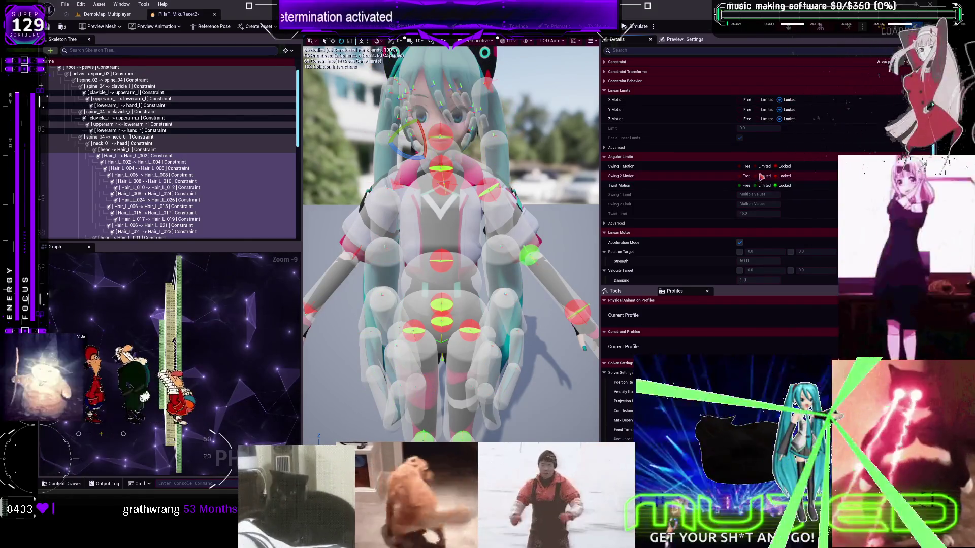
left_click(763, 167)
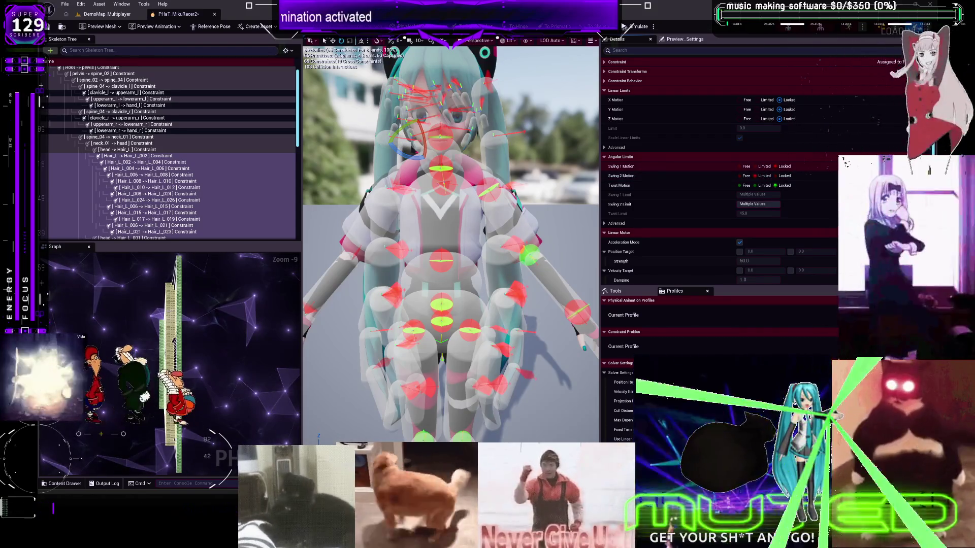
left_click(763, 167)
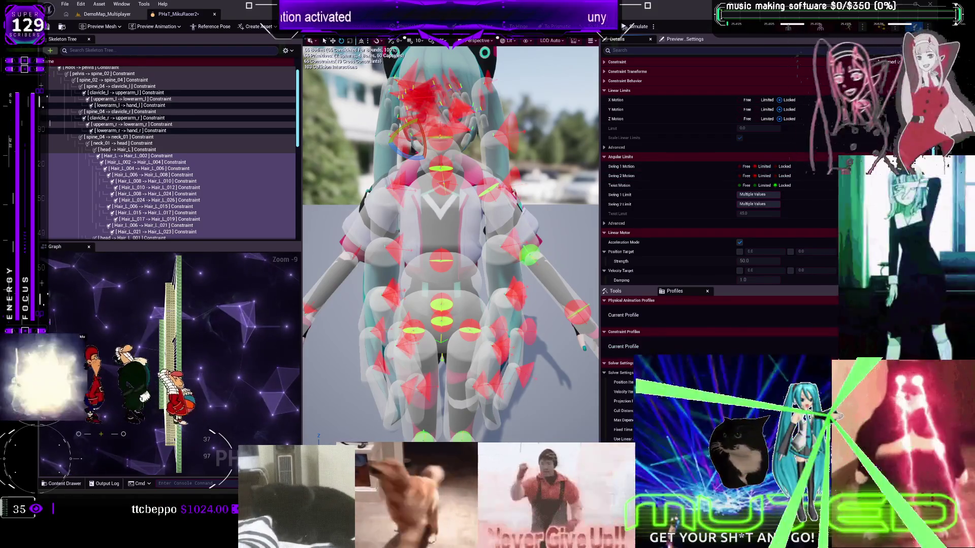
left_click(784, 177)
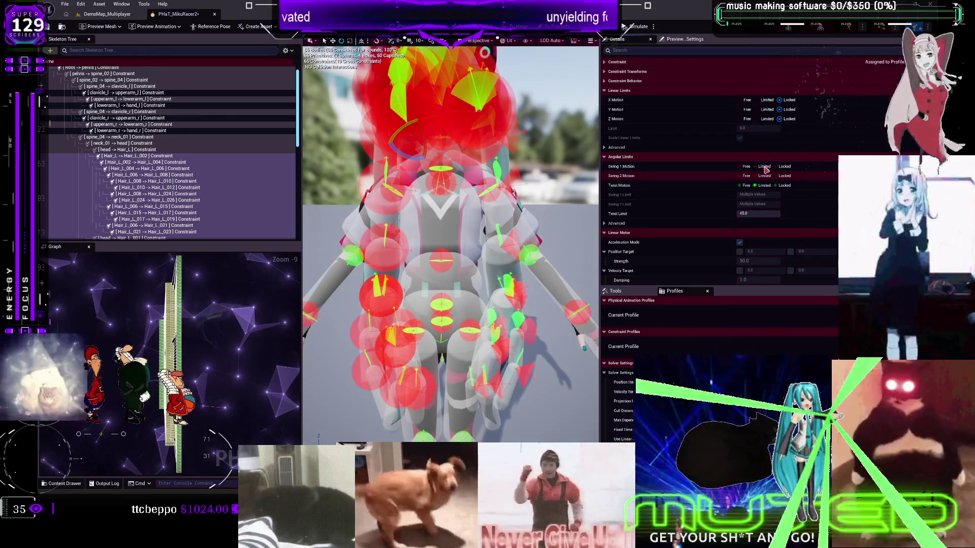
left_click(766, 168)
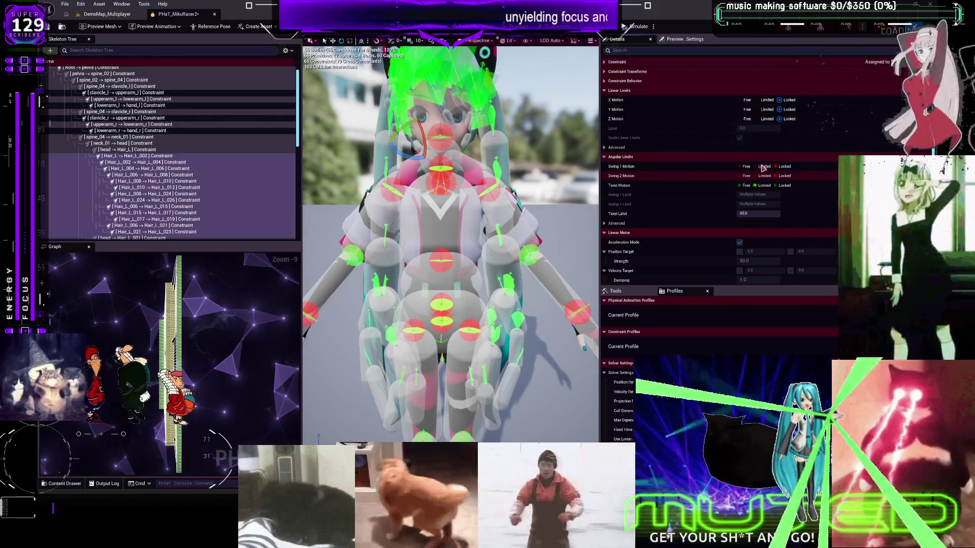
left_click(762, 168)
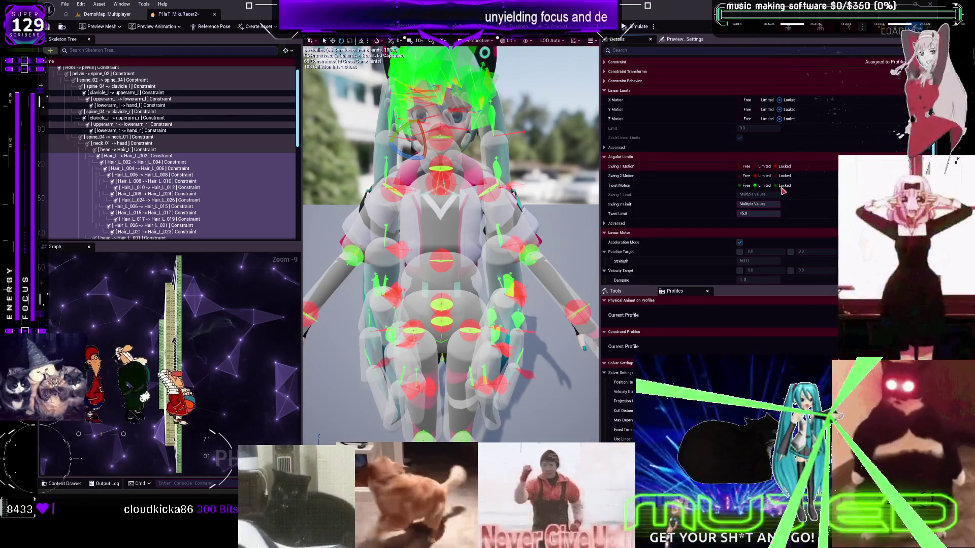
left_click(775, 186)
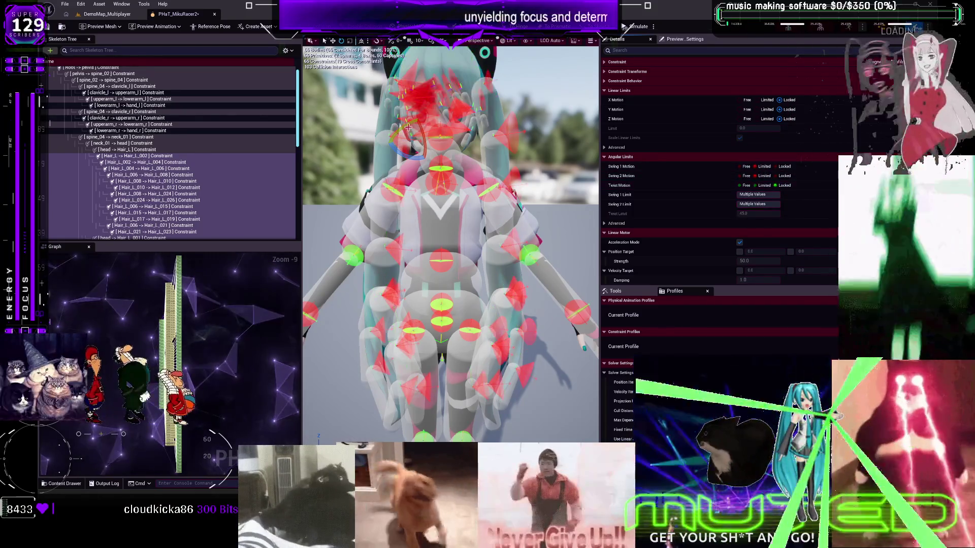
left_click(51, 27)
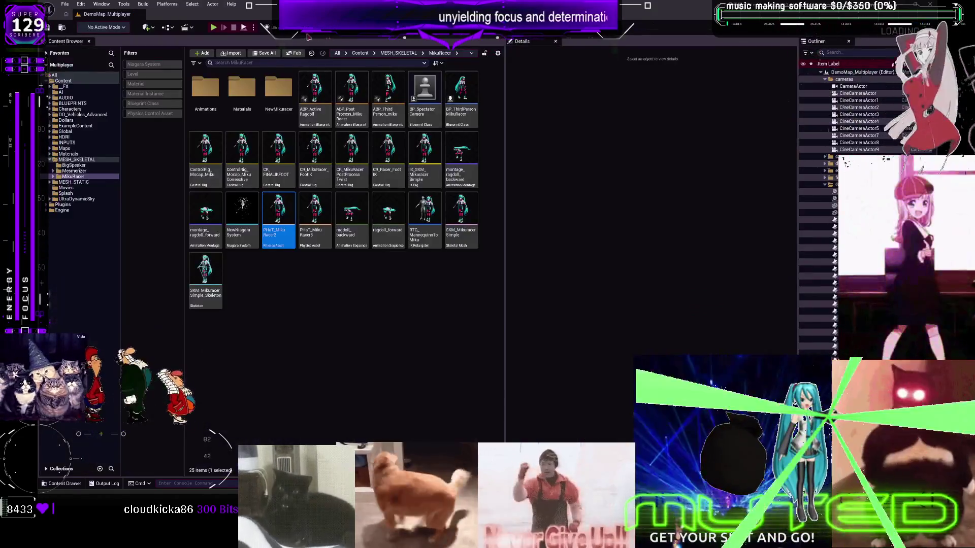
left_click(214, 14)
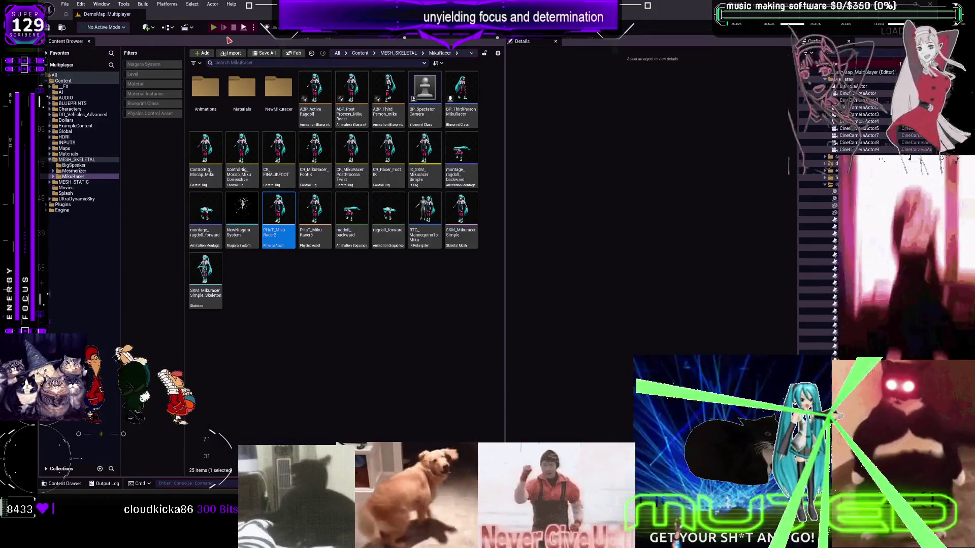
- Run a multiplayer play test with Alt+P, moving the character forward and back, then stop
key("alt+p")
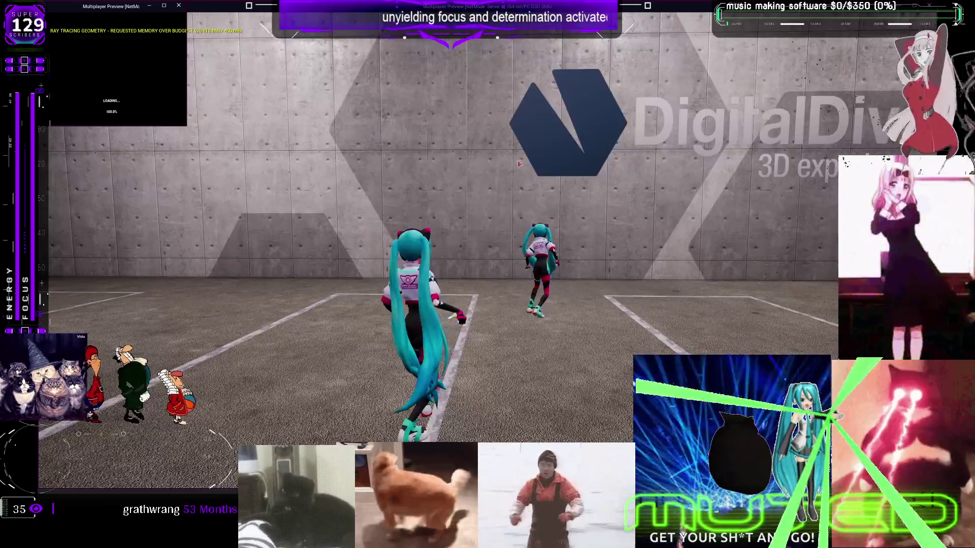
key("w")
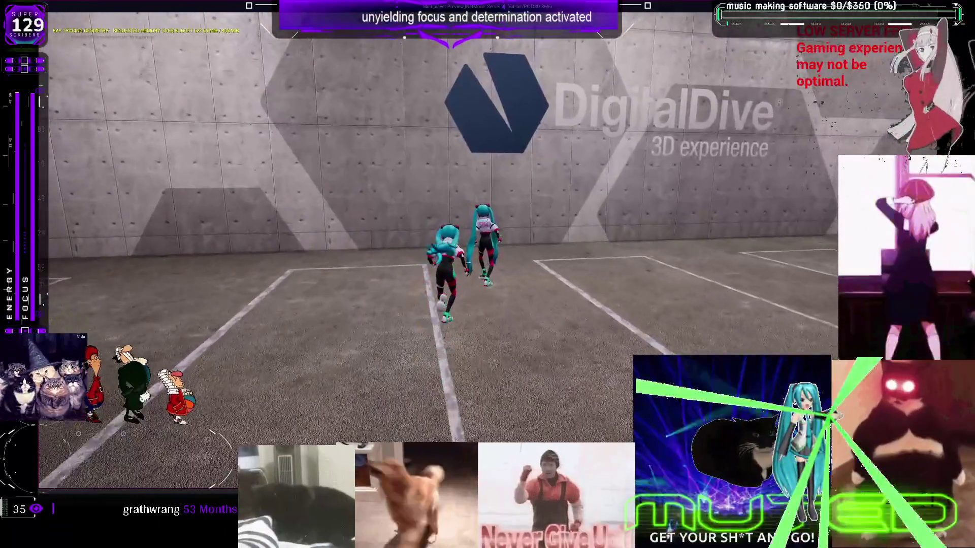
key("s")
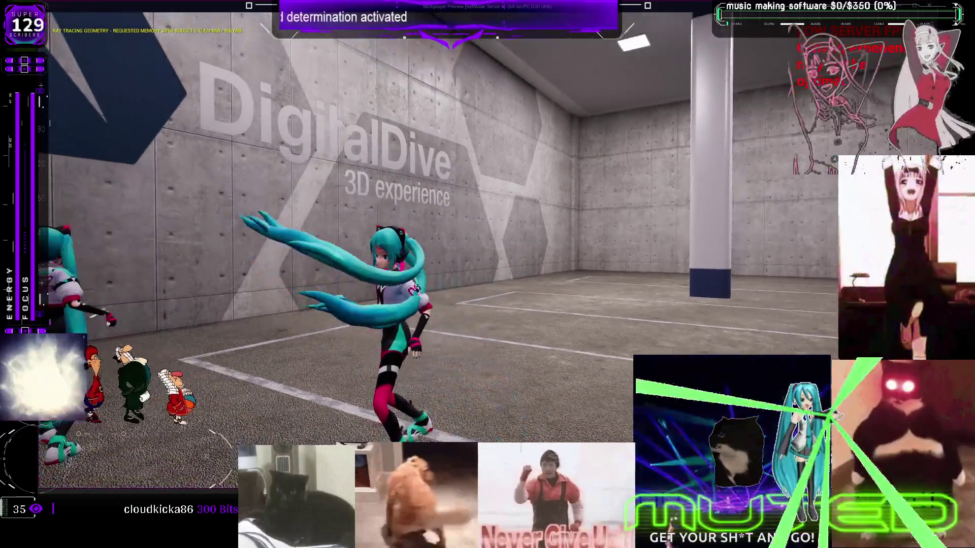
key("Escape")
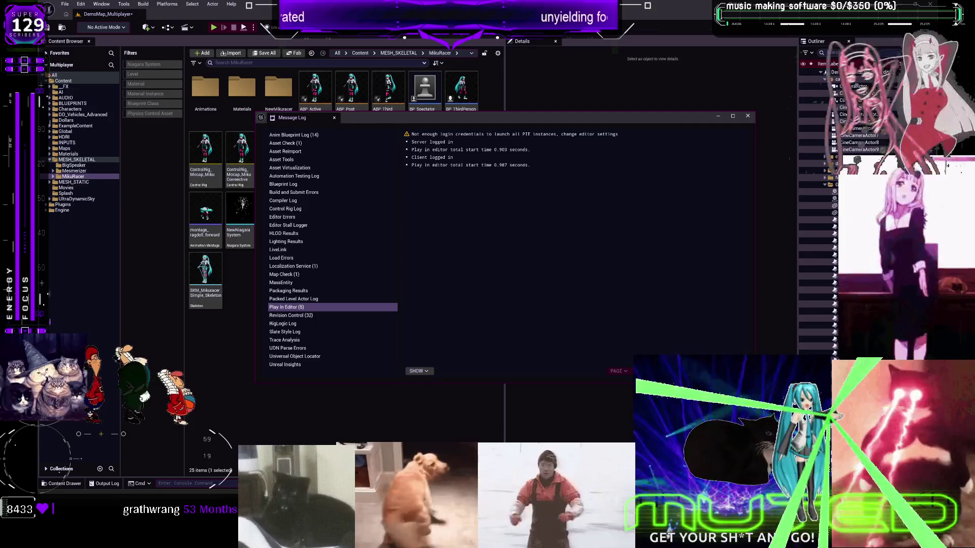
- Show only Blueprint classes in BLUEPRINTS > DD_Vehicles_Advanced and open BP_DCAdv_ThirdPChar
left_click(748, 116)
left_click(377, 375)
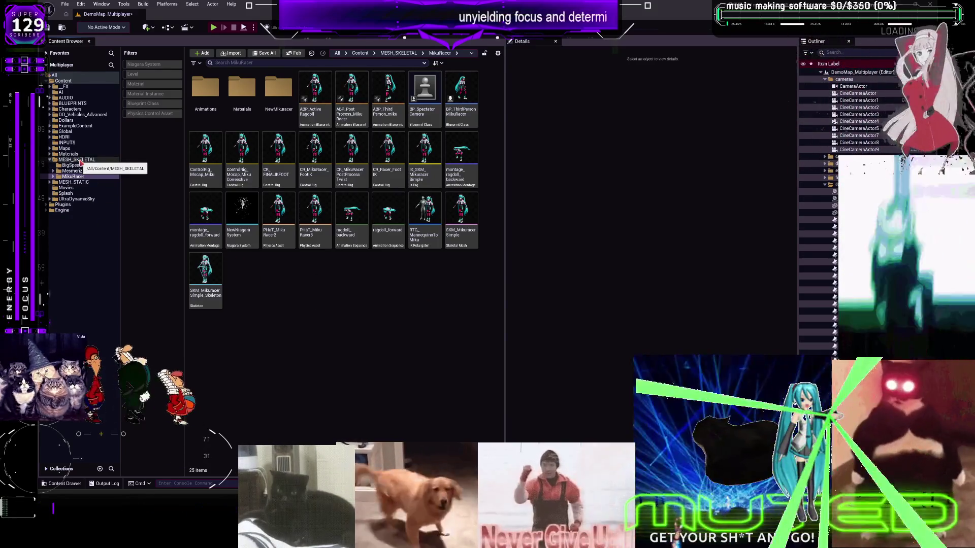
left_click(71, 103)
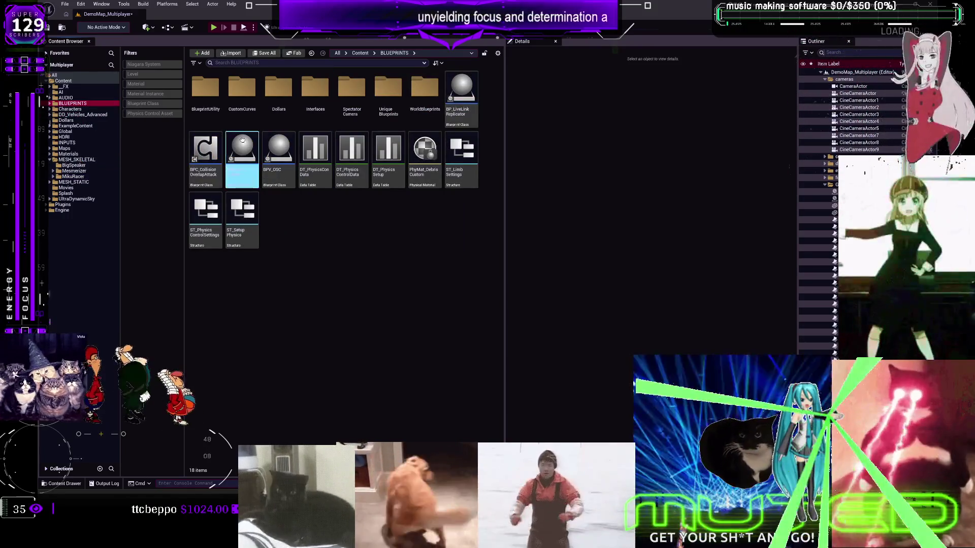
left_click(147, 103)
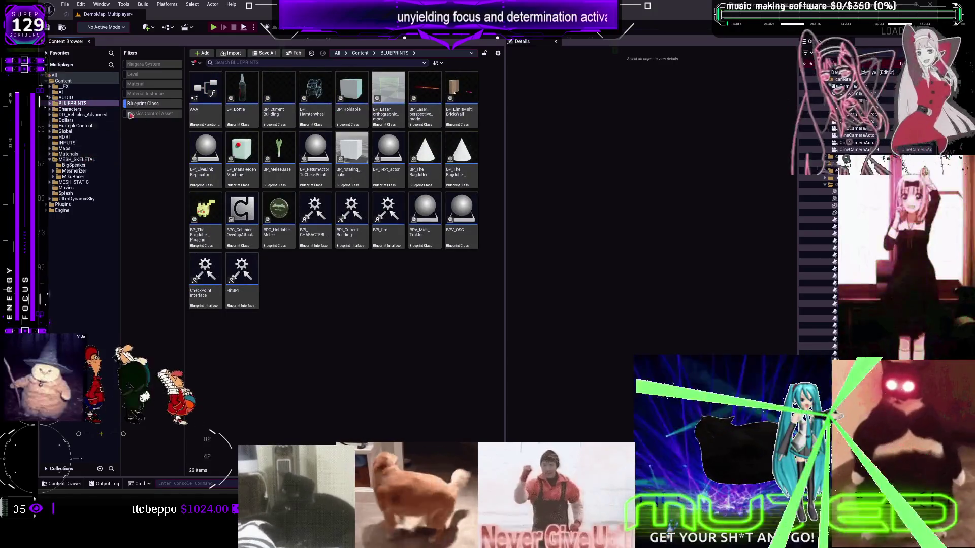
left_click(81, 114)
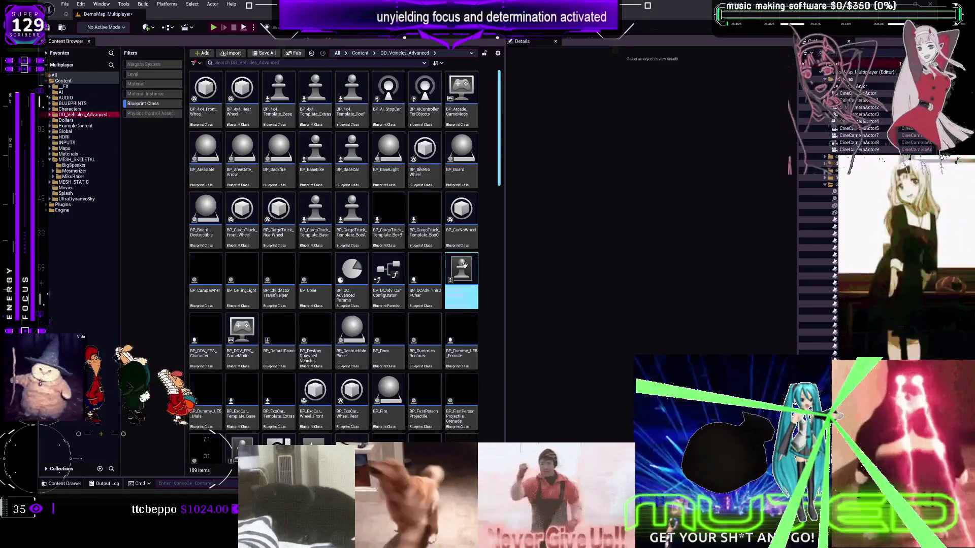
right_click(415, 274)
key("Escape")
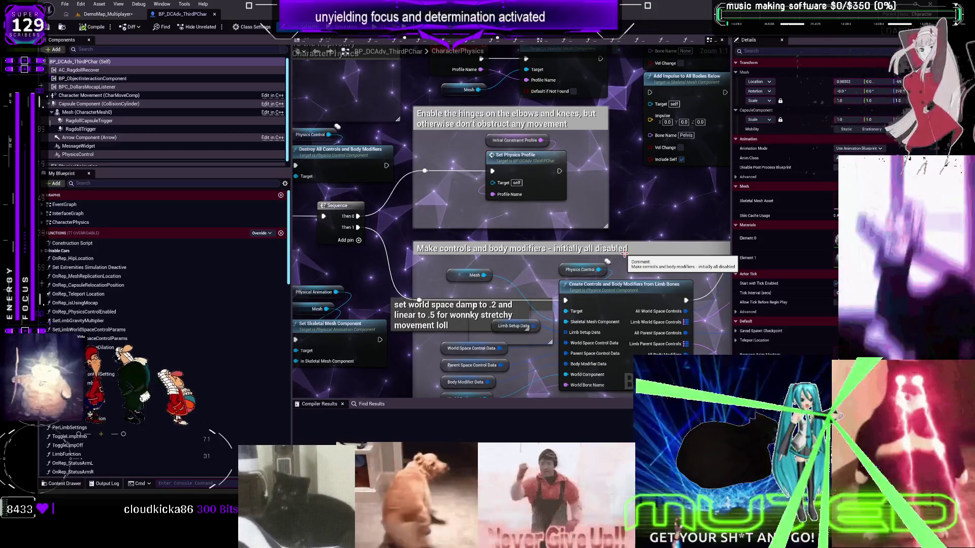
- Move the two hair Set Controls in Set Enabled nodes beside the Sequence node
scroll(629, 248, "down", 2)
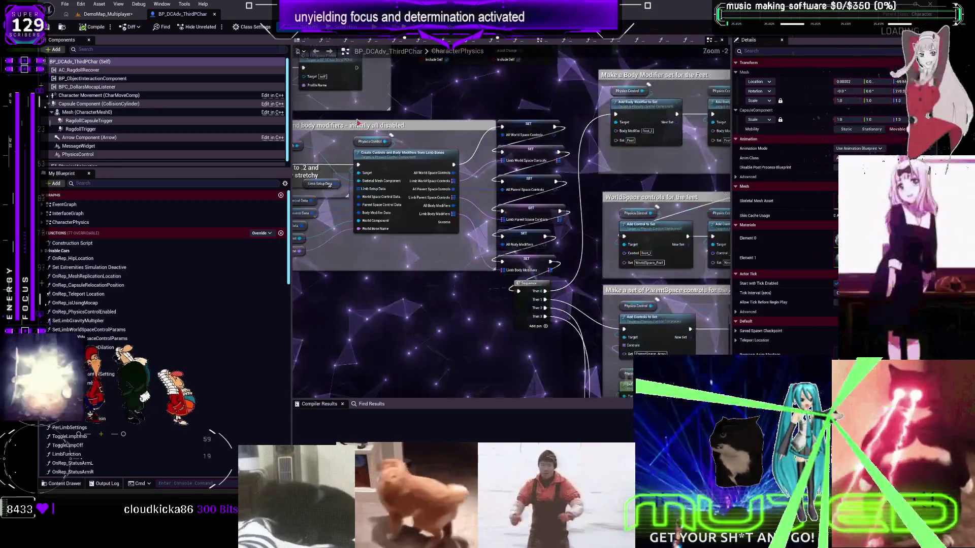
scroll(533, 213, "up", 2)
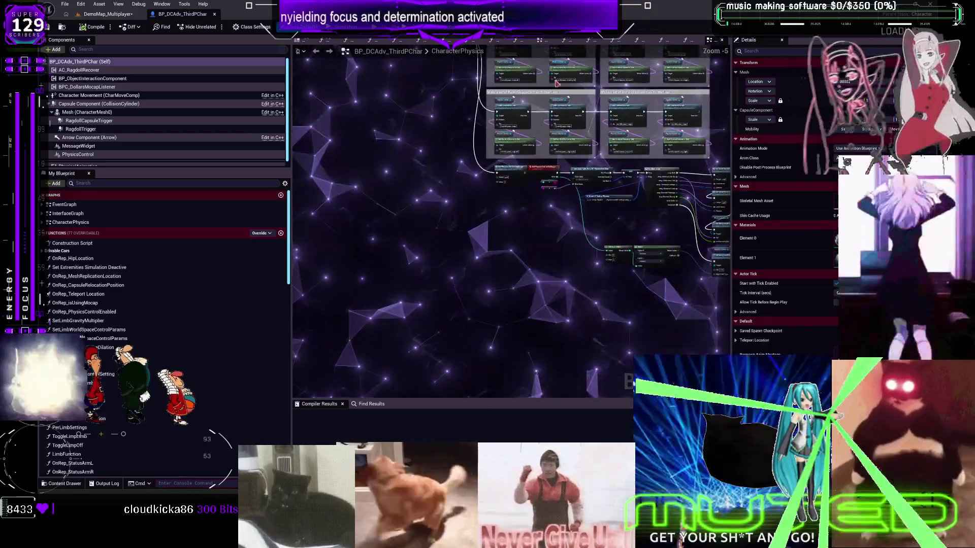
scroll(620, 257, "down", 1)
scroll(426, 246, "up", 1)
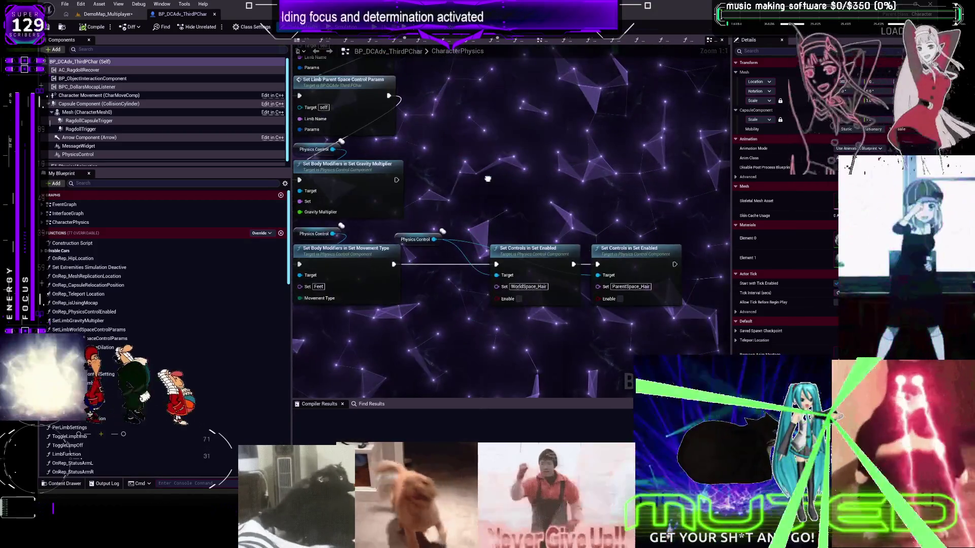
left_click_drag(427, 245, 507, 243)
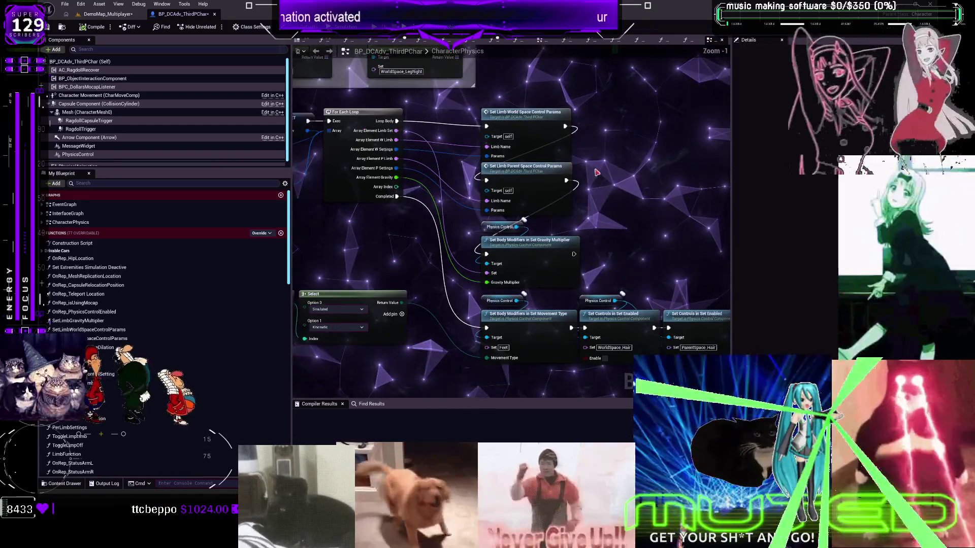
scroll(409, 130, "down", 2)
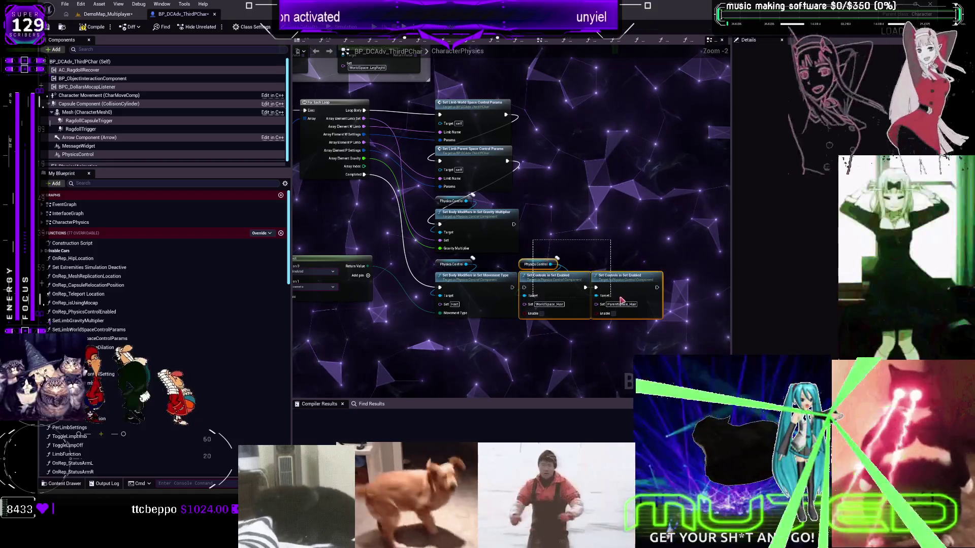
mouse_move(632, 136)
left_mouse_down()
mouse_move(622, 102)
mouse_move(627, 282)
left_mouse_up()
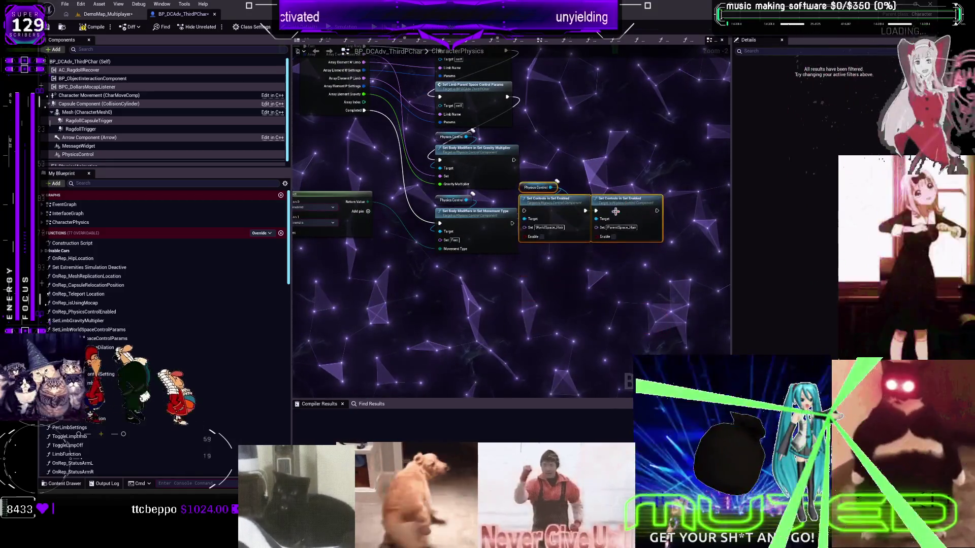
scroll(553, 220, "up", 2)
scroll(614, 241, "down", 3)
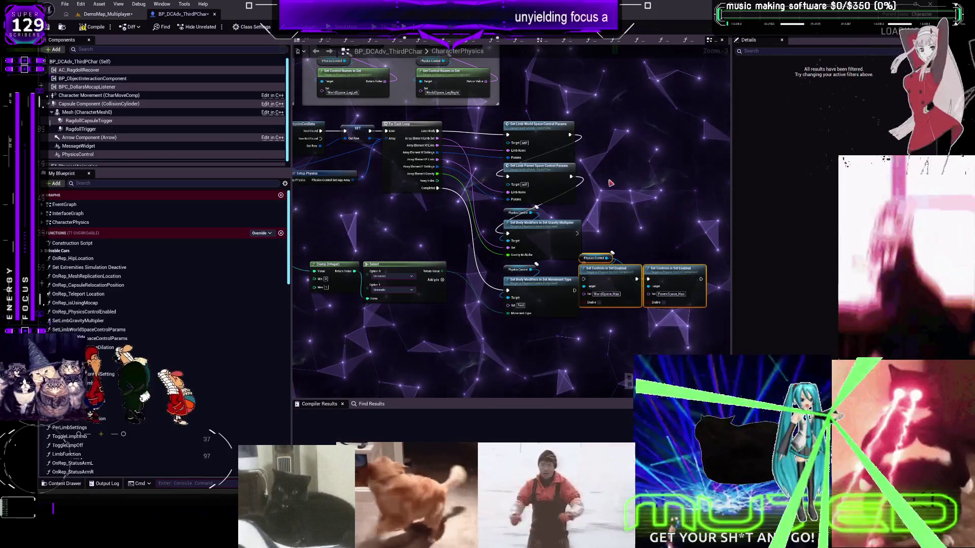
mouse_move(613, 301)
left_mouse_down()
mouse_move(599, 120)
mouse_move(593, 160)
left_mouse_up()
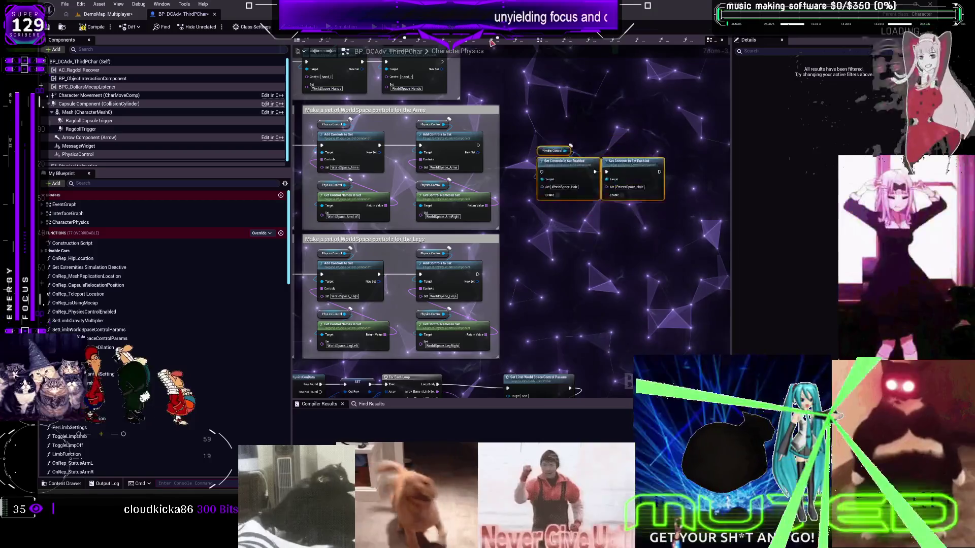
mouse_move(492, 43)
left_mouse_down()
mouse_move(563, 122)
mouse_move(727, 175)
mouse_move(491, 158)
left_mouse_up()
mouse_move(513, 436)
left_mouse_down()
mouse_move(532, 333)
mouse_move(474, 257)
left_mouse_up()
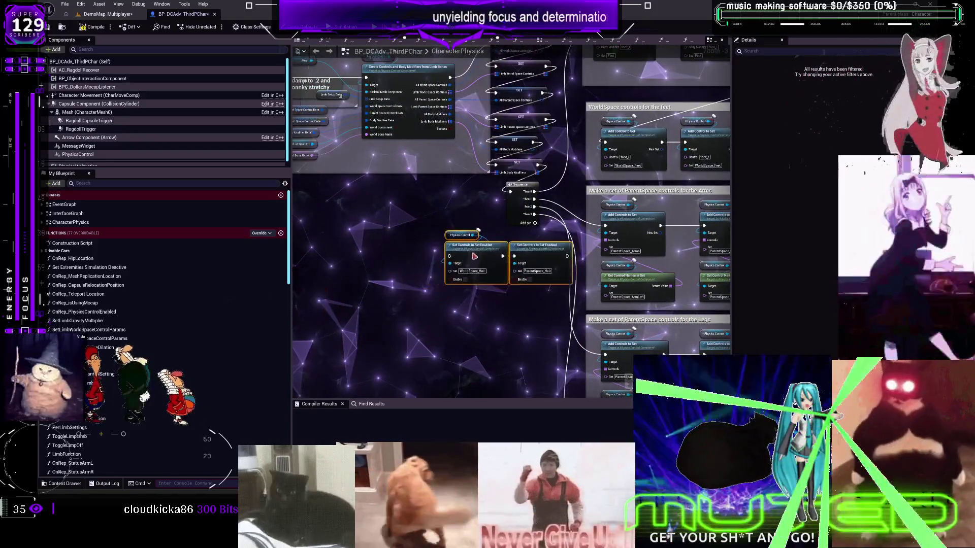
- Wire a new Sequence Then 4 pin to the hair nodes and comment them 'Disable Hair from using Physics Control'
left_click(534, 222)
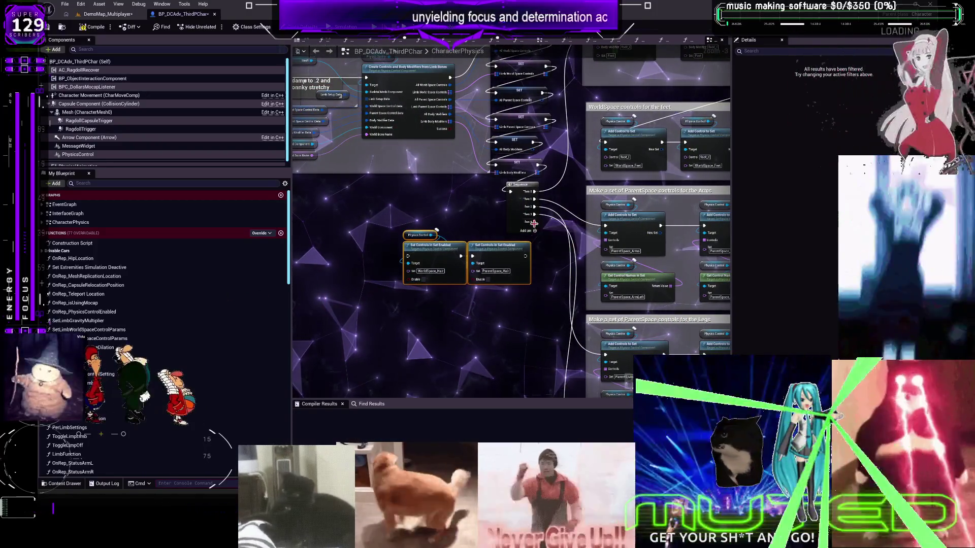
mouse_move(534, 222)
left_mouse_down()
mouse_move(446, 258)
mouse_move(410, 257)
mouse_move(413, 248)
mouse_move(475, 248)
left_mouse_up()
left_click(516, 184, "ctrl")
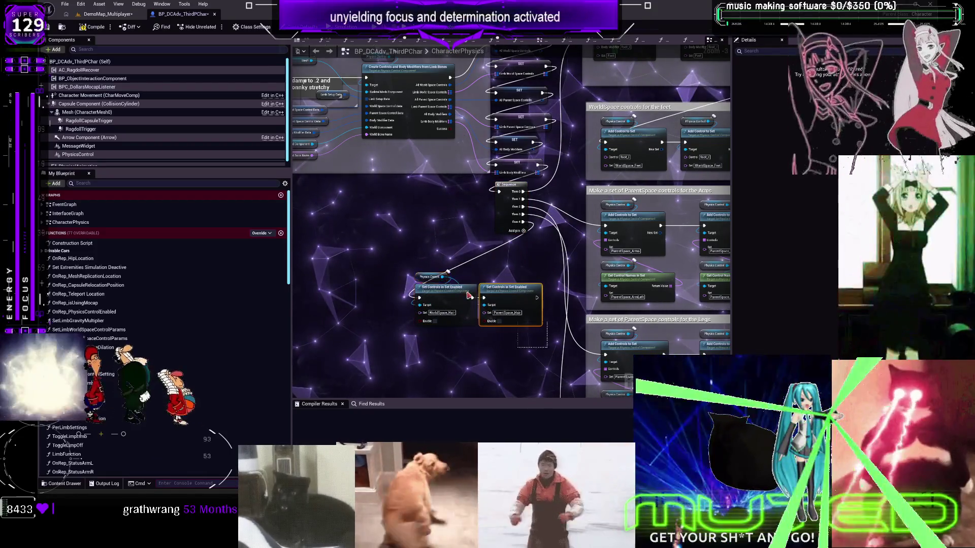
key("c")
type("Disable Hair from using Physic")
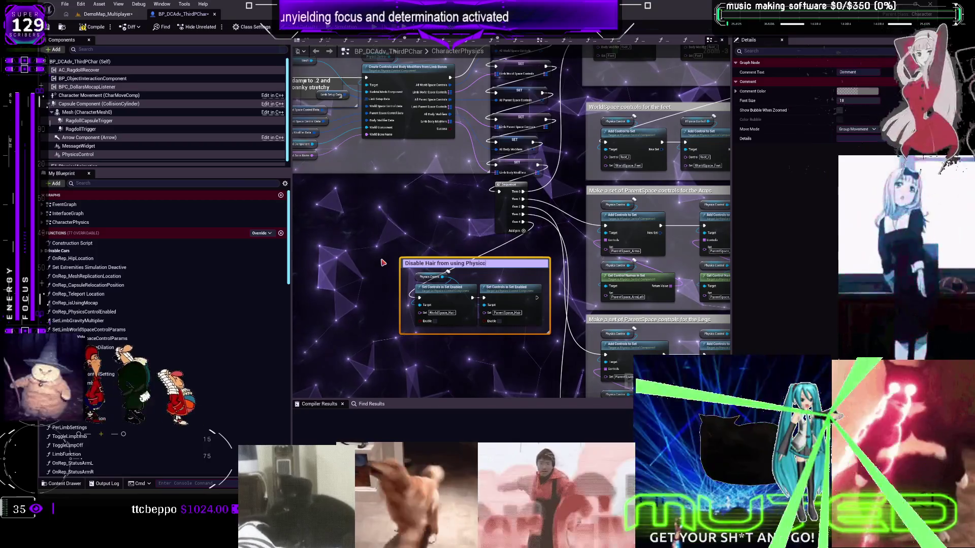
type("s Cont")
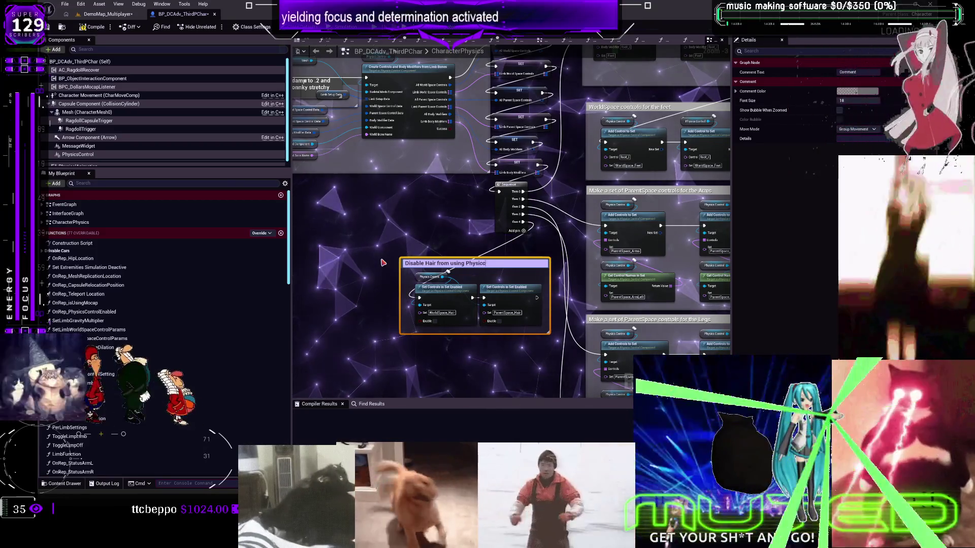
type("rol")
key("Return")
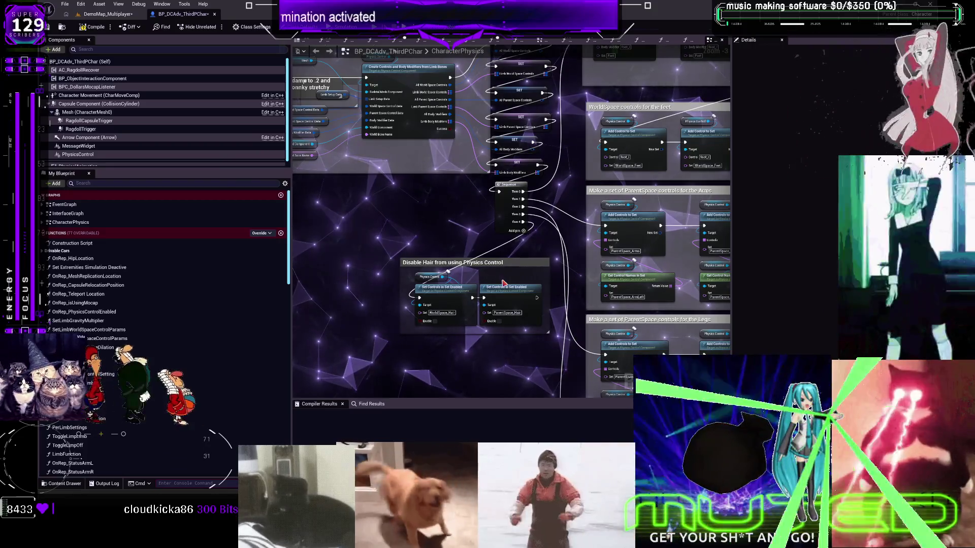
- Pan the graph past the Clamp, Select and Set Limb Parent Space Control Params nodes
mouse_move(503, 282)
left_mouse_down()
mouse_move(577, 213)
mouse_move(609, 345)
left_mouse_up()
scroll(578, 213, "up", 2)
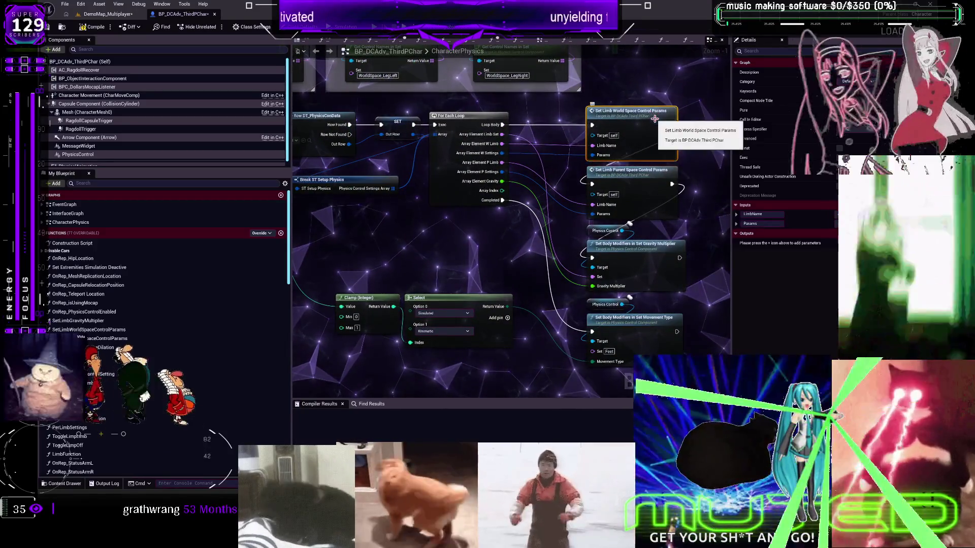
left_click_drag(709, 191, 660, 185)
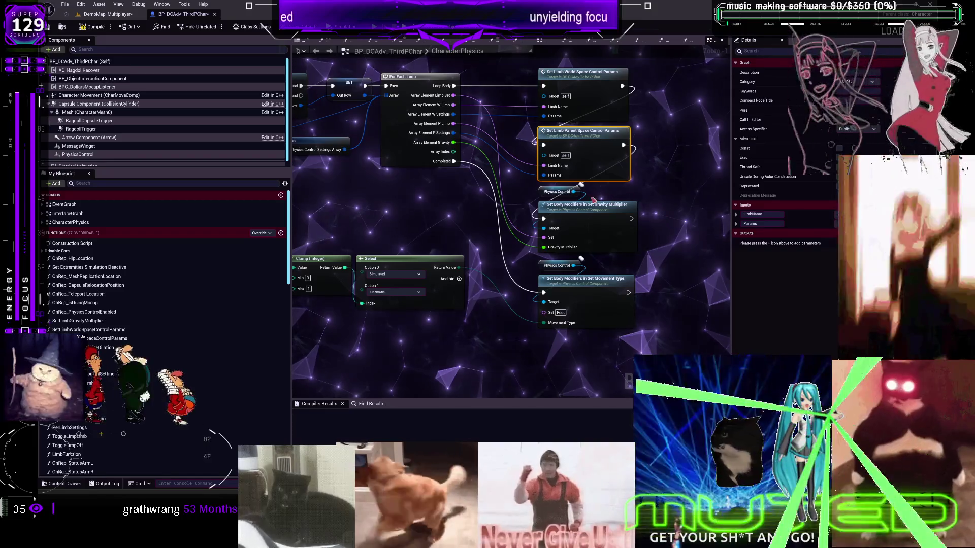
left_click_drag(457, 214, 525, 214)
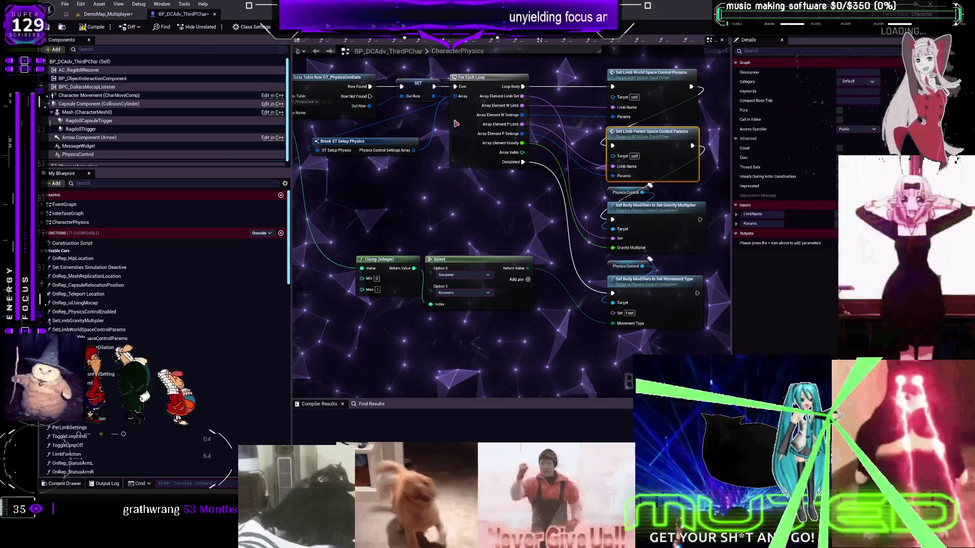
left_click_drag(401, 89, 484, 155)
- Select and delete the For Each Loop and Break ST Setup Physics nodes, then return to the level editor
left_click(559, 143, "ctrl")
left_click(427, 207, "ctrl")
left_click(483, 155, "ctrl")
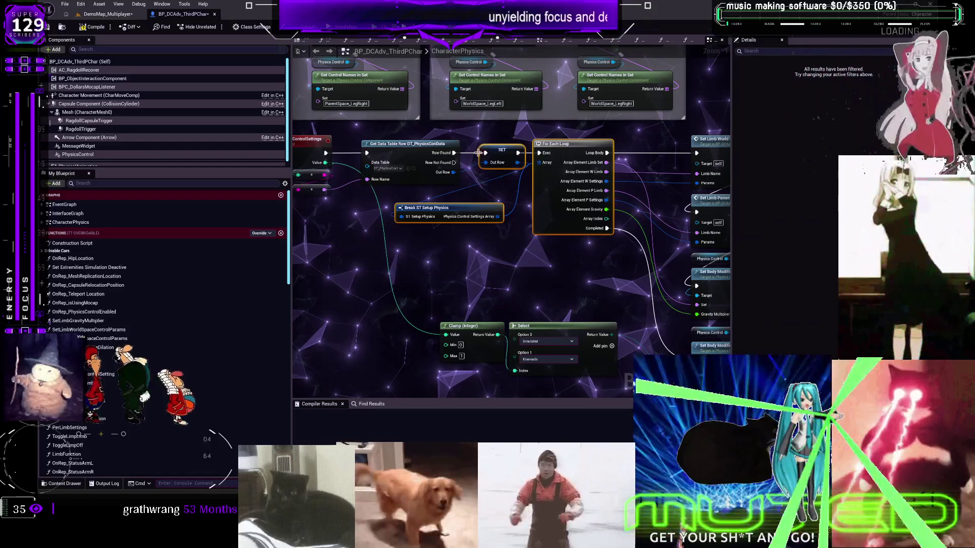
key("Delete")
left_click(413, 168)
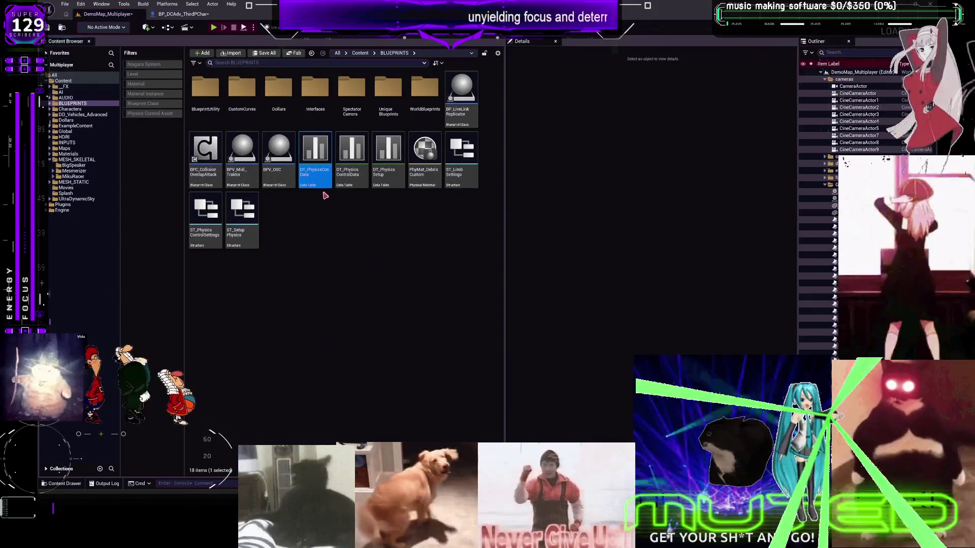
- Open DT_PhysicsConData and briefly inspect ST_SetupPhysics's PhysicsControlSettingsArray member
double_click(315, 177)
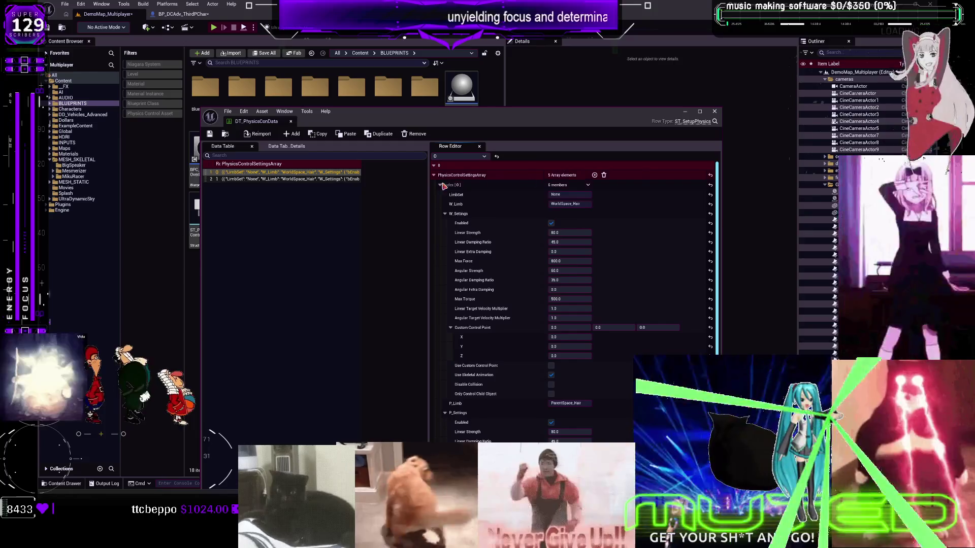
left_click(284, 146)
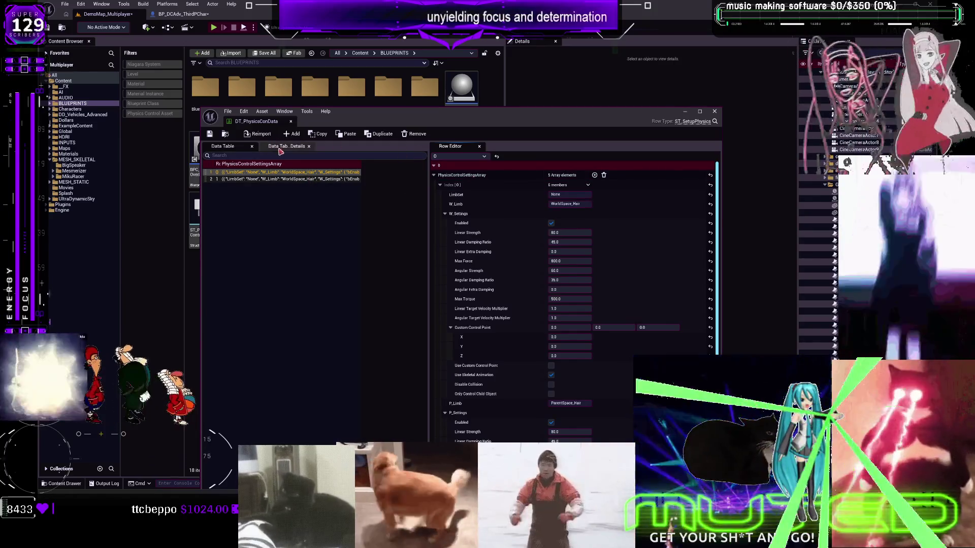
left_click_drag(457, 111, 509, 286)
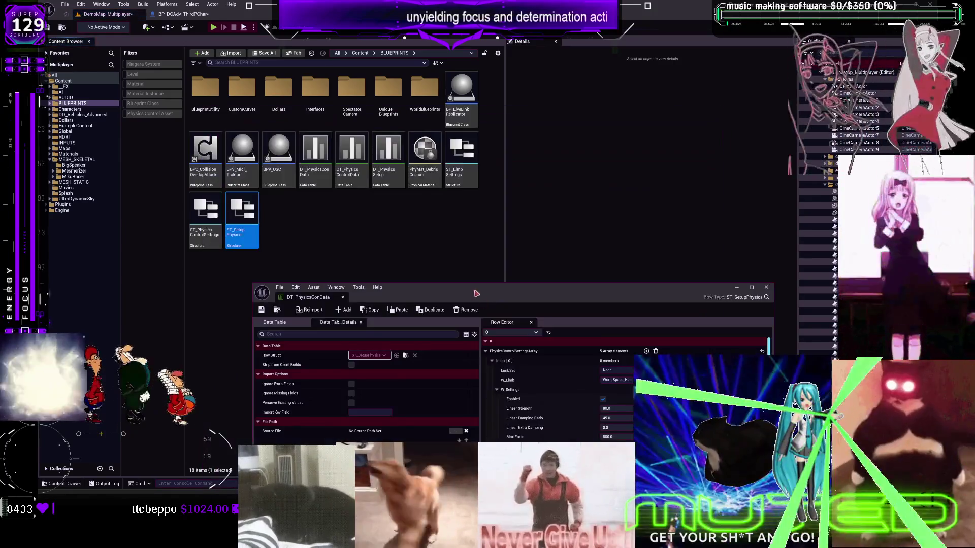
left_click(246, 217)
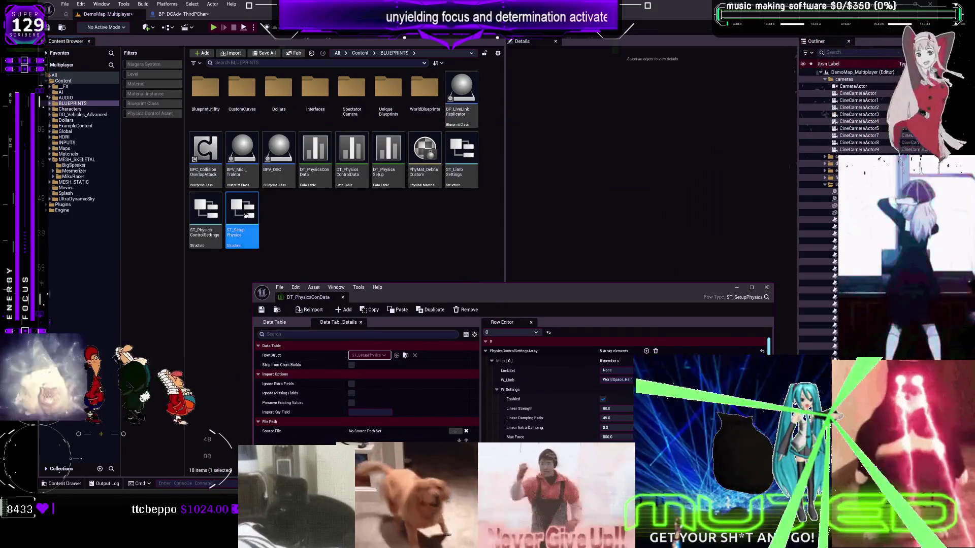
double_click(246, 215)
left_click(257, 143)
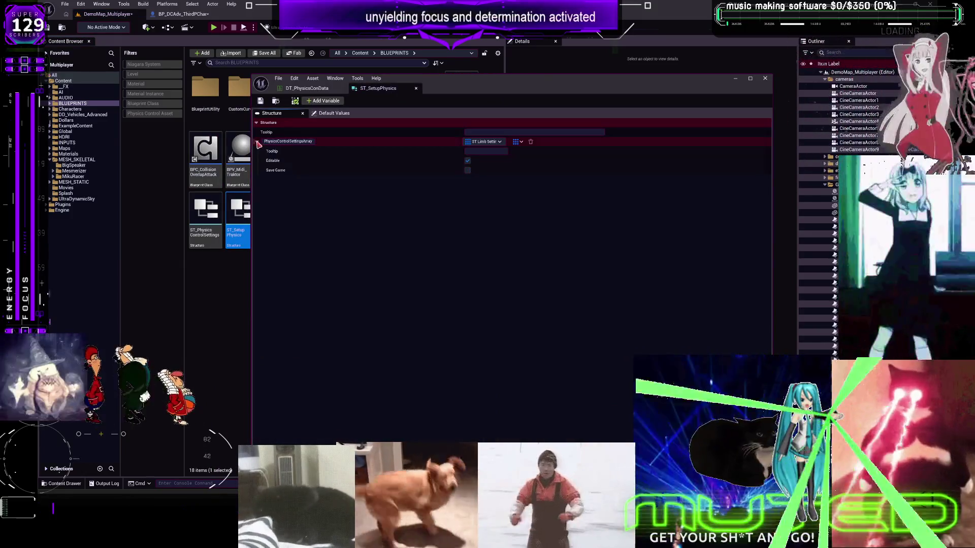
left_click(415, 88)
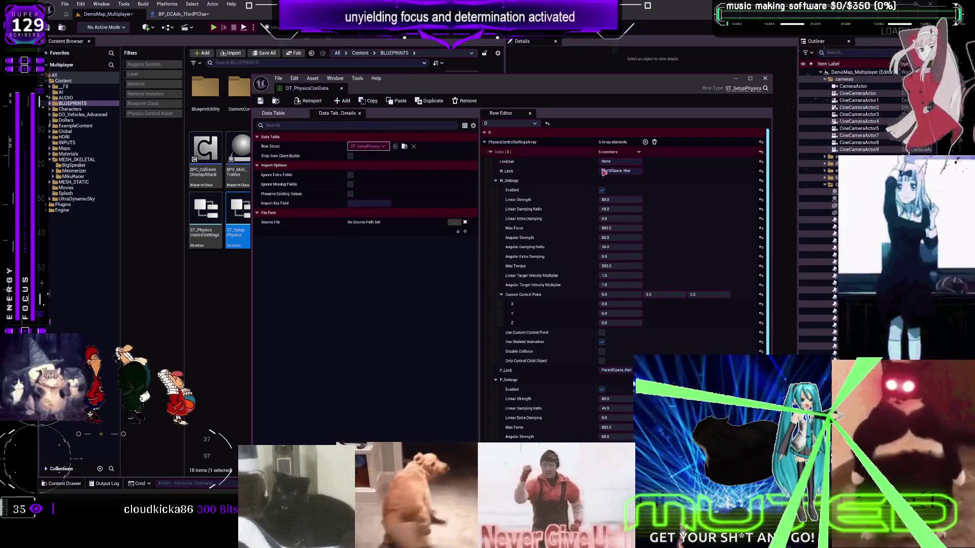
- Delete the WorldSpace_Hair element at Index [0], leaving four array elements
left_click(639, 153)
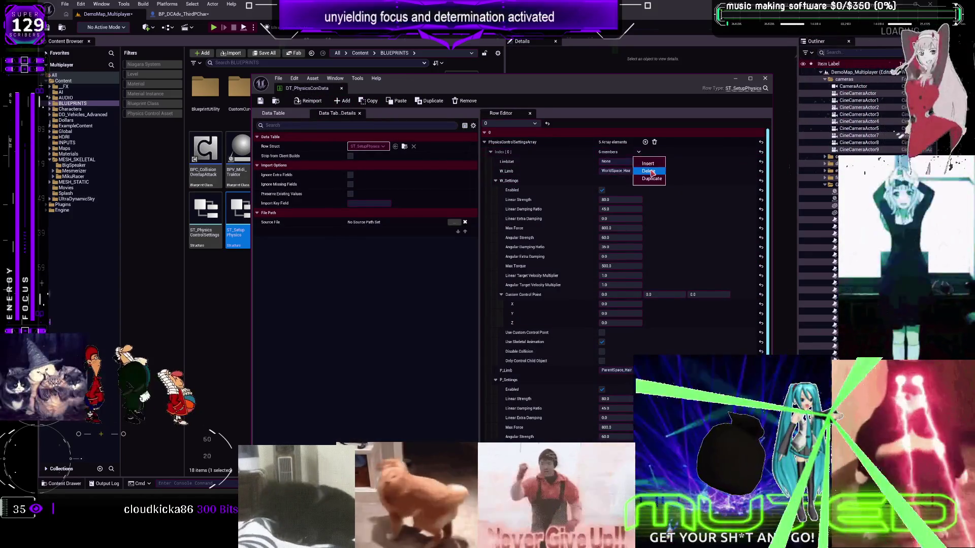
left_click(650, 172)
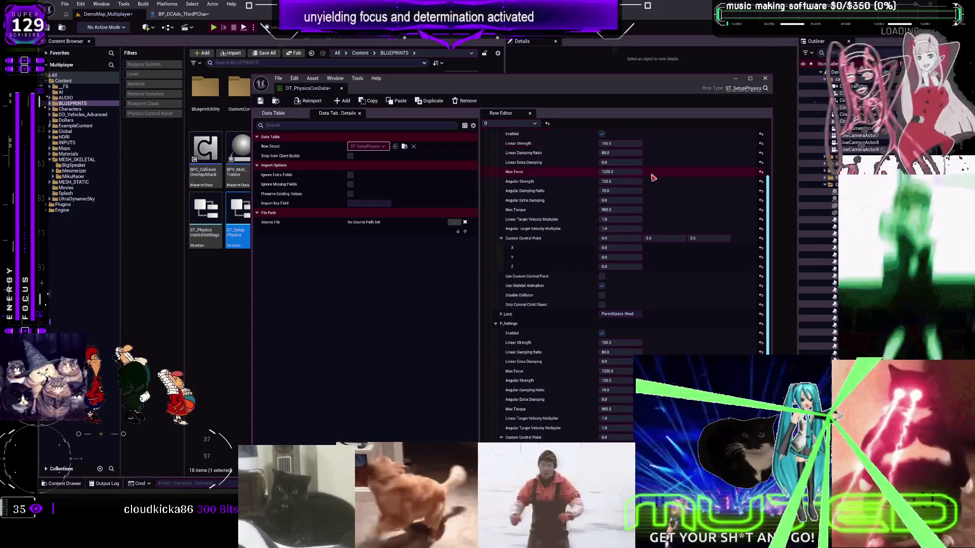
scroll(655, 182, "up", 2)
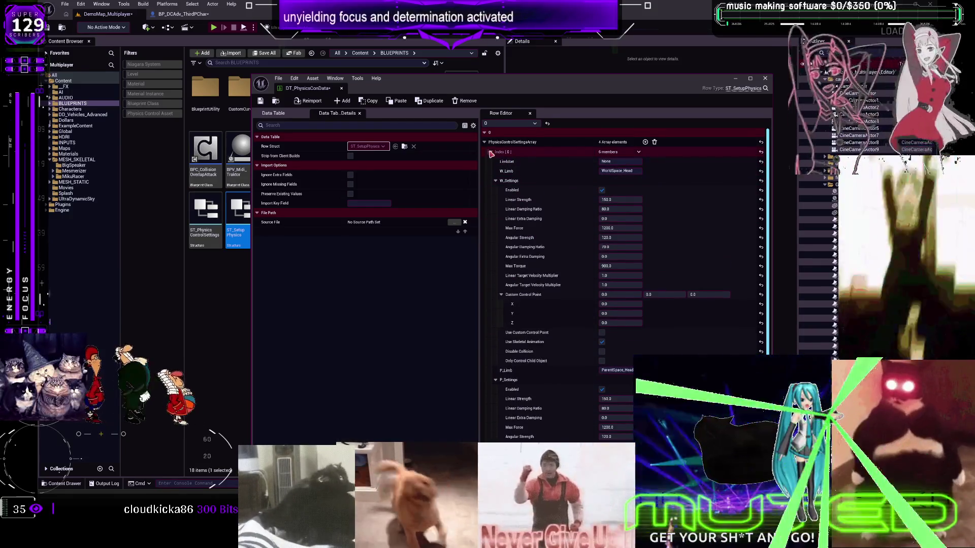
left_click(491, 152)
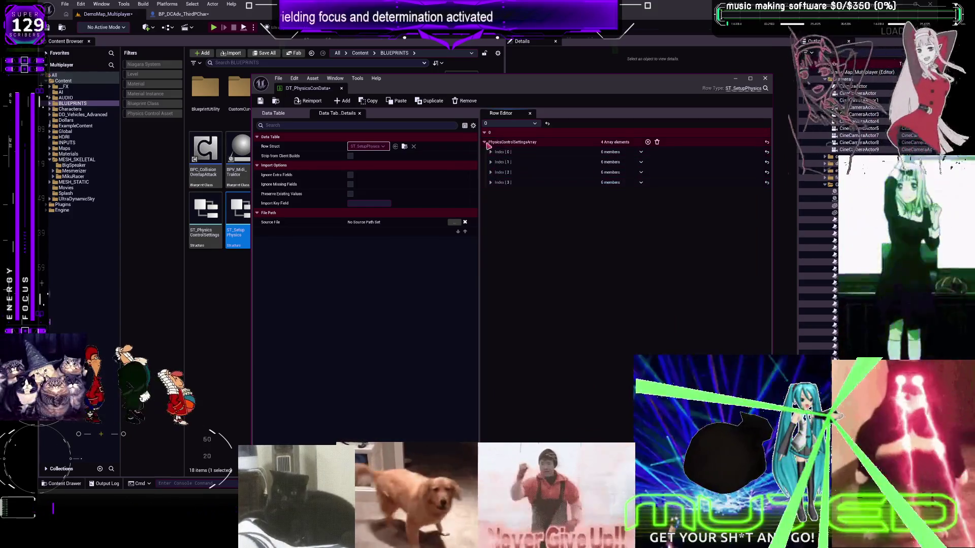
- Expand the PhysicsControlSettingsArray and its Index [0] to [3] elements
left_click(485, 143)
left_click(485, 143, "shift")
left_click(485, 143)
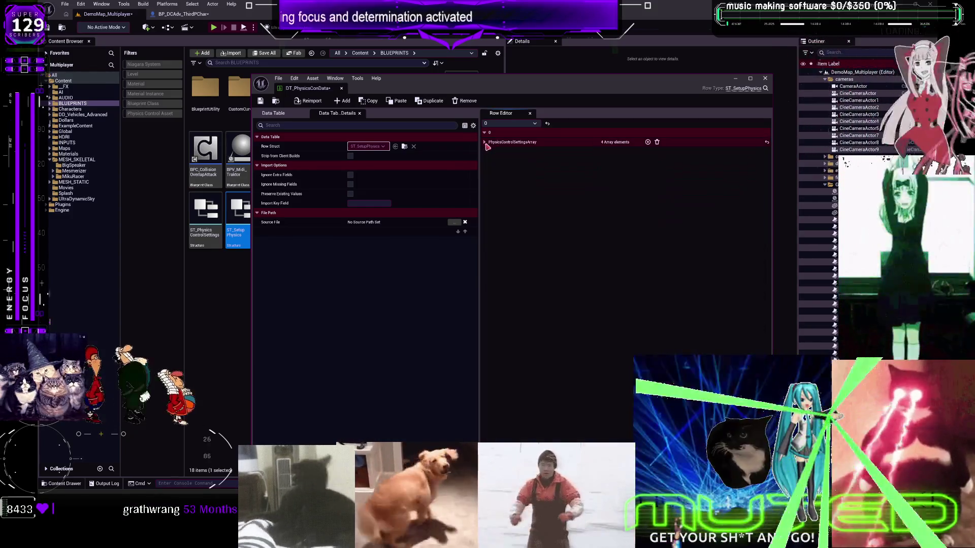
left_click(485, 142)
left_click(490, 182)
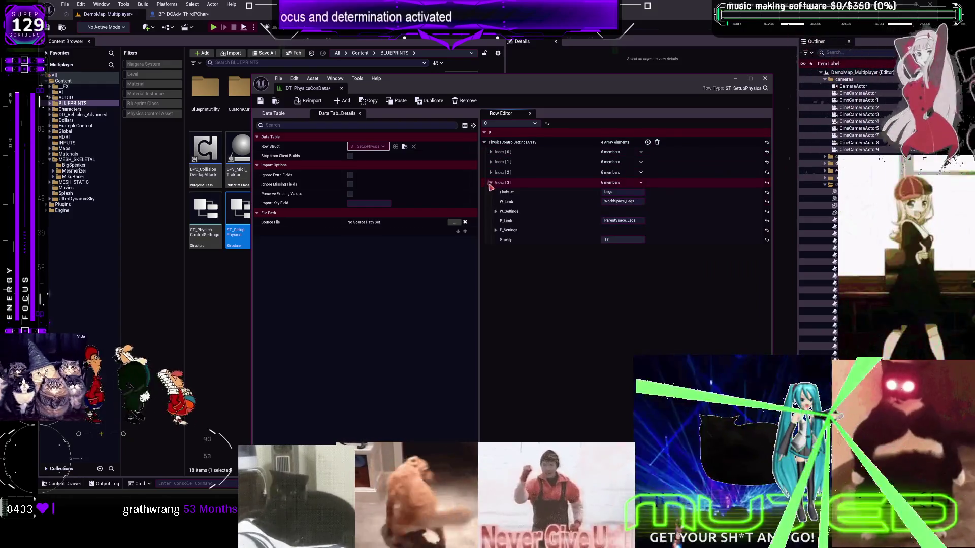
left_click(490, 172)
left_click(490, 162)
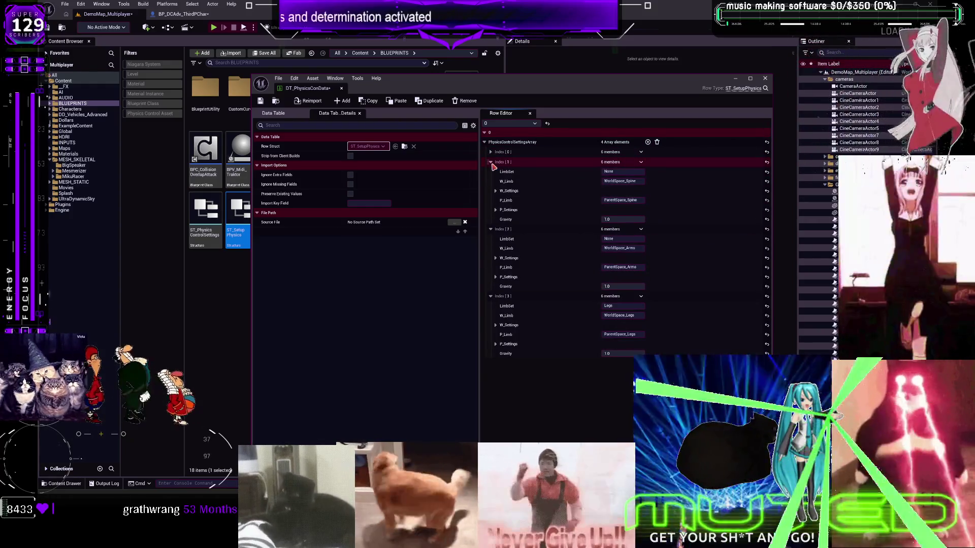
left_click(490, 151)
left_click(299, 113)
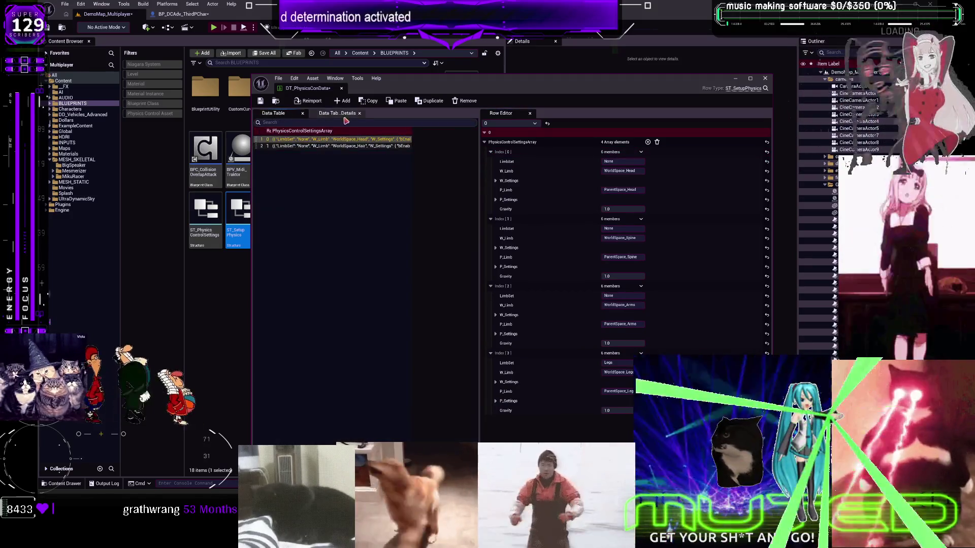
- Set the first row's limb sets to Head, Spine and Arms
left_click(629, 190)
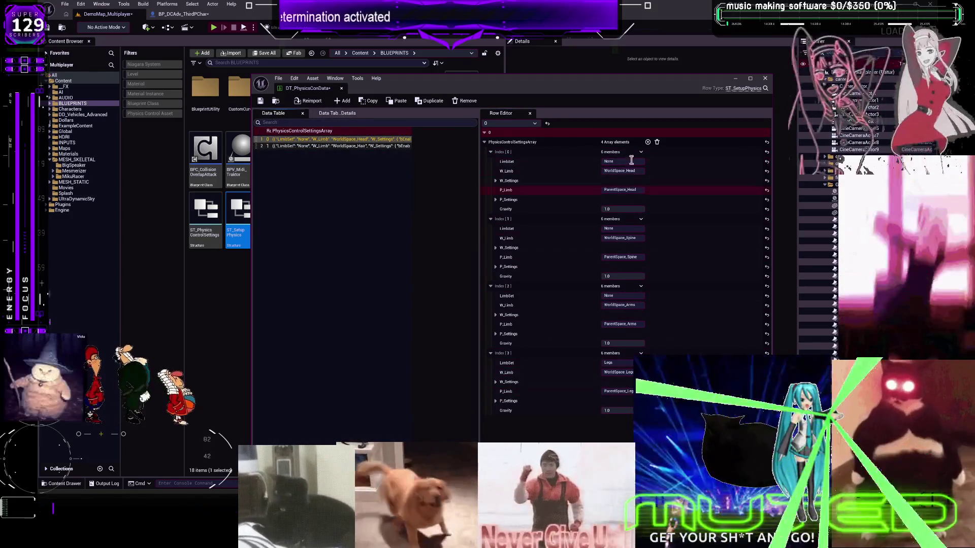
left_click(631, 161)
type("Head")
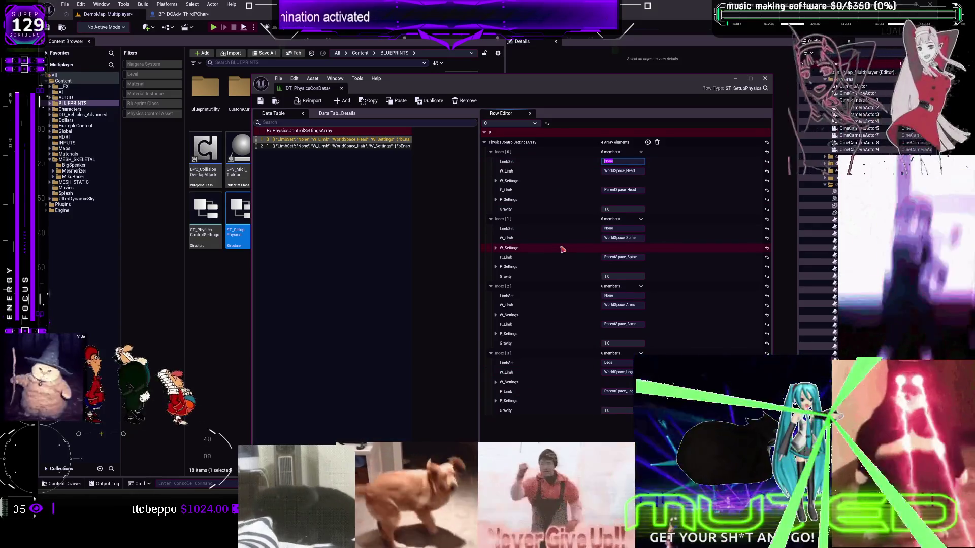
left_click(621, 228)
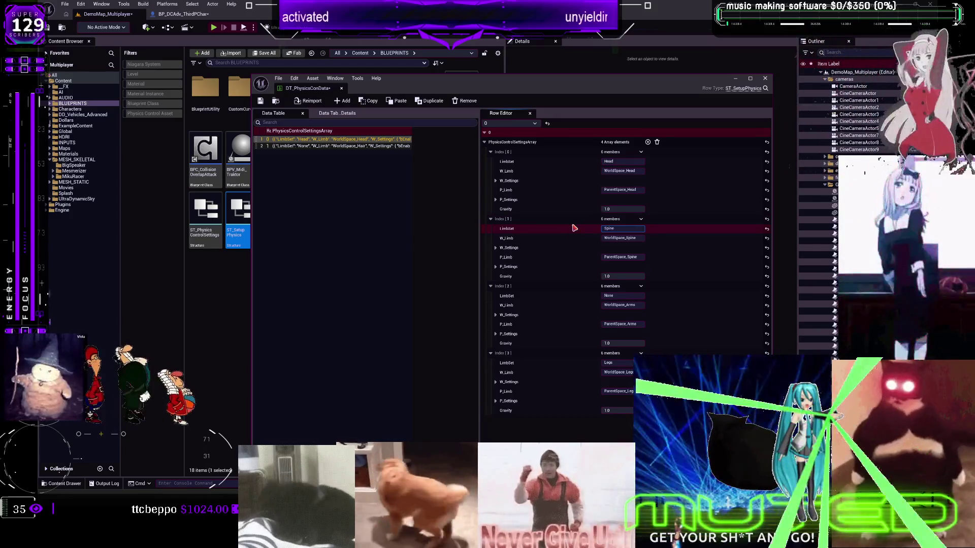
left_click(623, 296)
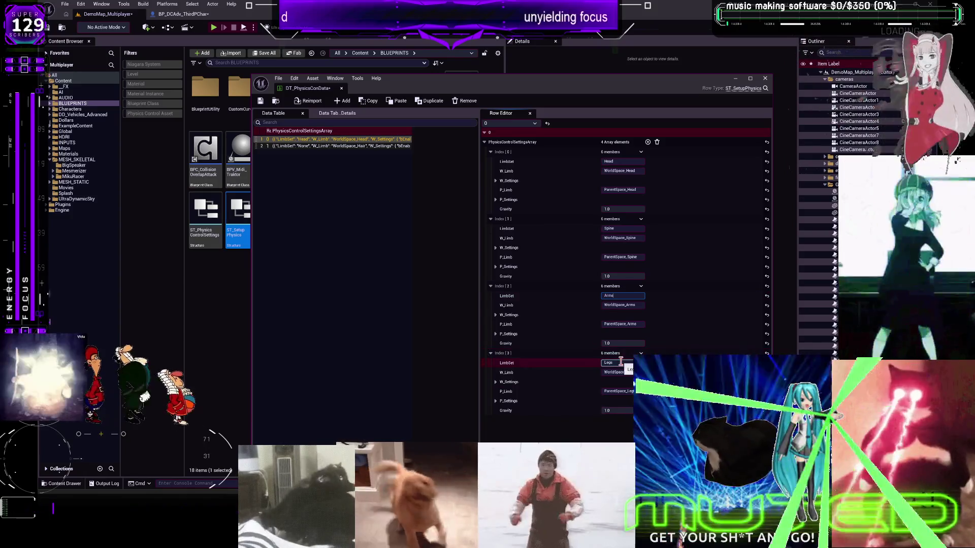
key("Return")
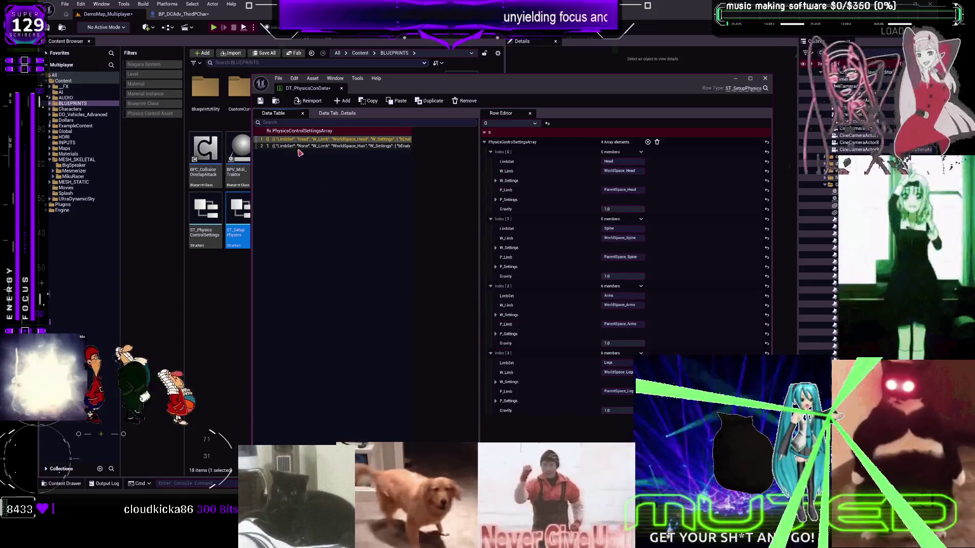
- Delete the Hair array element from the second table row
left_click(299, 146)
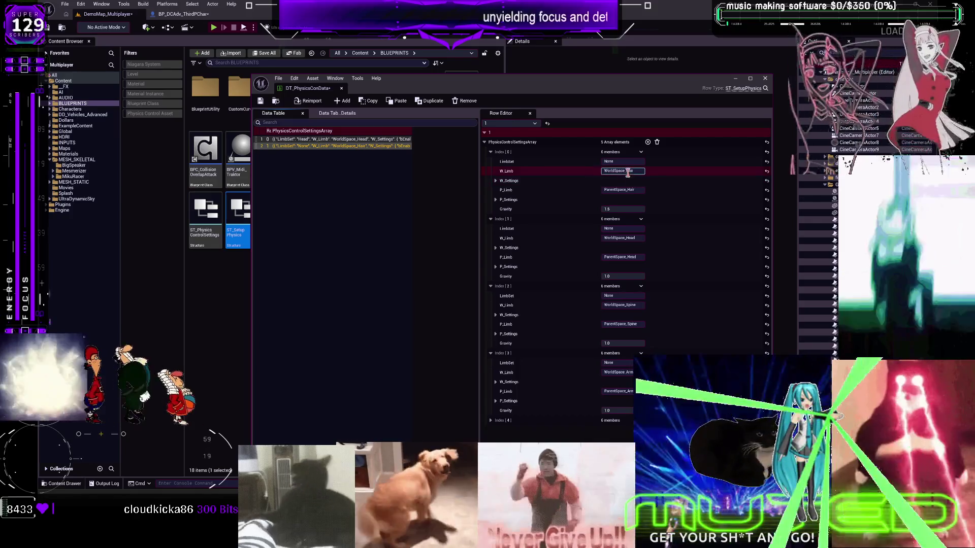
left_click(641, 152)
left_click(643, 174)
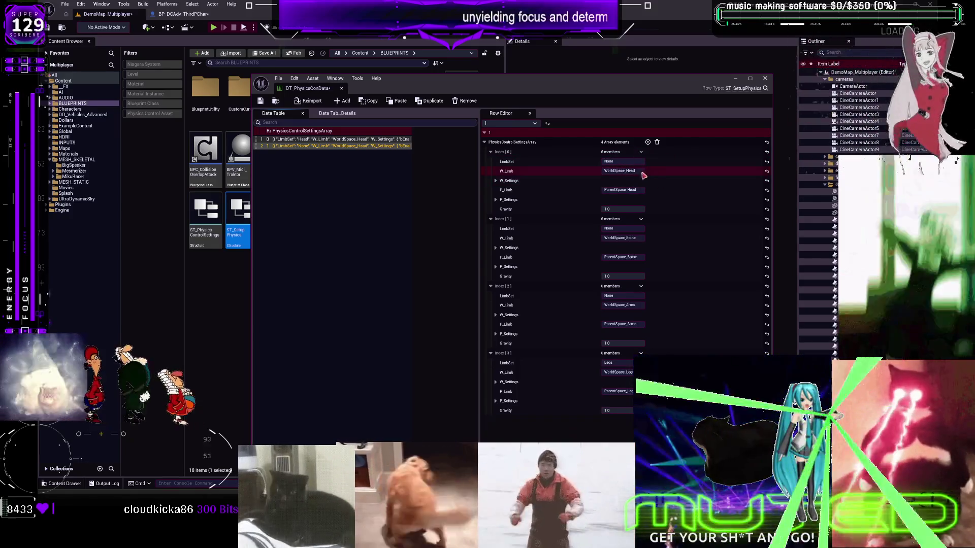
- Paste Head, Spine and Arms into the second row's limb sets and confirm Legs
double_click(630, 170)
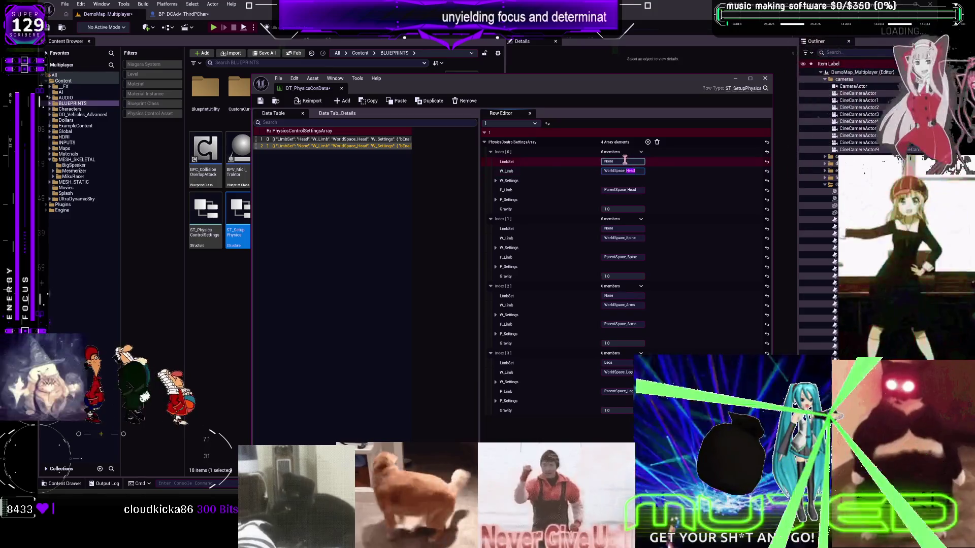
type("Head")
double_click(632, 238)
key("ctrl+c")
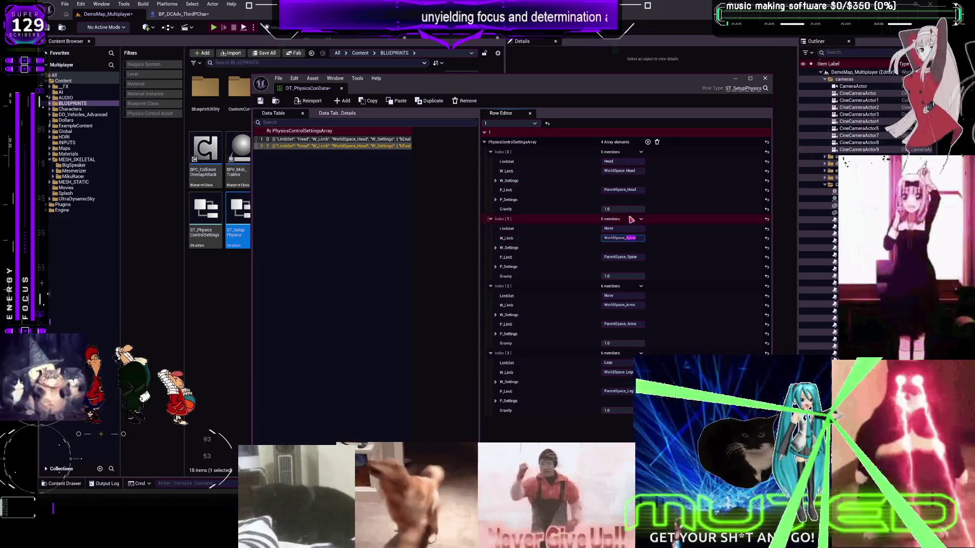
left_click(628, 228)
key("ctrl+v")
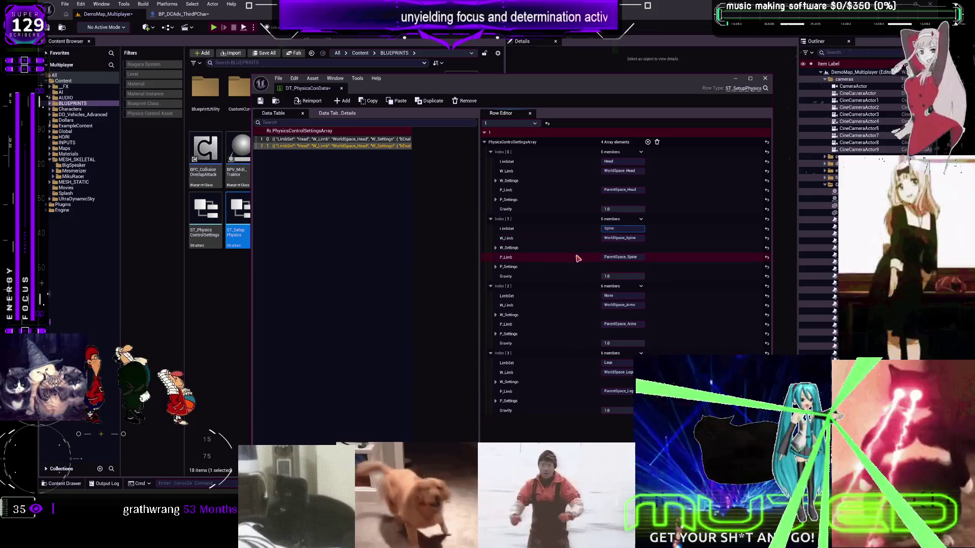
double_click(628, 305)
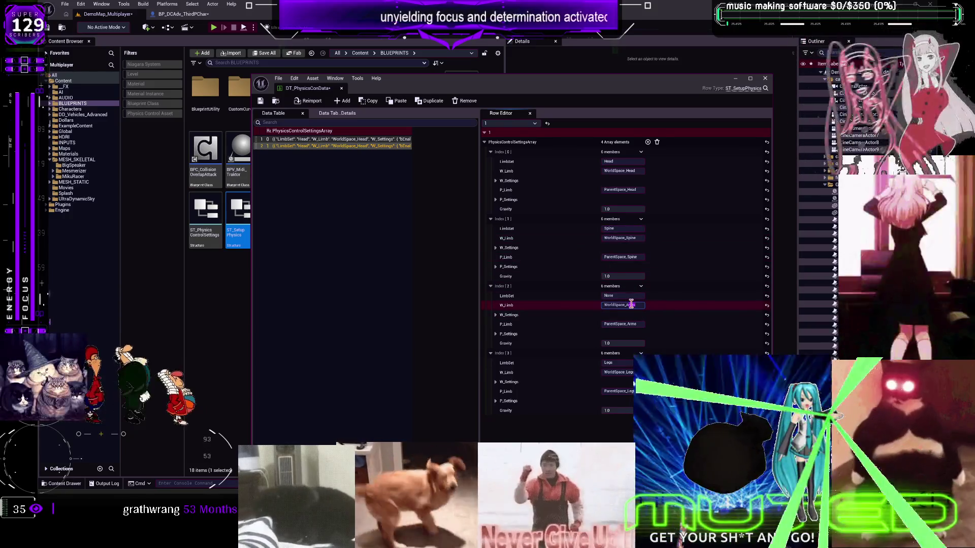
left_click(630, 295)
type("Arms")
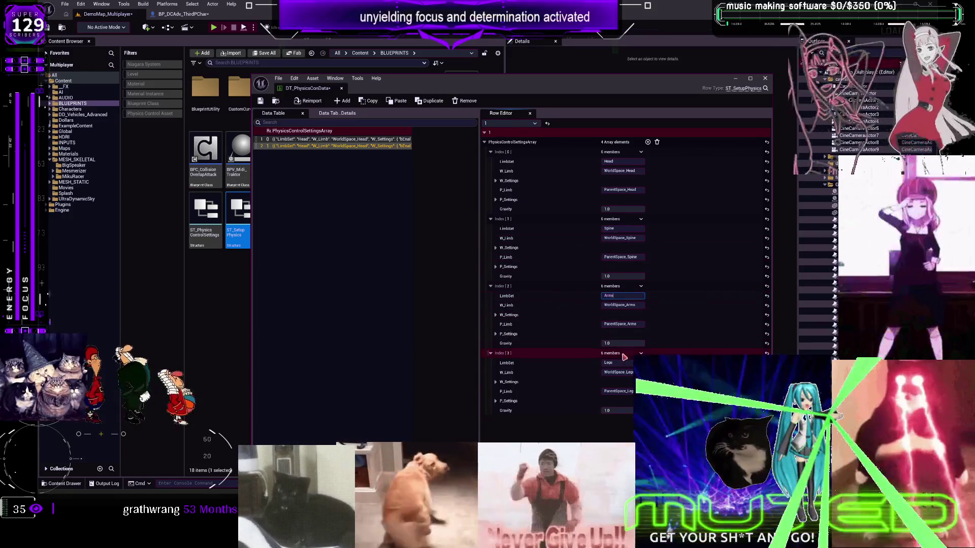
left_click(600, 362)
double_click(600, 363)
left_click(348, 278)
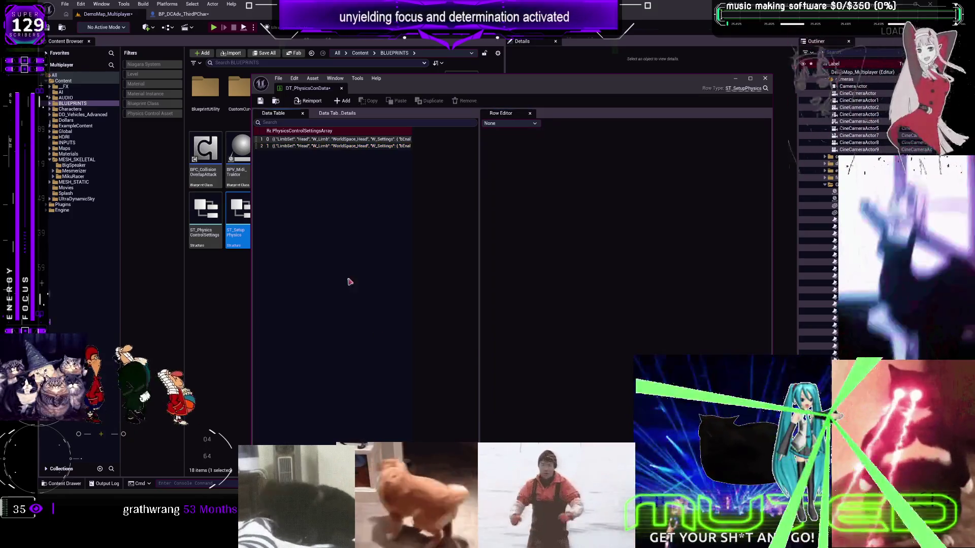
- Review the first and second rows' limb settings and save the DT_PhysicsConData table
left_click(294, 141)
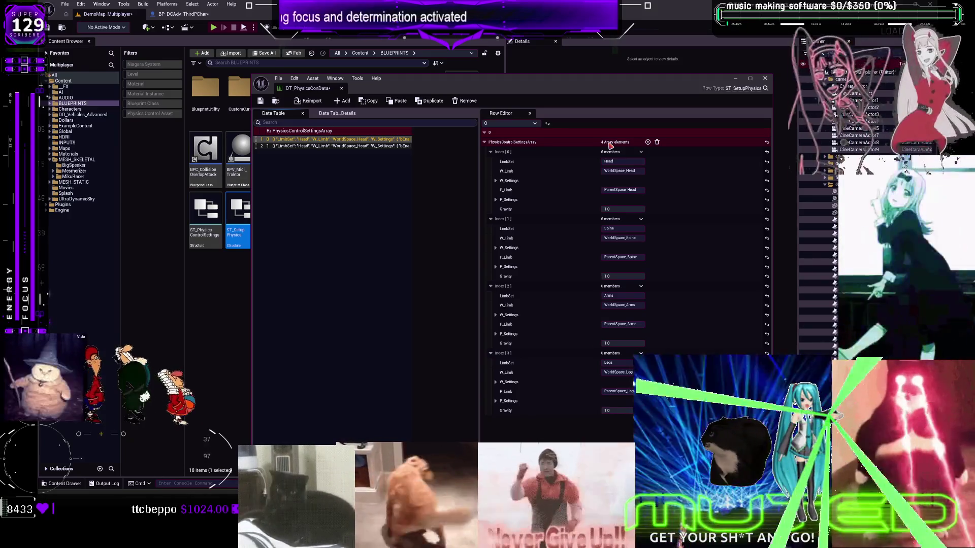
left_click(308, 147)
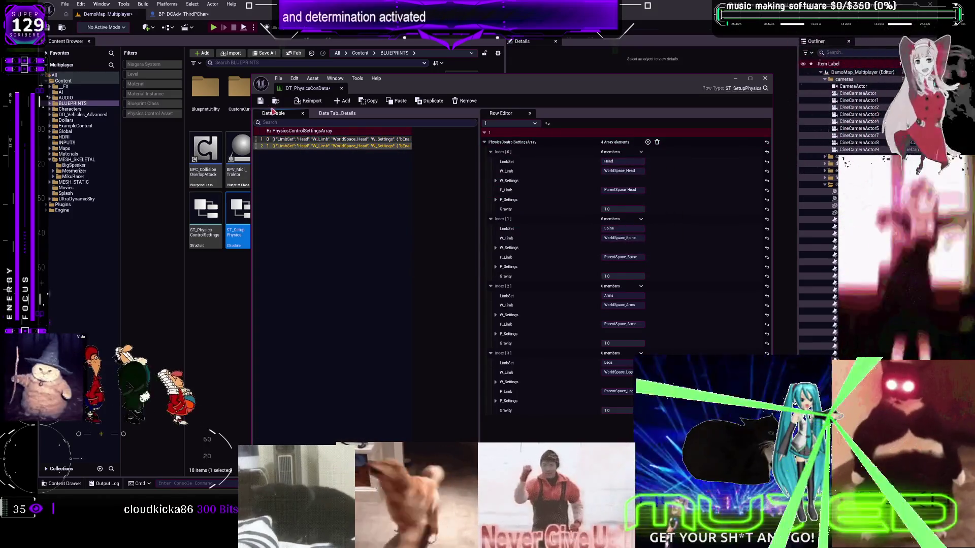
left_click(297, 138)
left_click(261, 101)
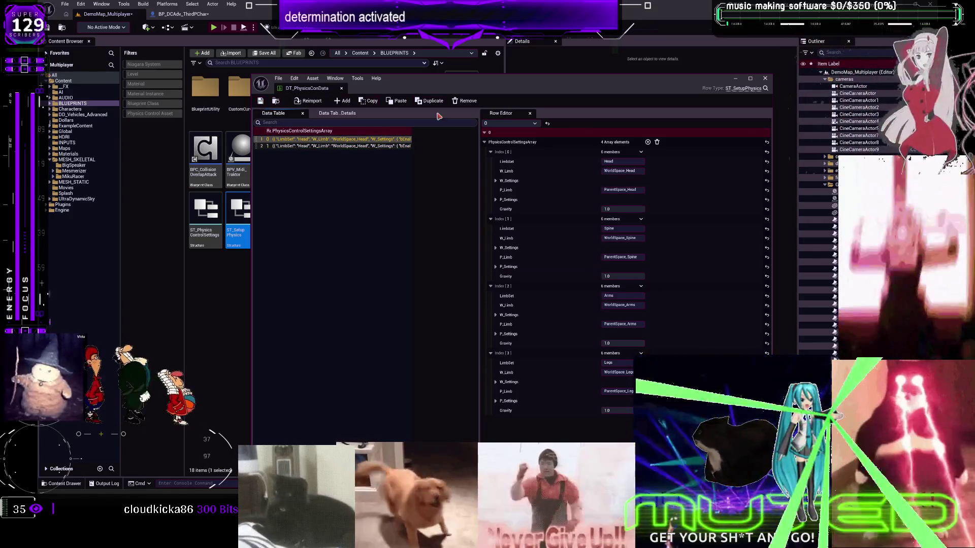
left_click(318, 153)
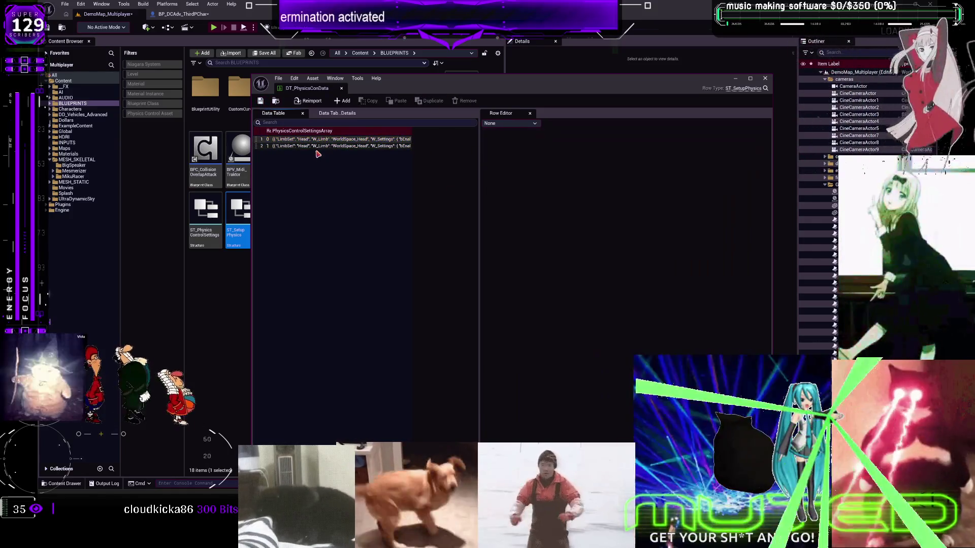
left_click(322, 147)
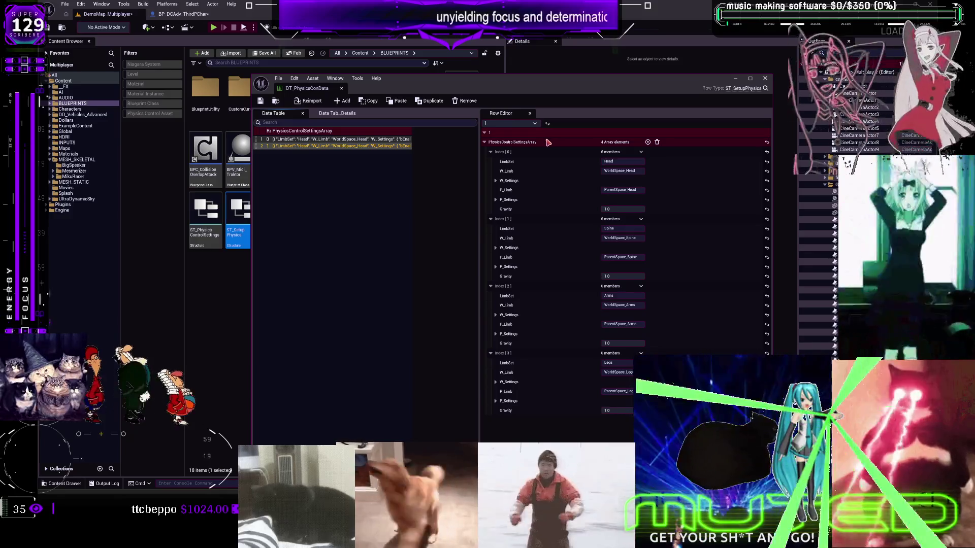
left_click(485, 143, "shift")
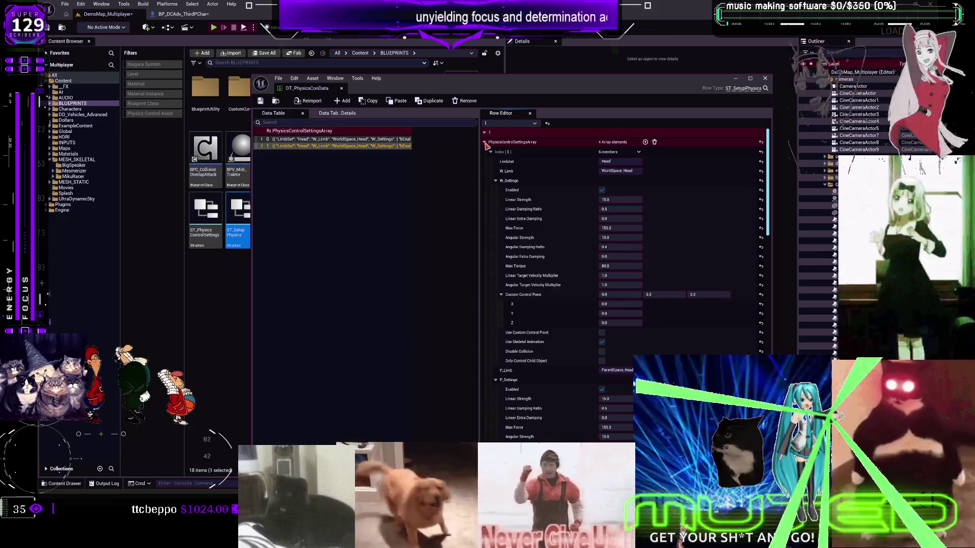
- Duplicate row 2 as a third row and copy its PhysicsControlSettingsArray
right_click(306, 147)
left_click(345, 202)
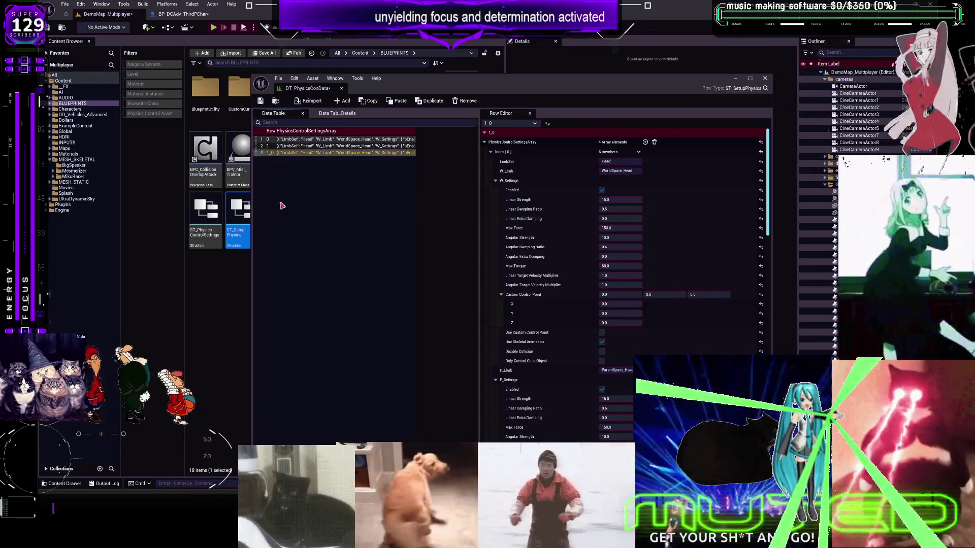
right_click(296, 156)
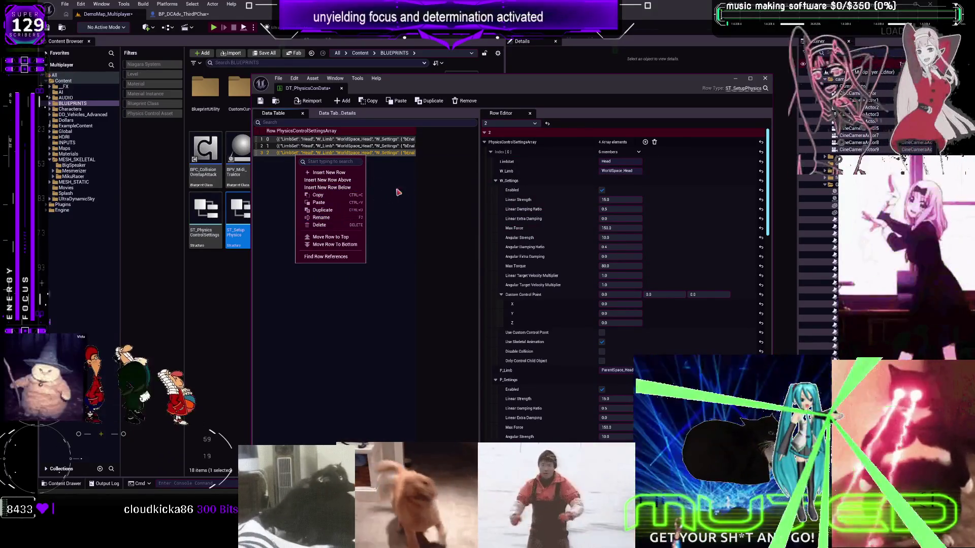
left_click(446, 172)
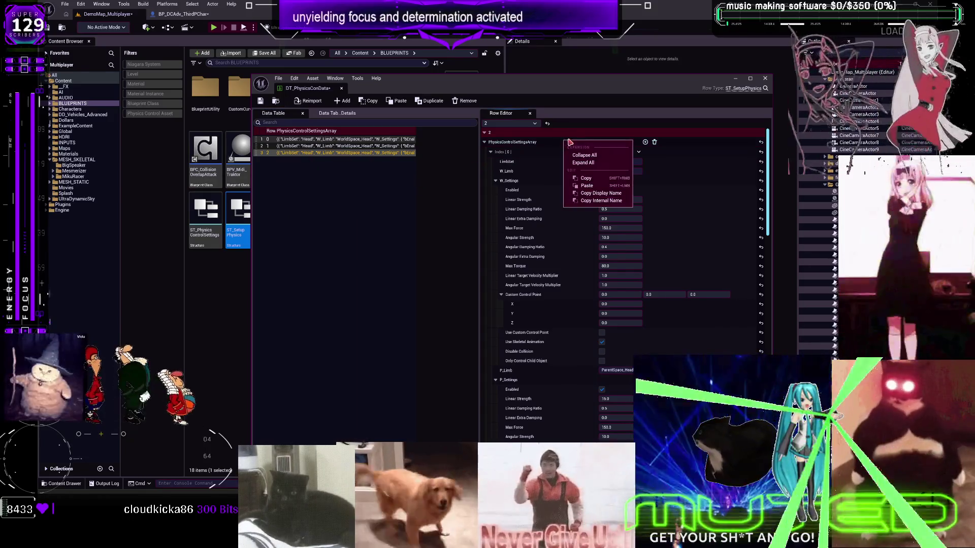
right_click(565, 143)
left_click(592, 178)
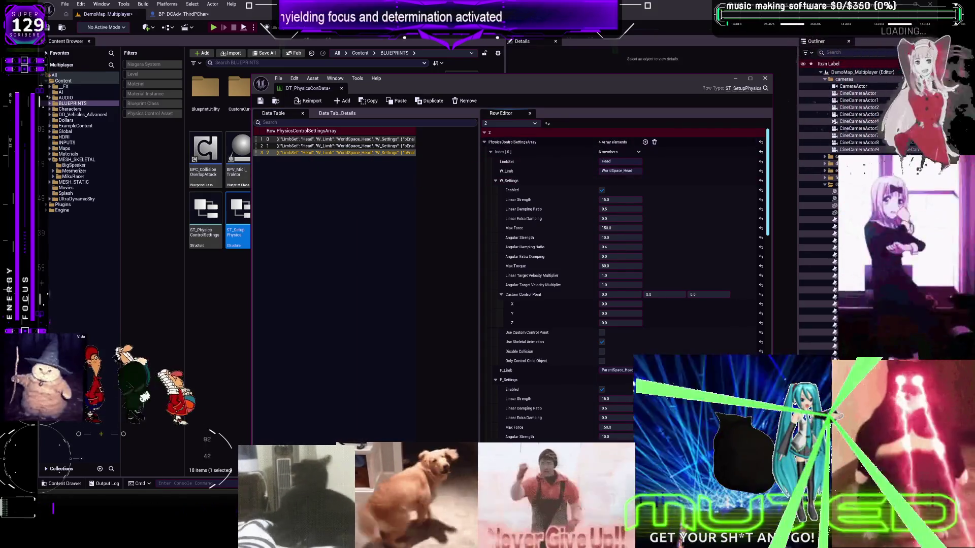
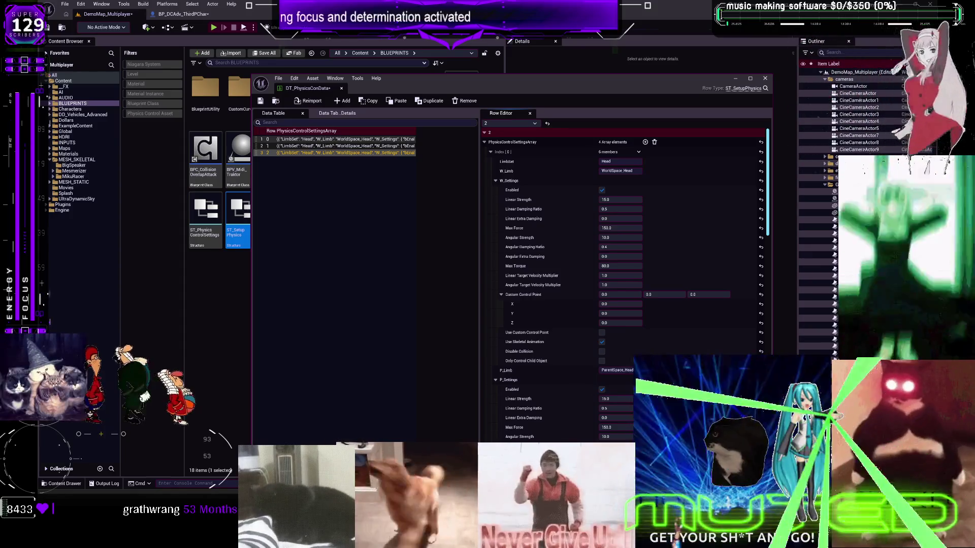
- Paste the head settings (Linear Strength 3.0, Max Force 50.0) into row 2, then close DT_PhysicsConData
right_click(553, 145)
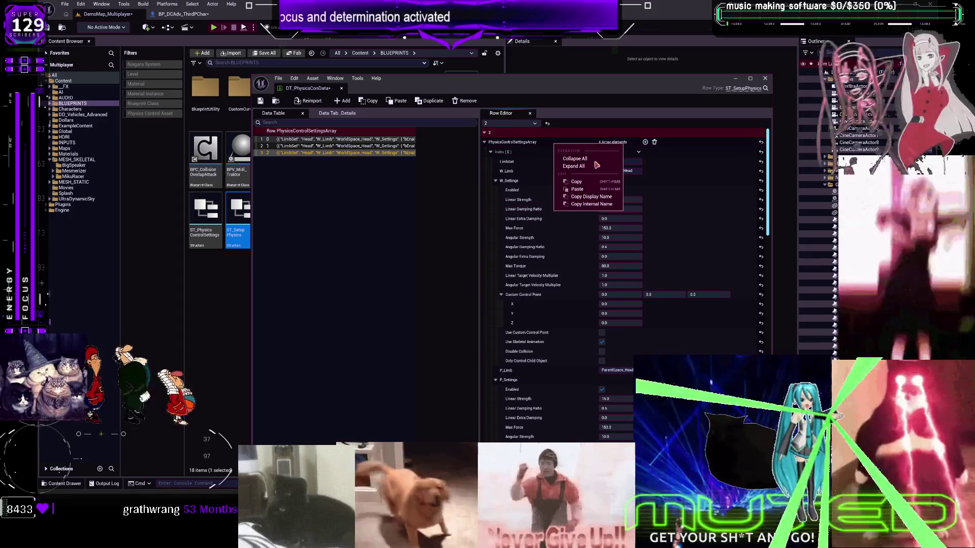
left_click(577, 189)
left_click(260, 101)
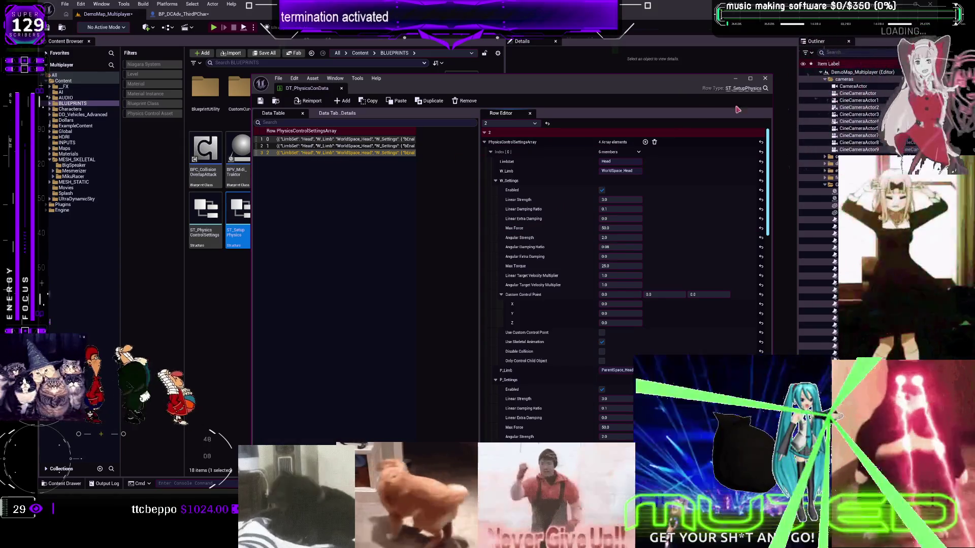
left_click(765, 79)
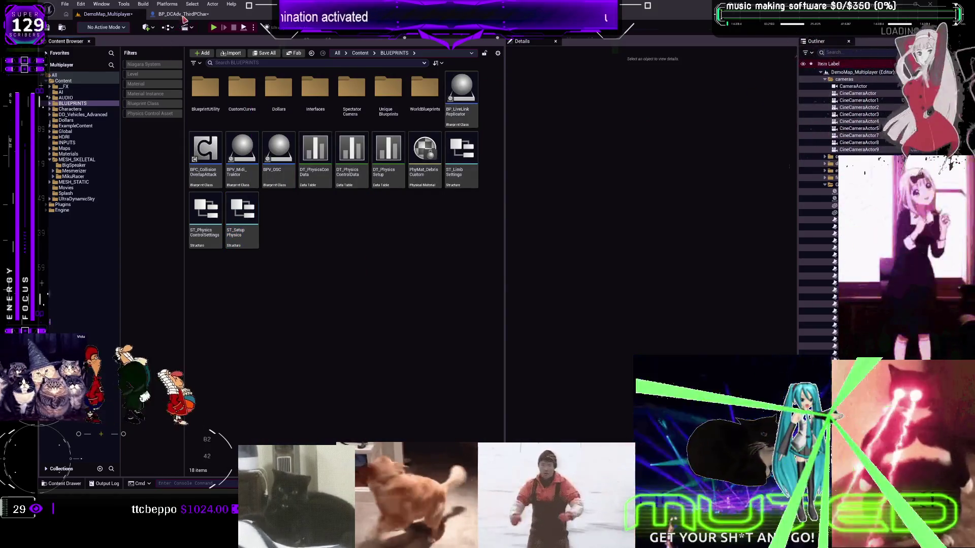
- In BP_DCAdv_ThirdPChar's CharacterPhysics graph, compile and promote Out Row to a variable
left_click(182, 13)
scroll(484, 214, "up", 2)
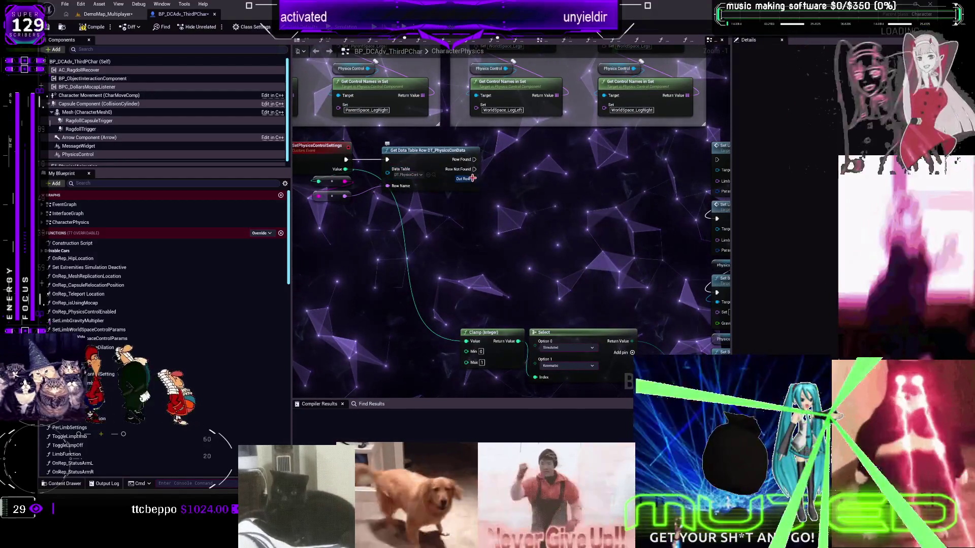
key("F7")
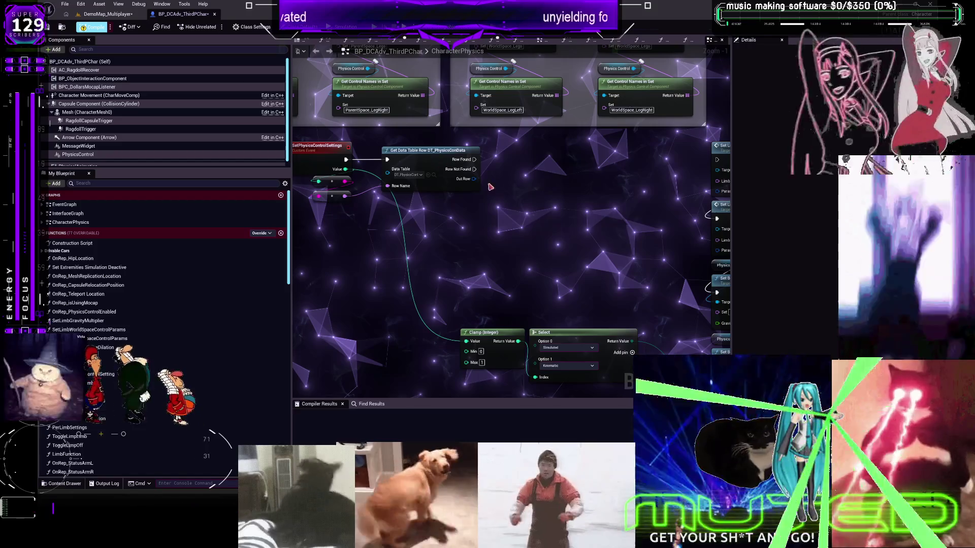
right_click(474, 179)
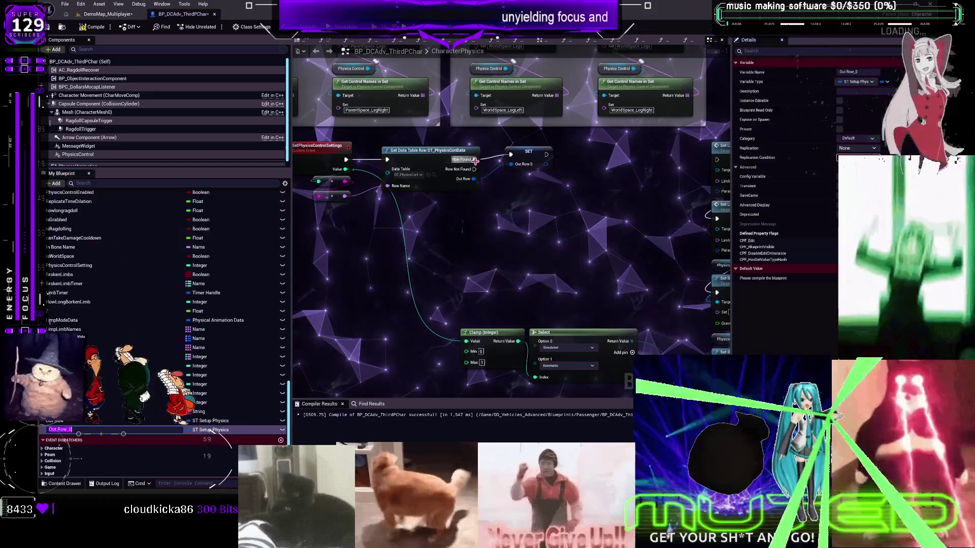
- Add a For Each Loop after SET, feed it Break ST Setup Physics's settings array, and split Array Element
left_click_drag(546, 155, 557, 176)
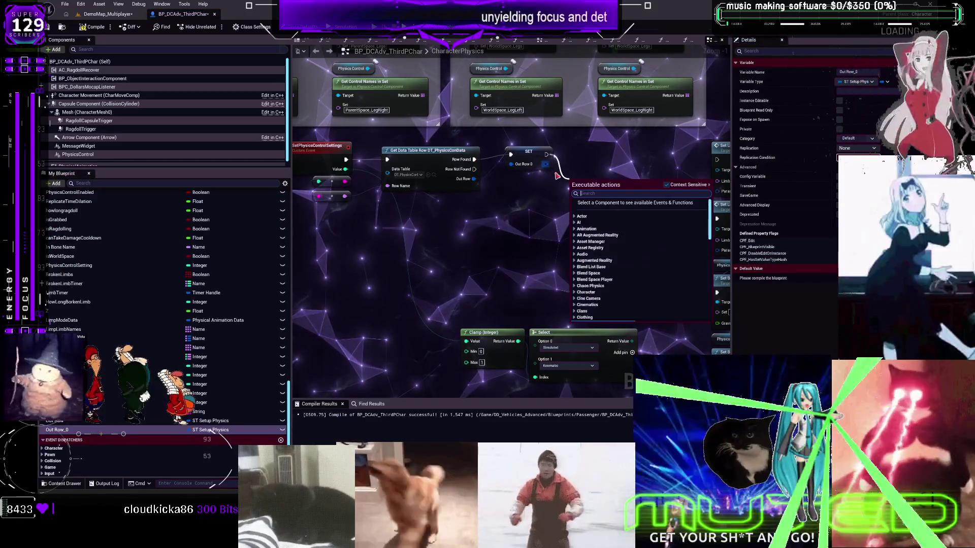
type("for ea")
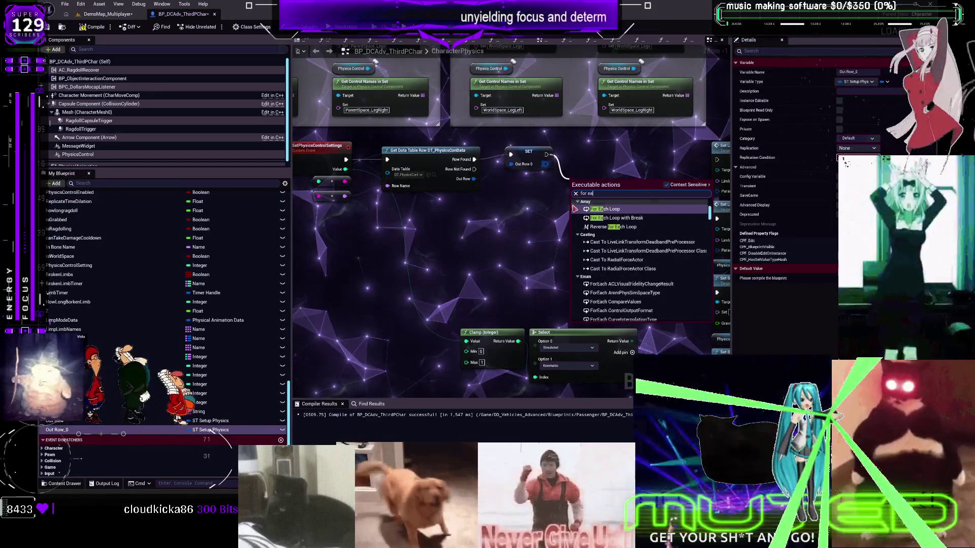
left_click(601, 210)
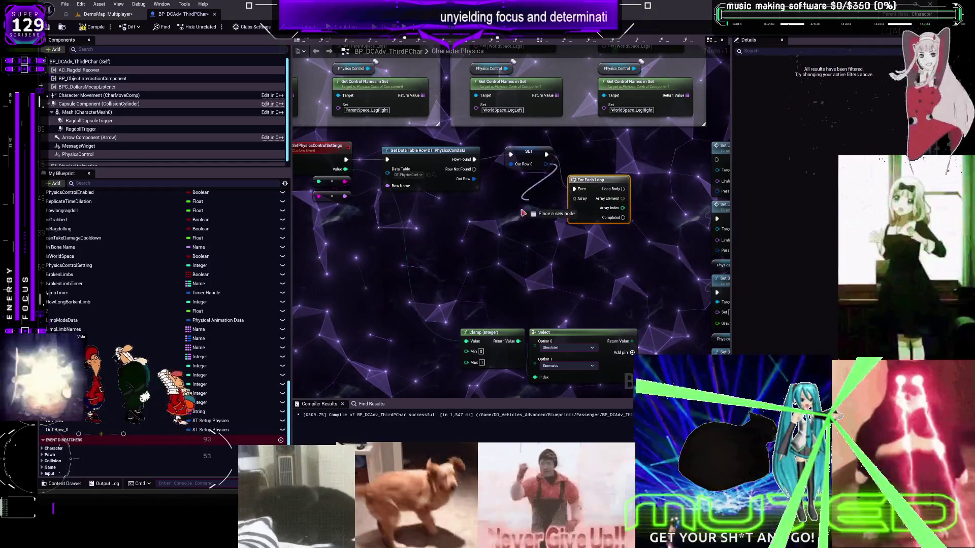
left_click_drag(522, 213, 463, 215)
left_click_drag(527, 223, 576, 201)
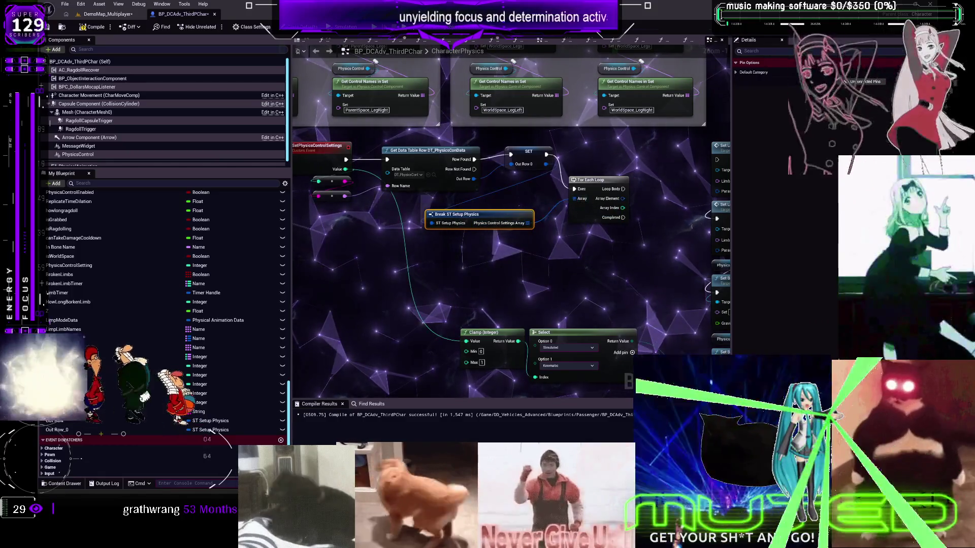
mouse_move(639, 213)
left_mouse_down()
mouse_move(493, 221)
mouse_move(573, 176)
mouse_move(558, 116)
left_mouse_up()
right_click(506, 208)
left_click(538, 231)
- Wire the loop's element fields into Movement Type and the gravity modifier, with Completed running Set Movement Type
scroll(479, 151, "up", 1)
mouse_move(458, 132)
left_mouse_down()
mouse_move(528, 391)
mouse_move(537, 322)
left_mouse_up()
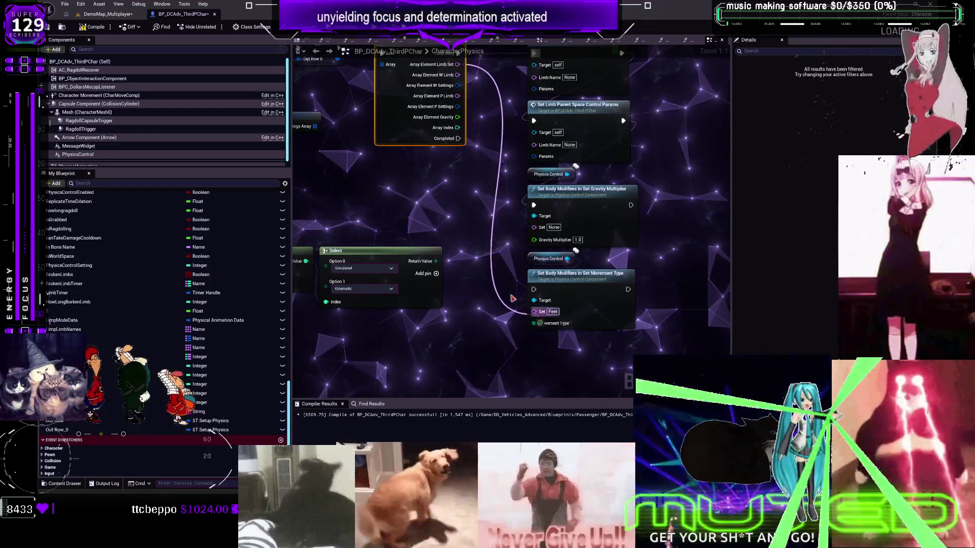
left_click_drag(518, 244, 534, 227)
left_click_drag(521, 139, 506, 231)
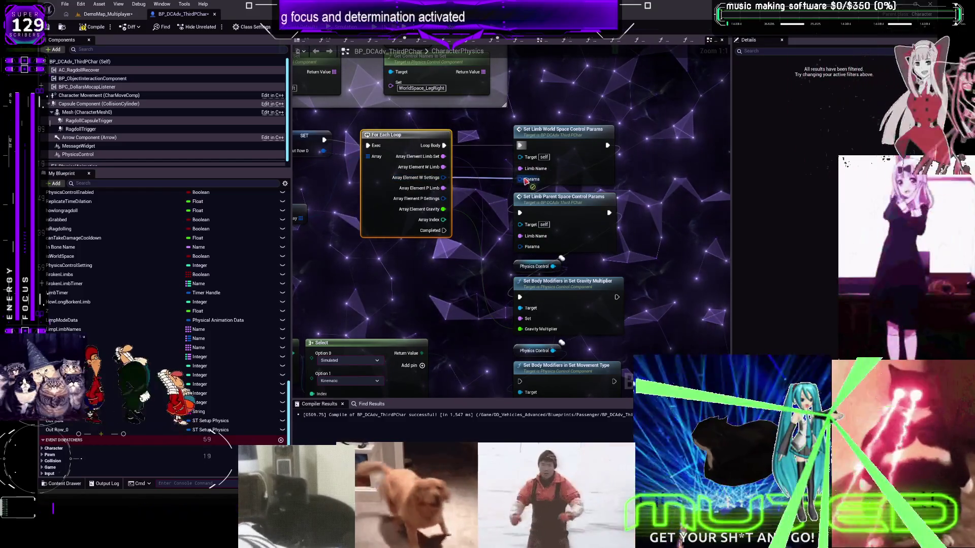
mouse_move(521, 252)
left_mouse_down()
mouse_move(525, 393)
mouse_move(526, 343)
left_mouse_up()
- Compile and save the character Blueprint
scroll(526, 343, "down", 2)
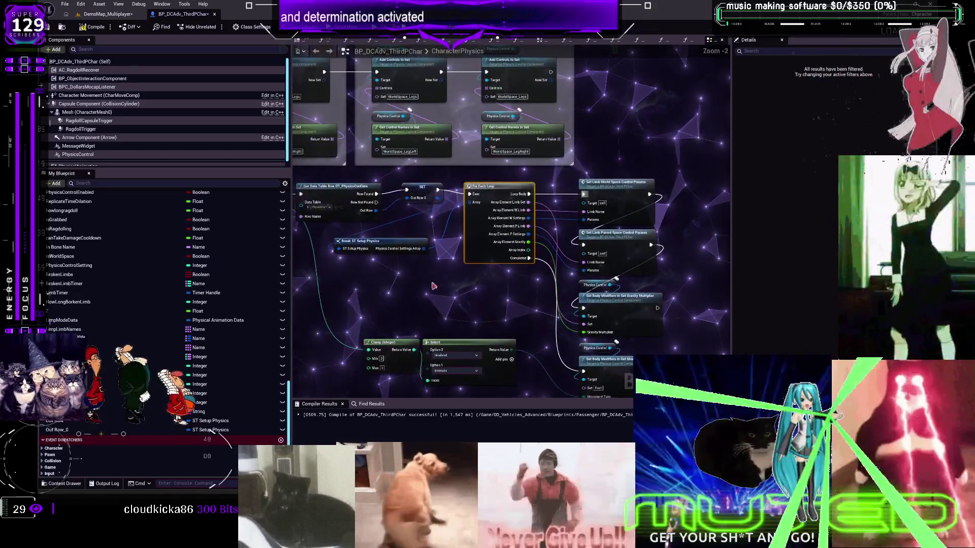
mouse_move(299, 105)
left_mouse_down()
mouse_move(434, 251)
mouse_move(434, 265)
left_mouse_up()
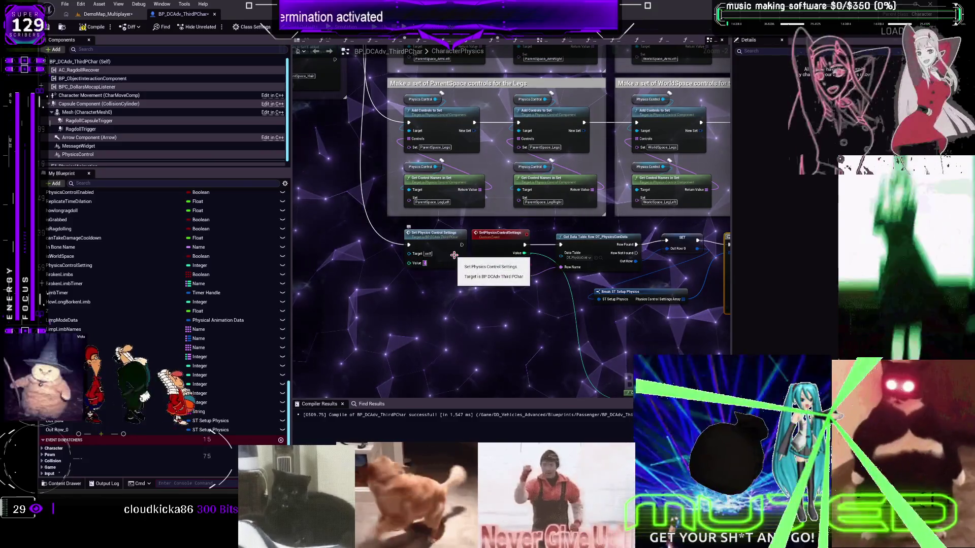
left_click(92, 27)
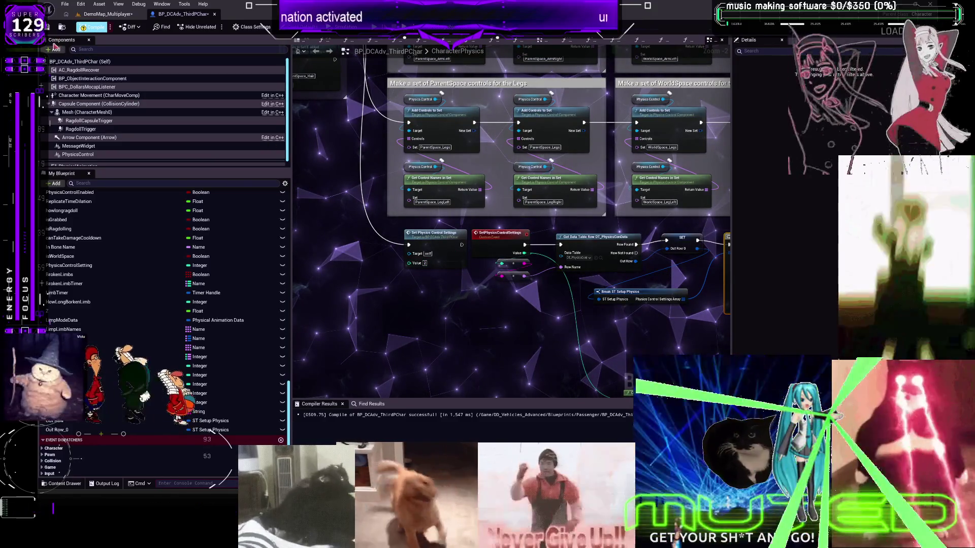
left_click(48, 27)
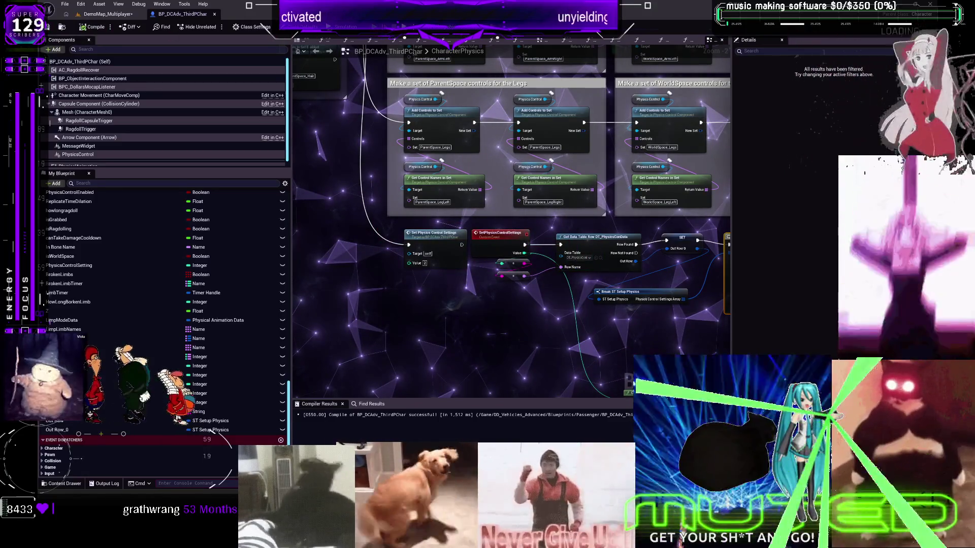
key("alt+p")
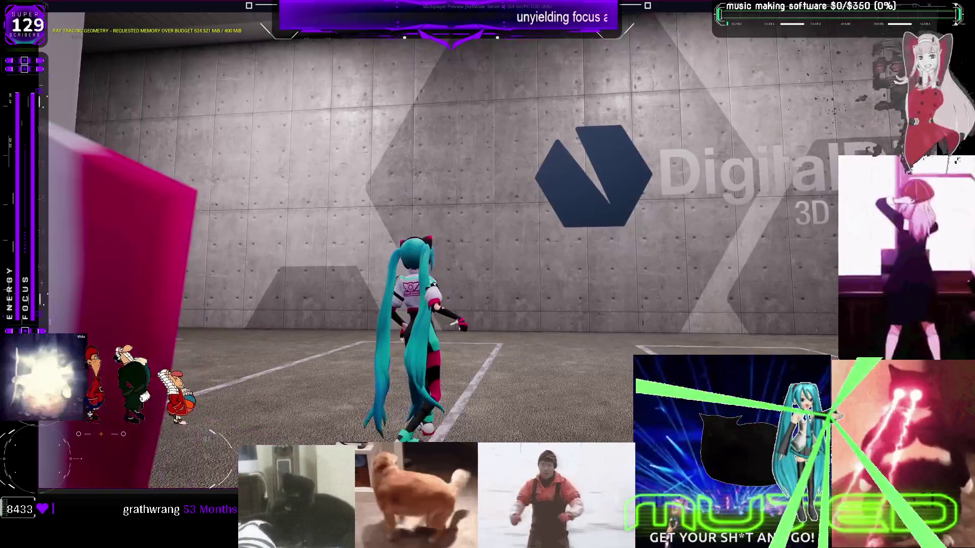
key("w")
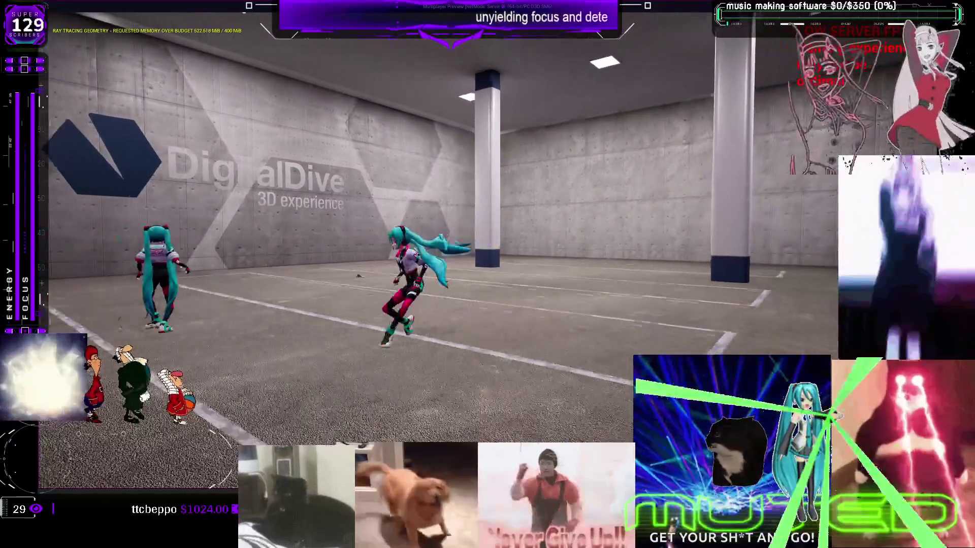
key("s")
key("w")
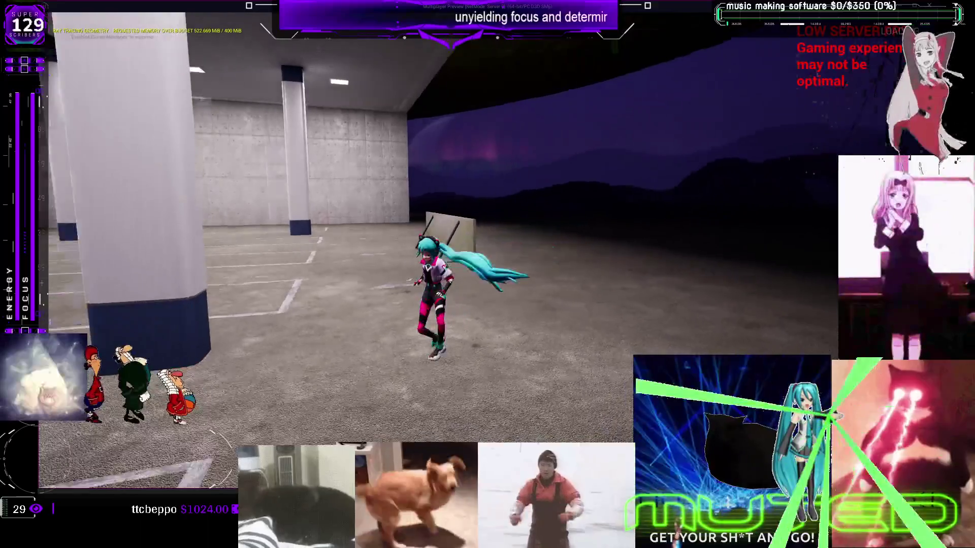
key("a")
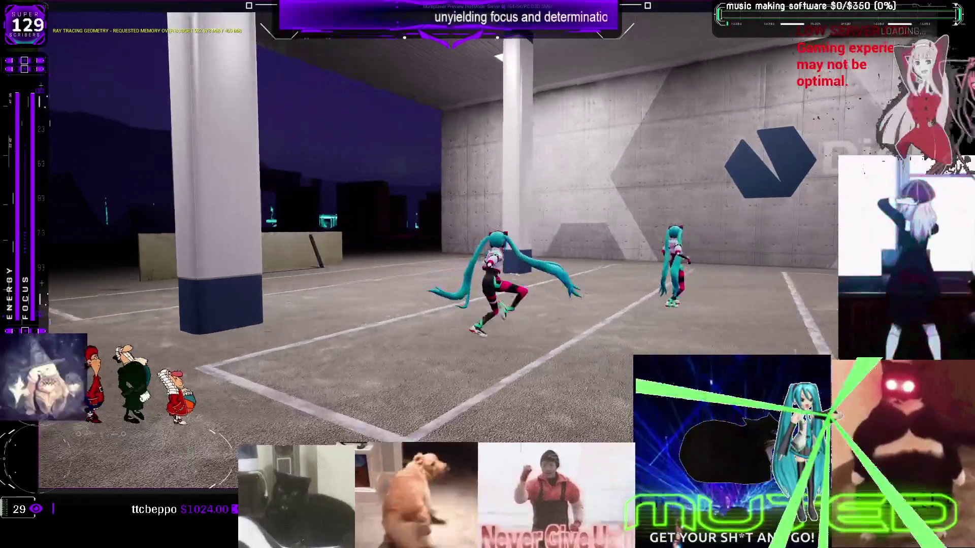
key("d")
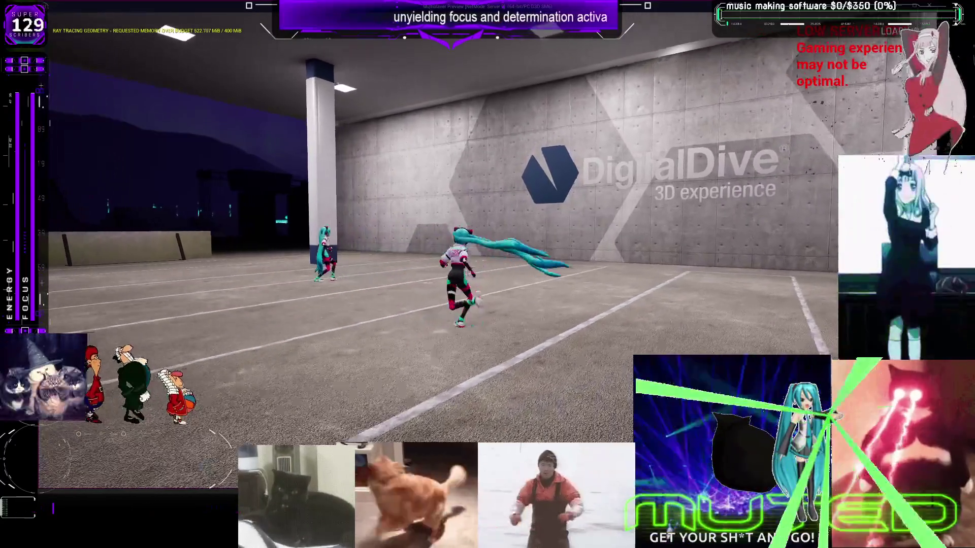
key("a")
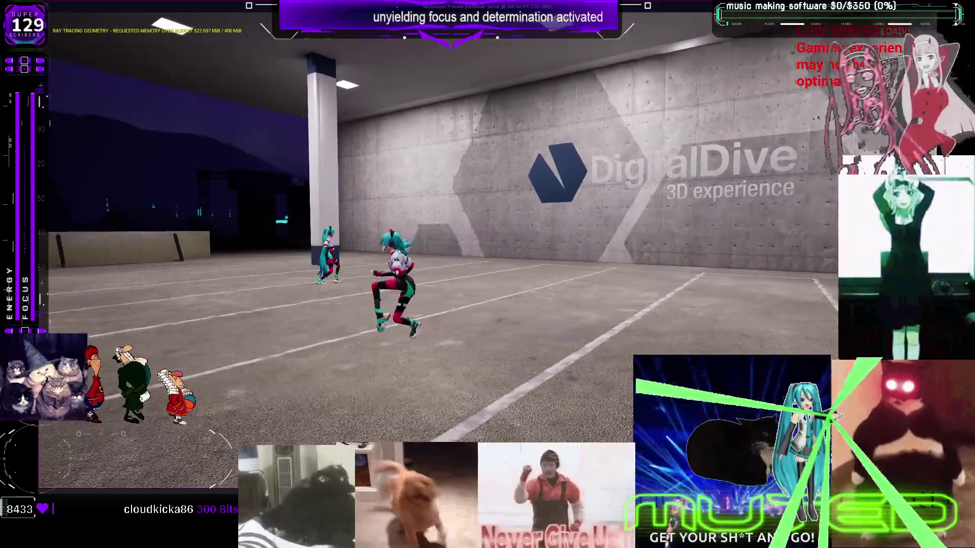
key("w")
key("Escape")
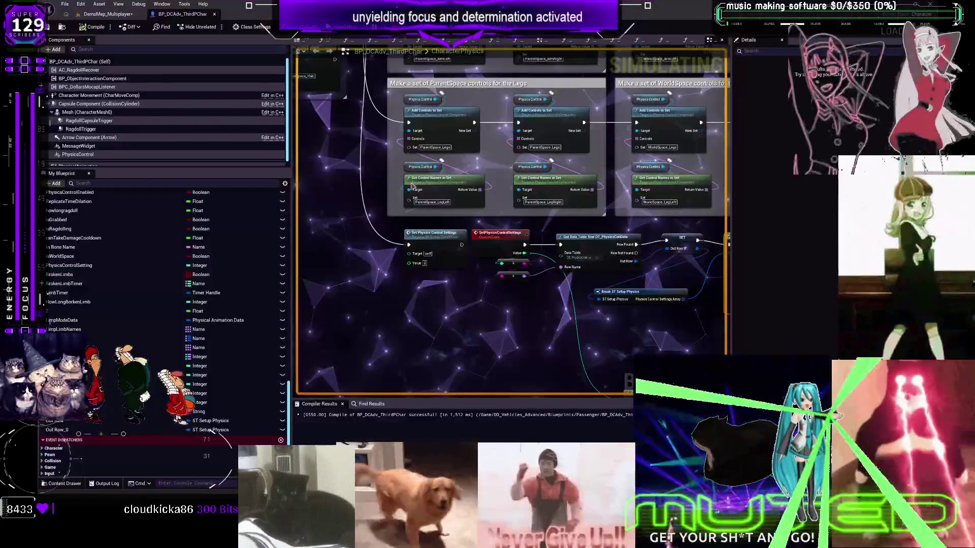
- Close the Message Log and run Create Controls from the Sequence's Then 1 output
left_click(748, 116)
scroll(445, 129, "down", 3)
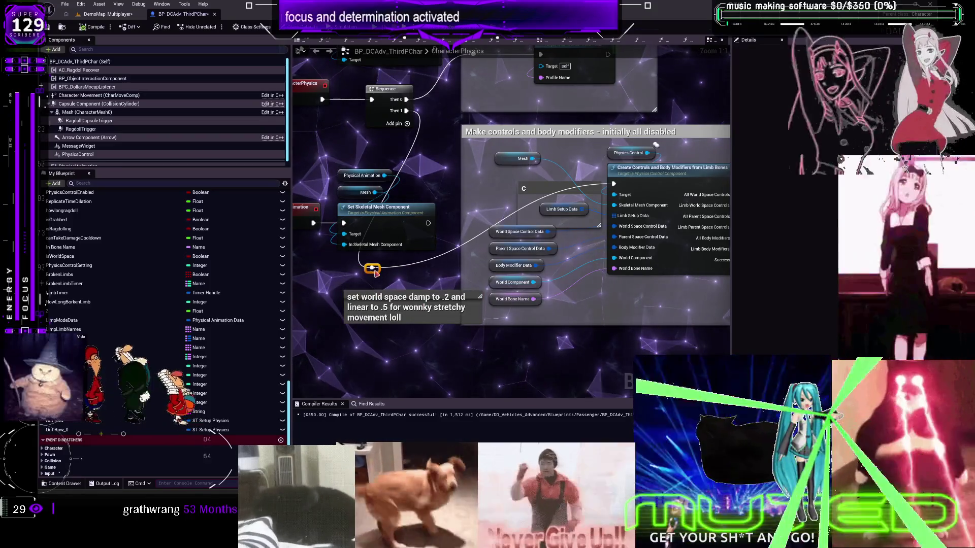
left_click_drag(405, 111, 593, 189)
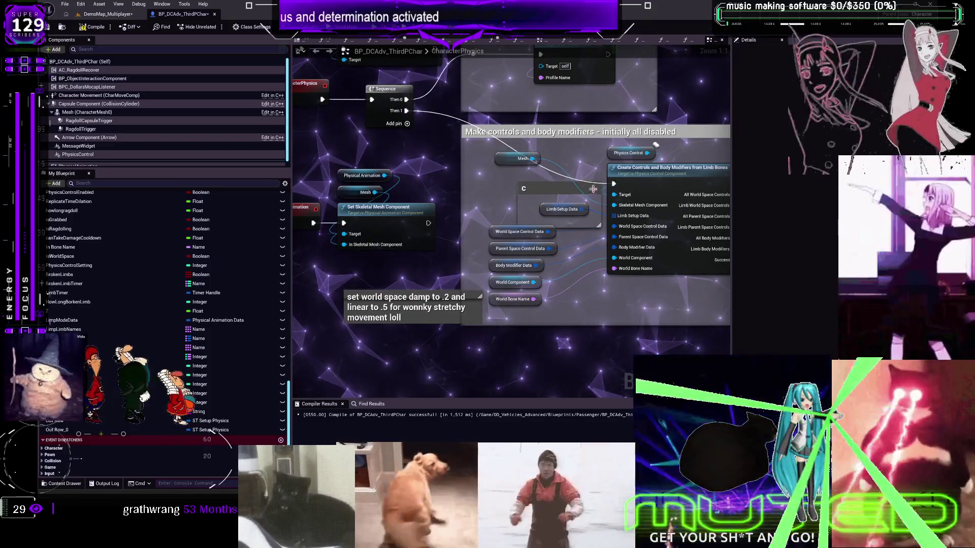
- Move the damping note comment beside the loop nodes and browse to the DT_PhysicsConData asset
left_click_drag(654, 382, 628, 291)
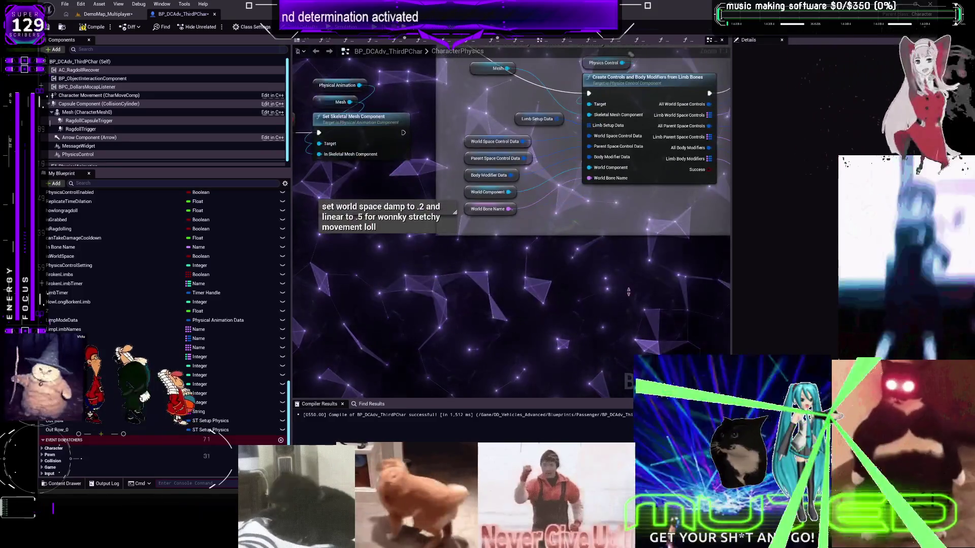
mouse_move(360, 228)
left_mouse_down()
mouse_move(334, 180)
mouse_move(546, 328)
mouse_move(412, 198)
mouse_move(346, 213)
mouse_move(673, 387)
mouse_move(603, 332)
mouse_move(548, 325)
mouse_move(512, 88)
mouse_move(457, 244)
mouse_move(394, 368)
left_mouse_up()
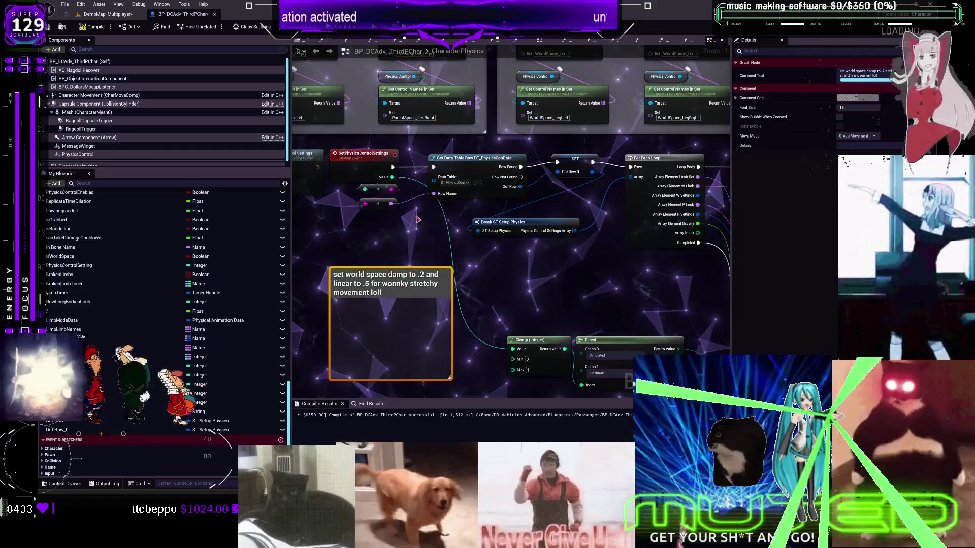
left_click(481, 183)
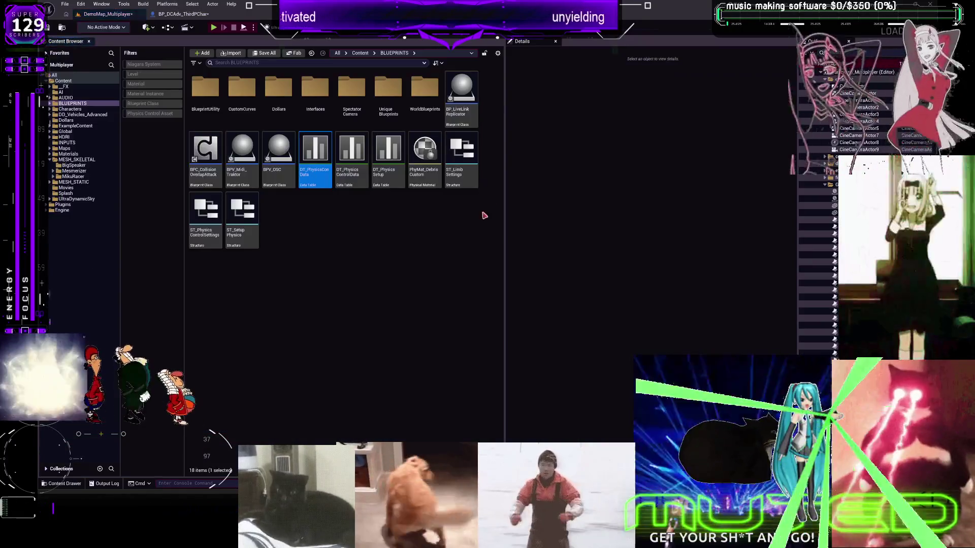
- Set the Head row's W_Settings Angular Damping Ratio to 70.0 in DT_PhysicsConData
double_click(313, 153)
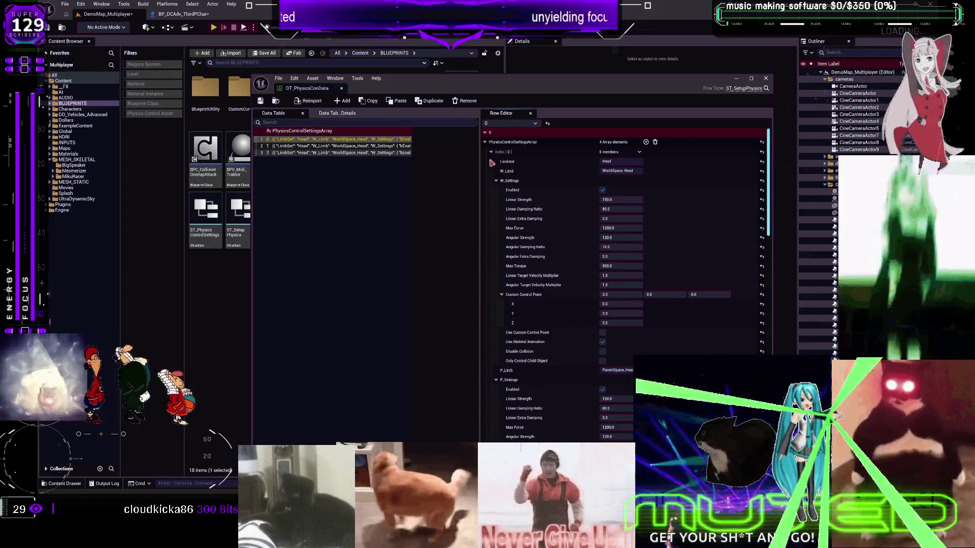
left_click(626, 171)
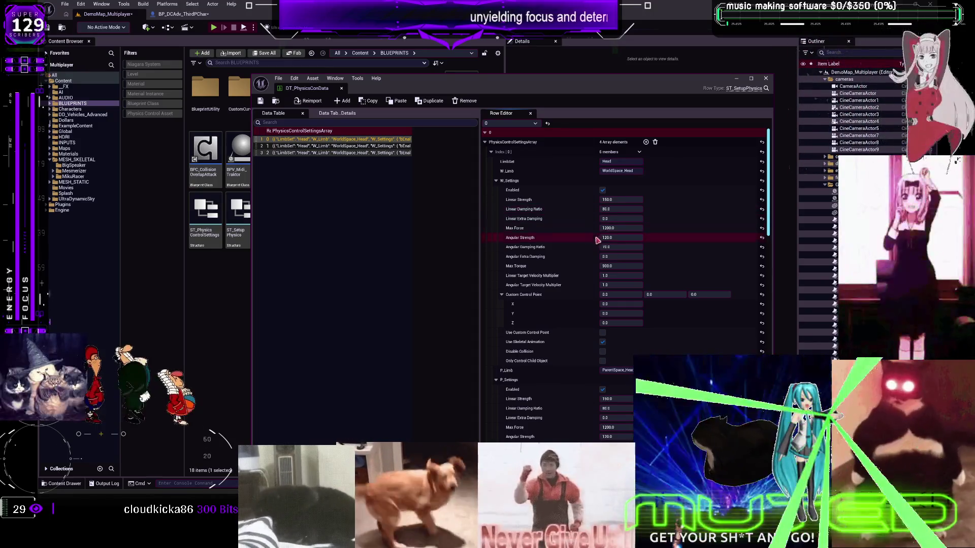
left_click(626, 248)
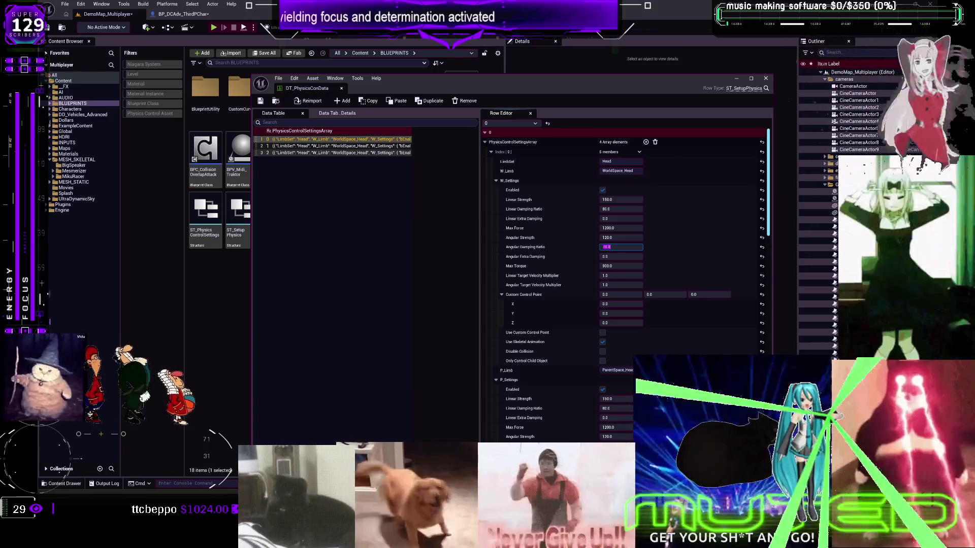
left_click(186, 15)
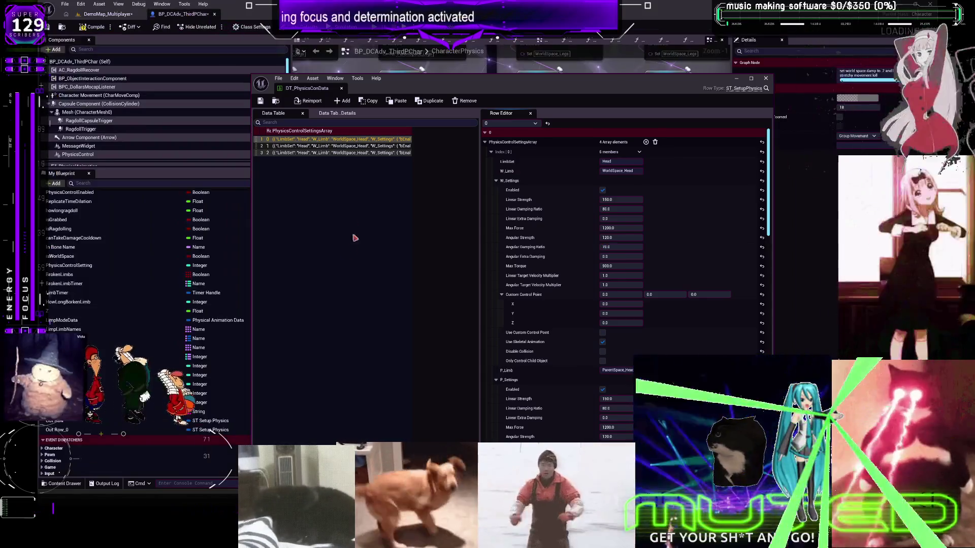
- Reposition the data table window, edit the graph comment's text, and enlarge the table window
left_click_drag(405, 90, 401, 318)
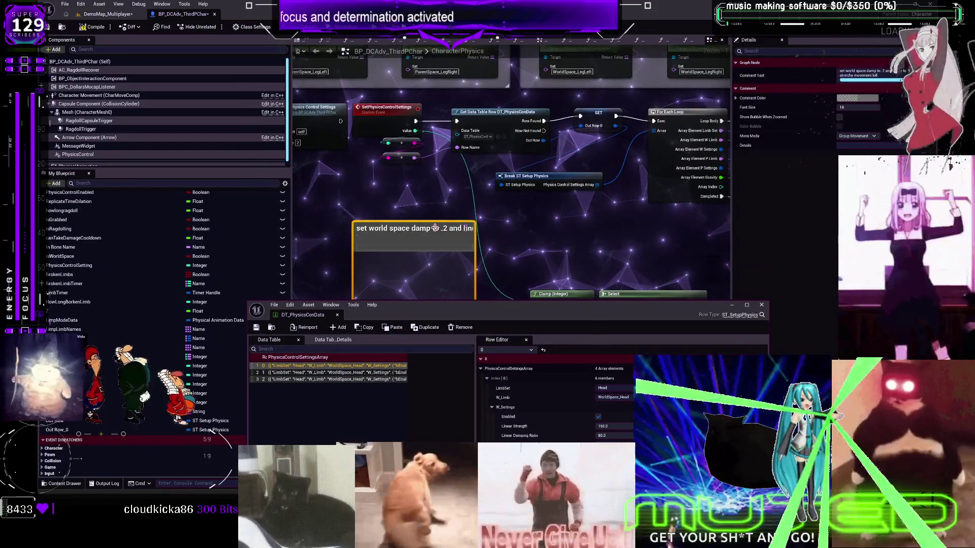
double_click(435, 228)
left_click(555, 224)
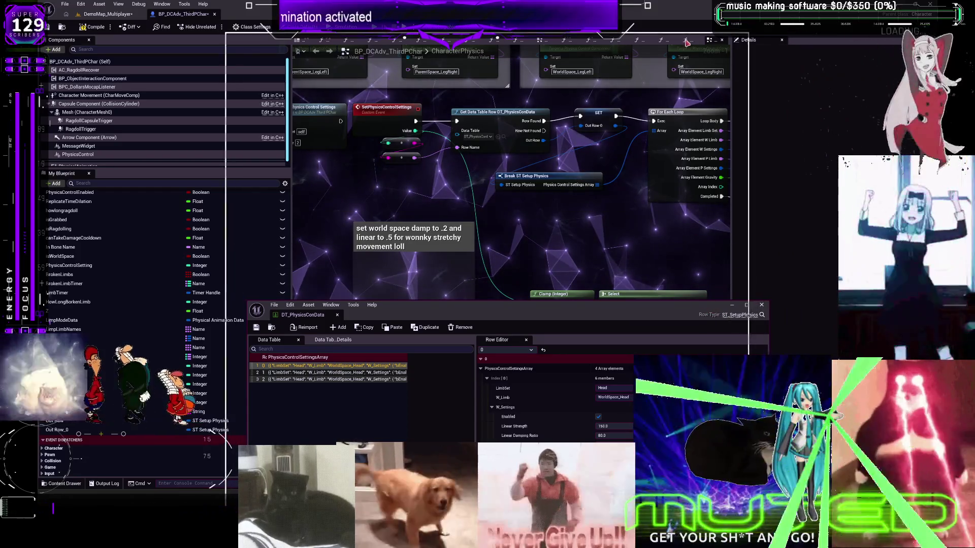
left_click_drag(667, 304, 667, 51)
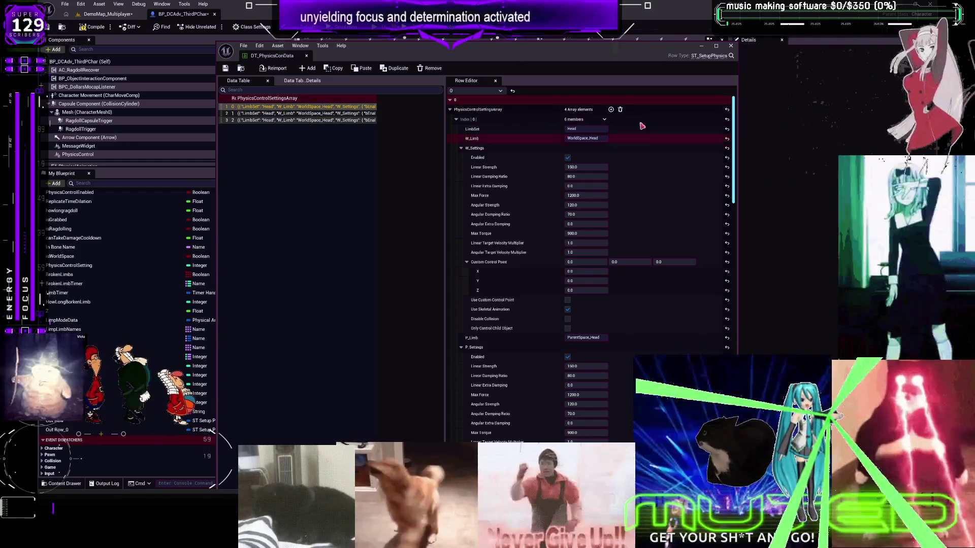
- Paste settings (Linear Strength 0.3, Max Torque 80.0) into the third row, save, and start a play test
left_click(249, 120)
right_click(543, 115)
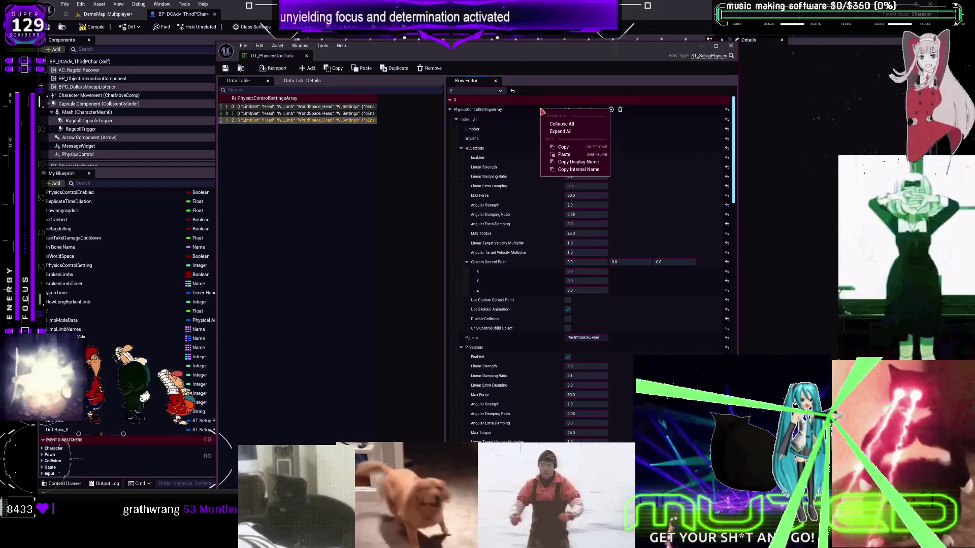
left_click(576, 148)
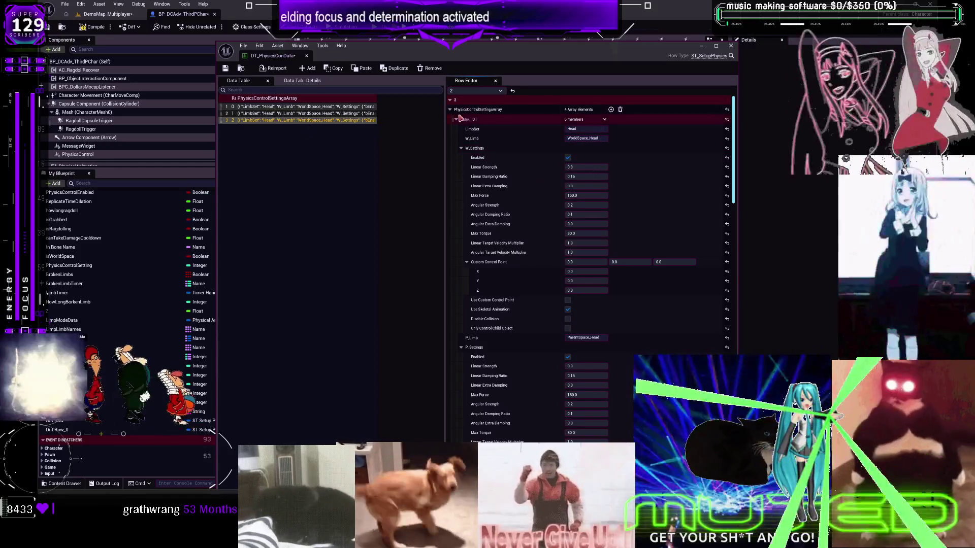
left_click(225, 68)
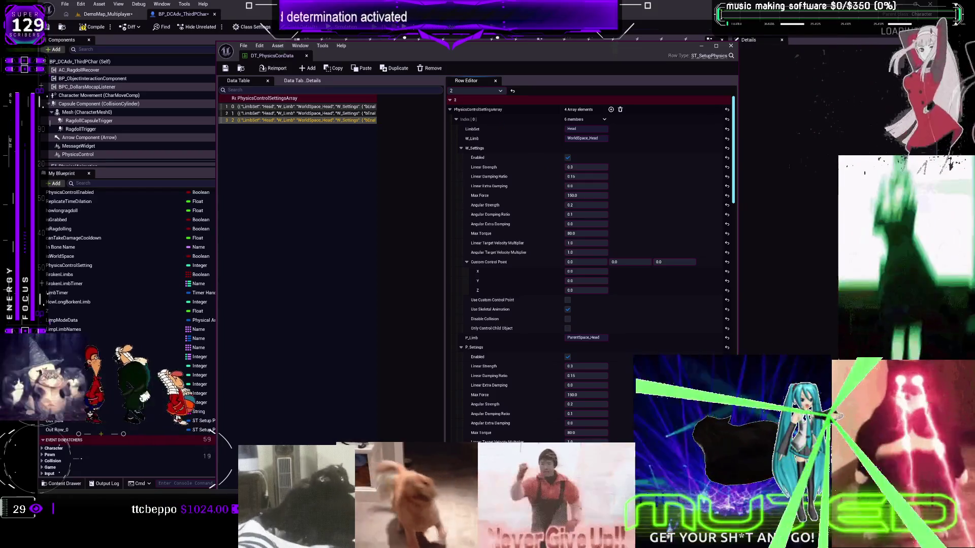
key("alt+p")
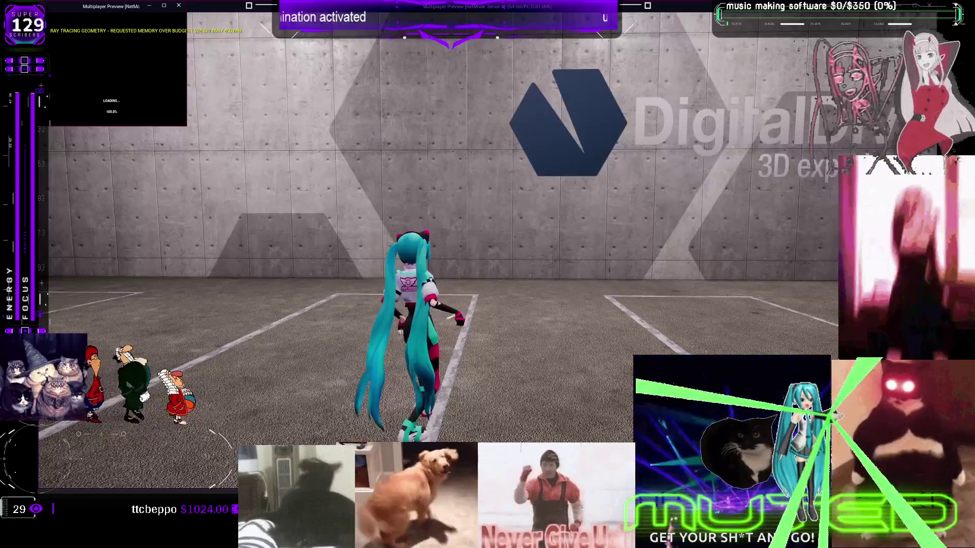
- Run the character around the garage with W and A, then stop the play test
left_click(516, 273)
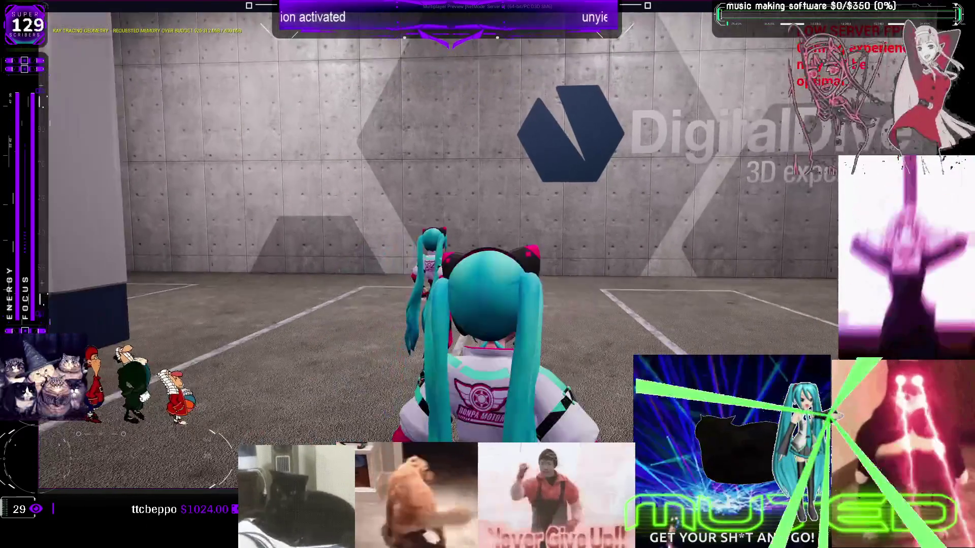
key("w")
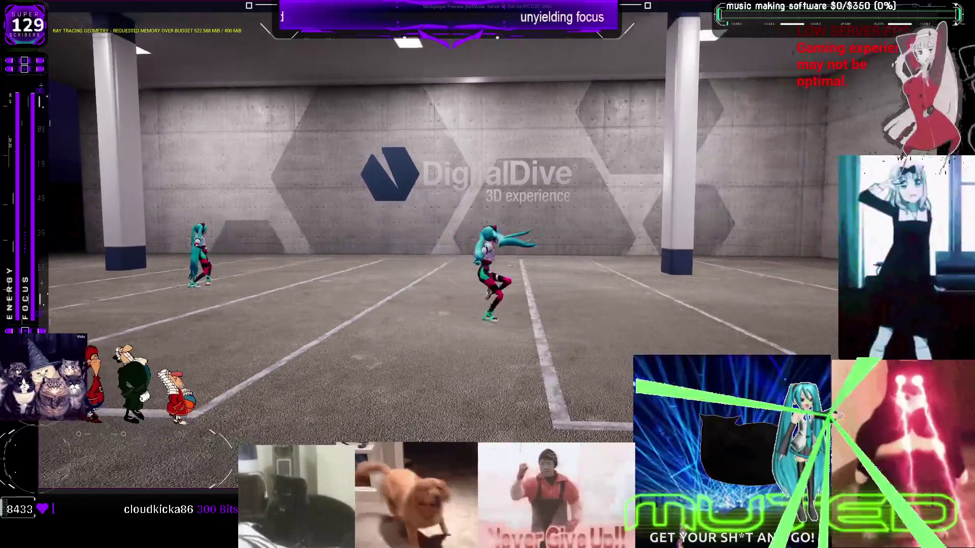
key("a")
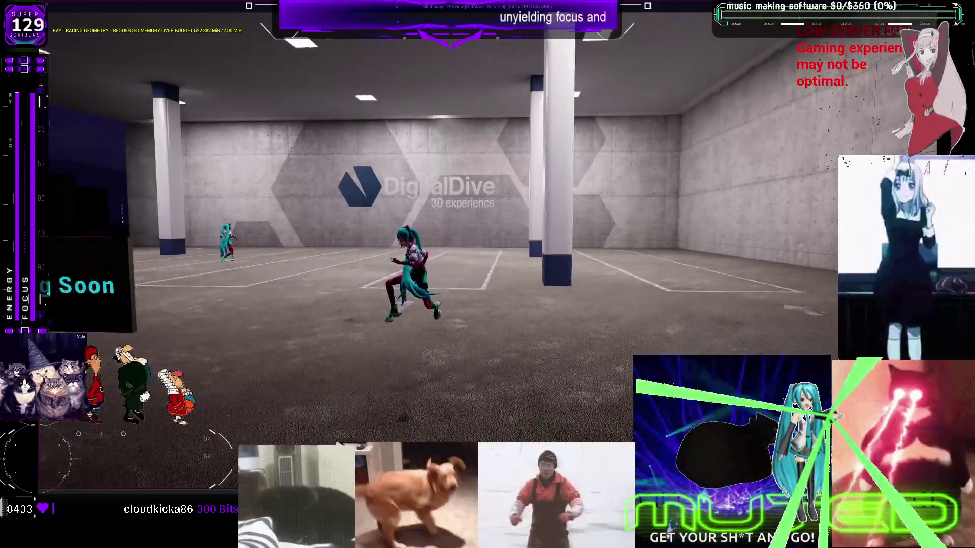
key("w")
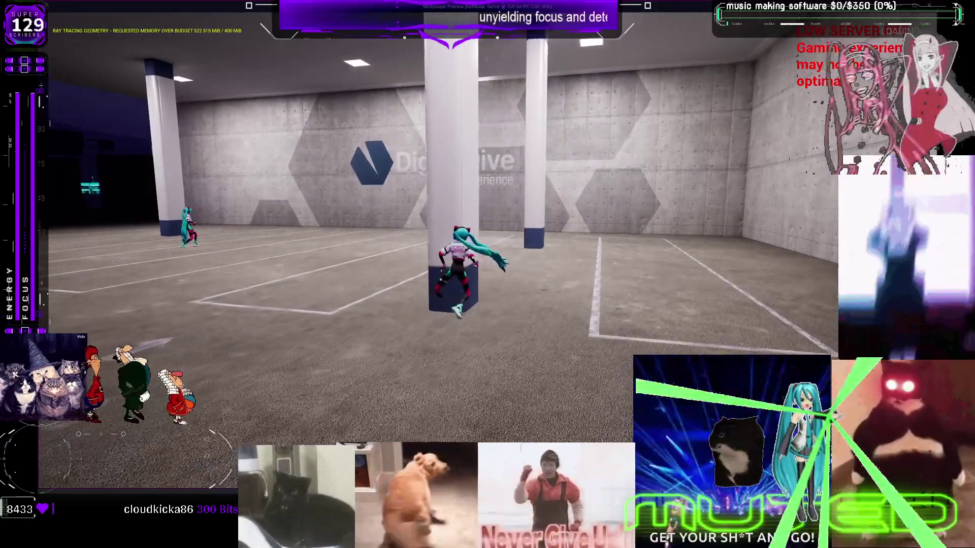
key("w")
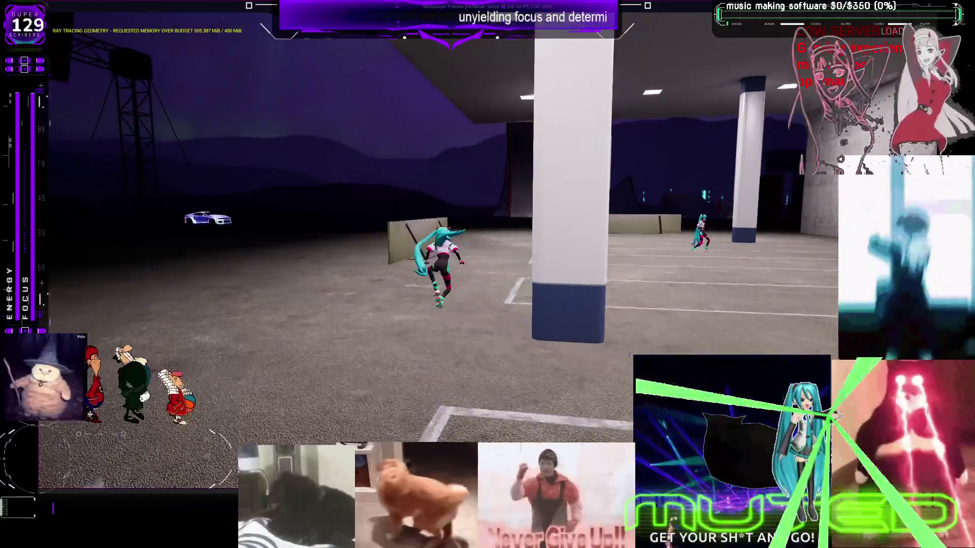
key("w")
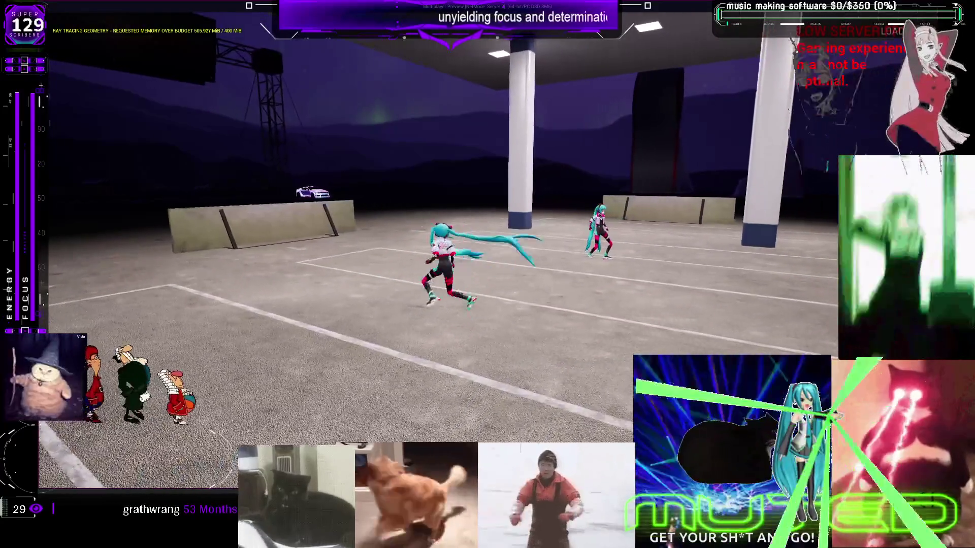
key("Escape")
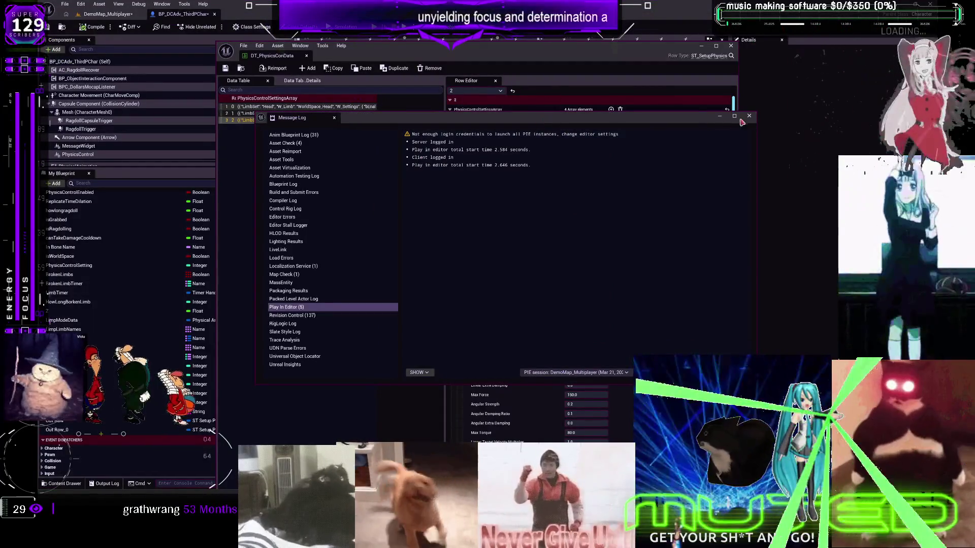
- Close the Message Log and scroll back to the data table row settings
left_click(749, 116)
scroll(648, 259, "down", 2)
scroll(650, 256, "down", 8)
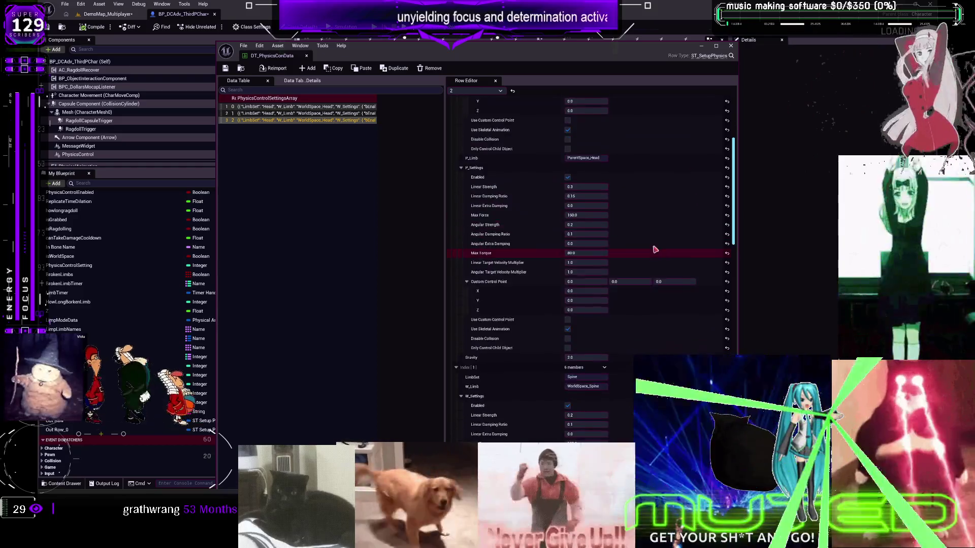
- Set the Spine entry's W_Settings Max Force and Max Torque to 0
left_click_drag(584, 251, 538, 251)
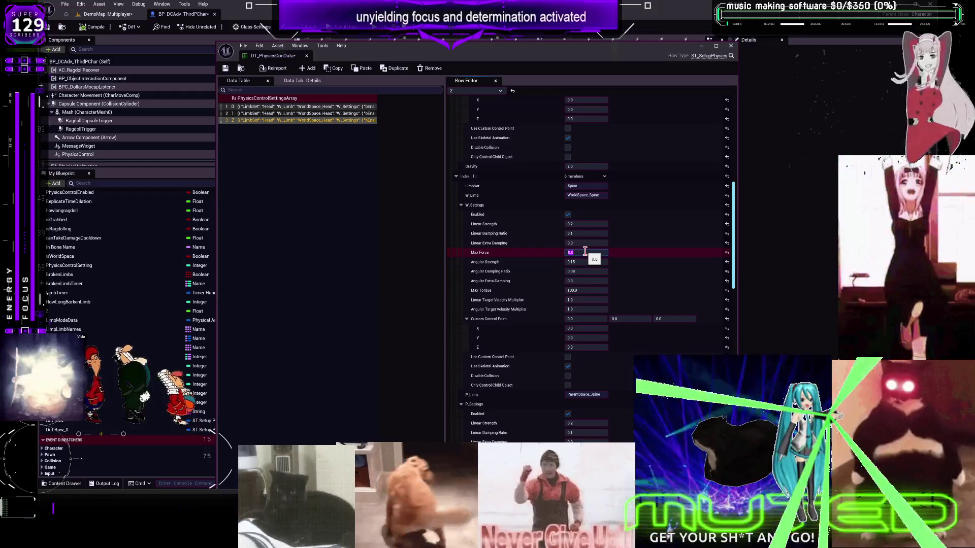
left_click(588, 290)
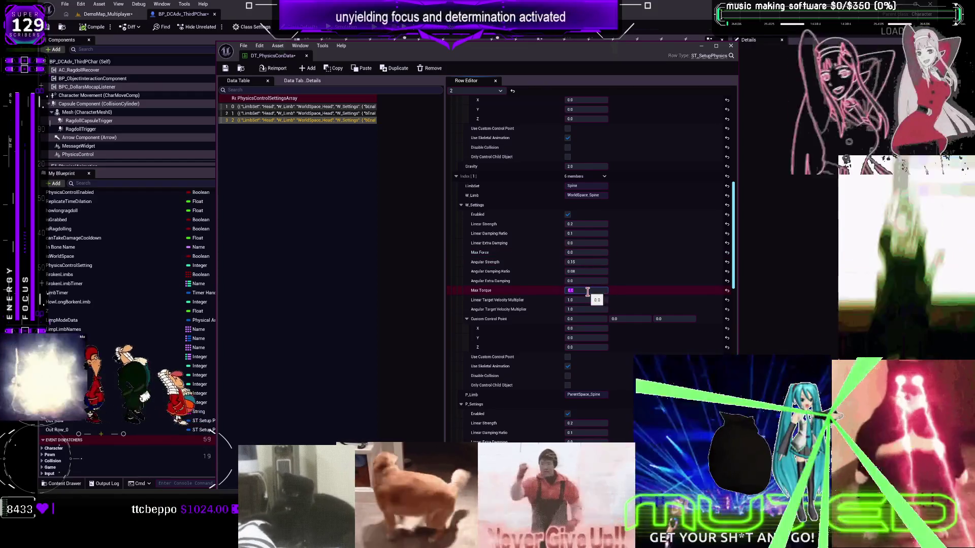
type("0")
key("Return")
- Zero the P_Settings Max Force and Max Torque, save the data table, and start a play test
scroll(641, 292, "down", 4)
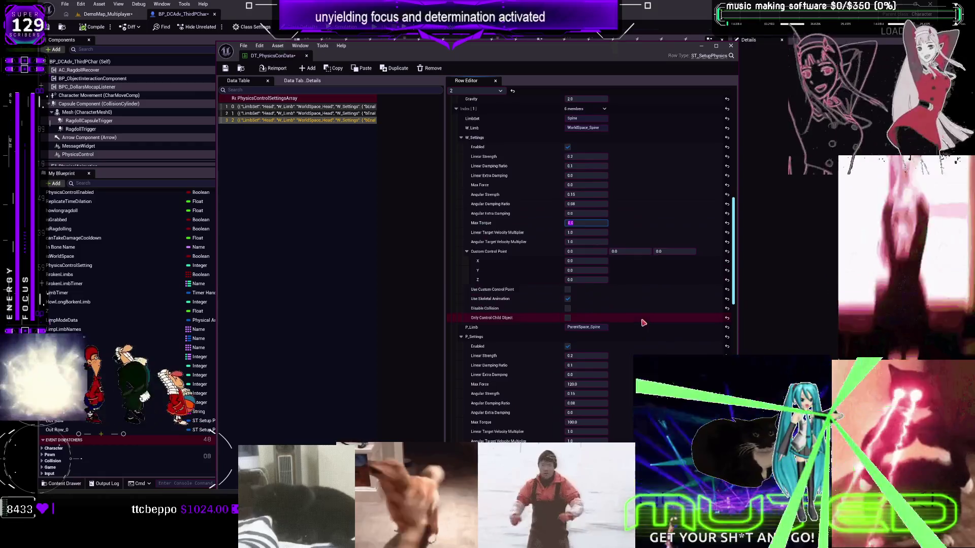
left_click_drag(591, 350, 589, 348)
key("Tab")
key("Tab")
key("Tab")
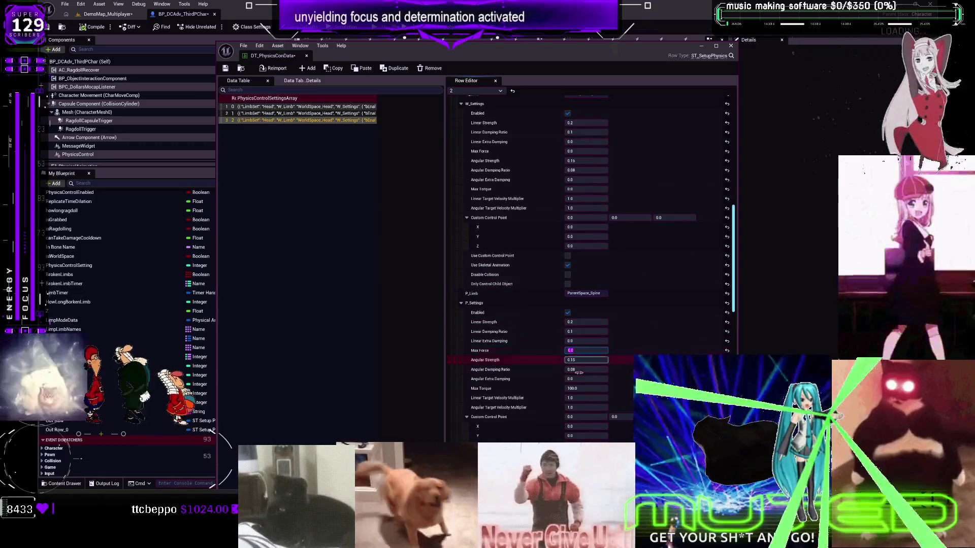
type("0")
key("Return")
scroll(516, 314, "up", 1)
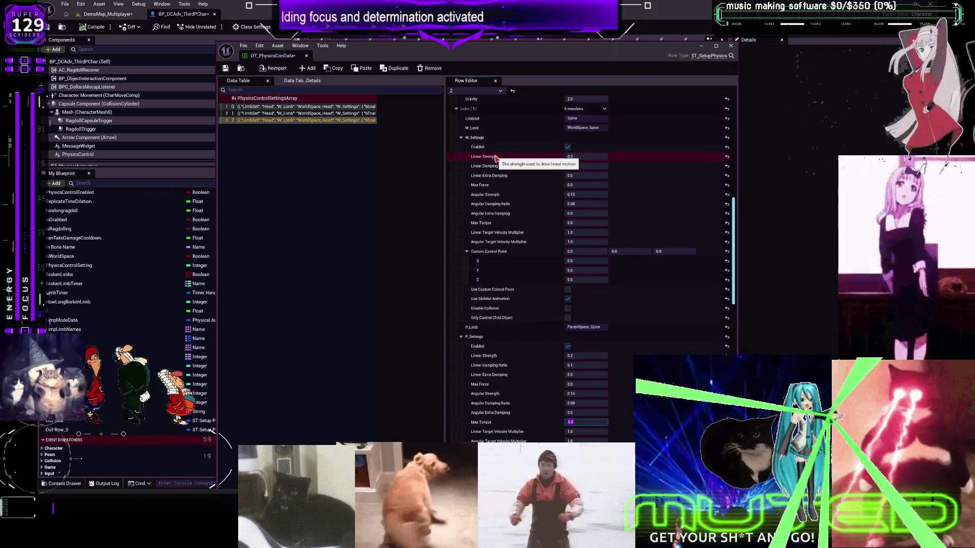
left_click(227, 70)
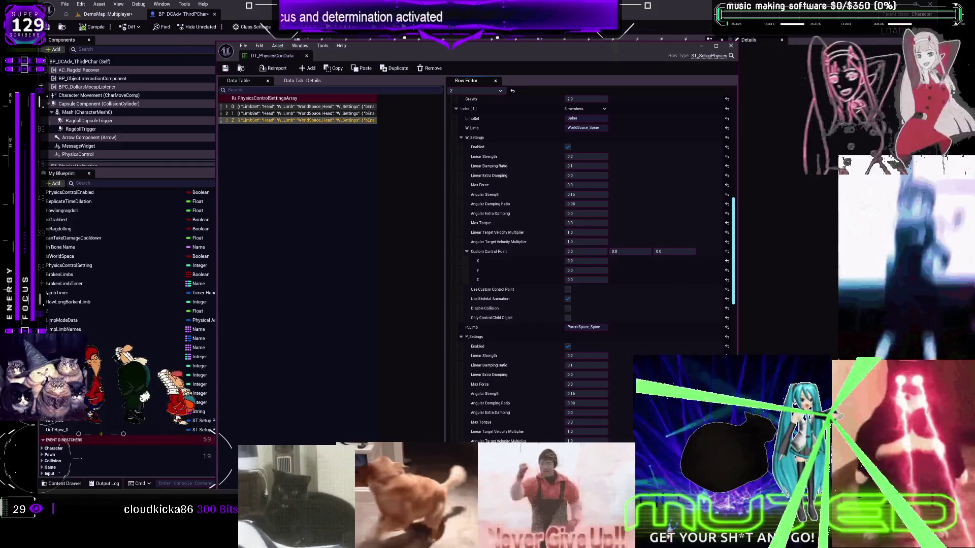
key("alt+p")
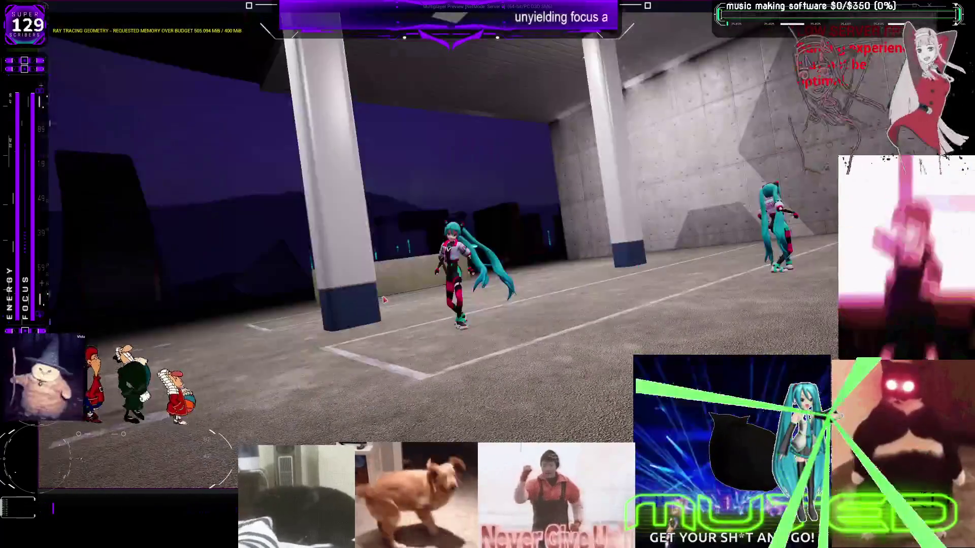
- Stop the ragdoll play test with Esc and close the Message Log
key("Escape")
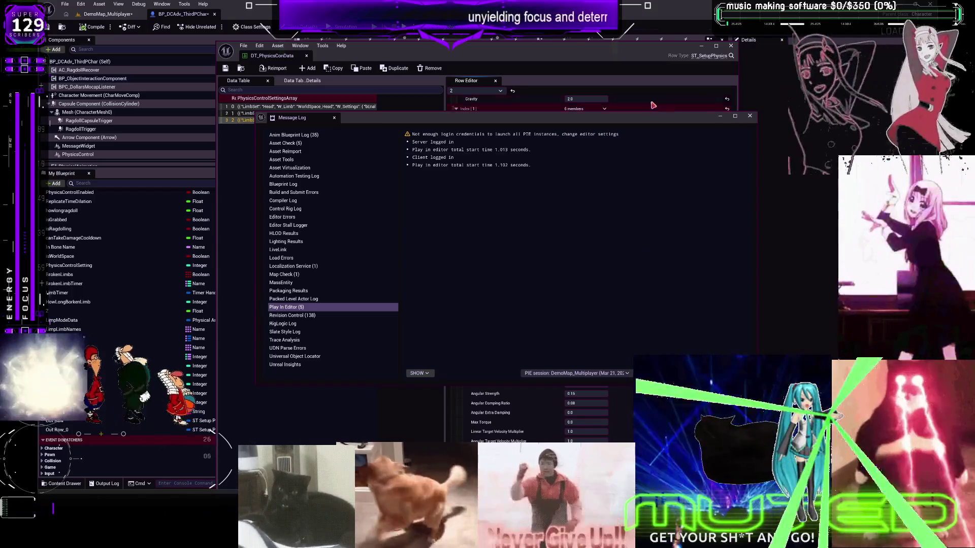
left_click(749, 116)
- Close the DT_PhysicsConData editor without changing Max Force
key("Return")
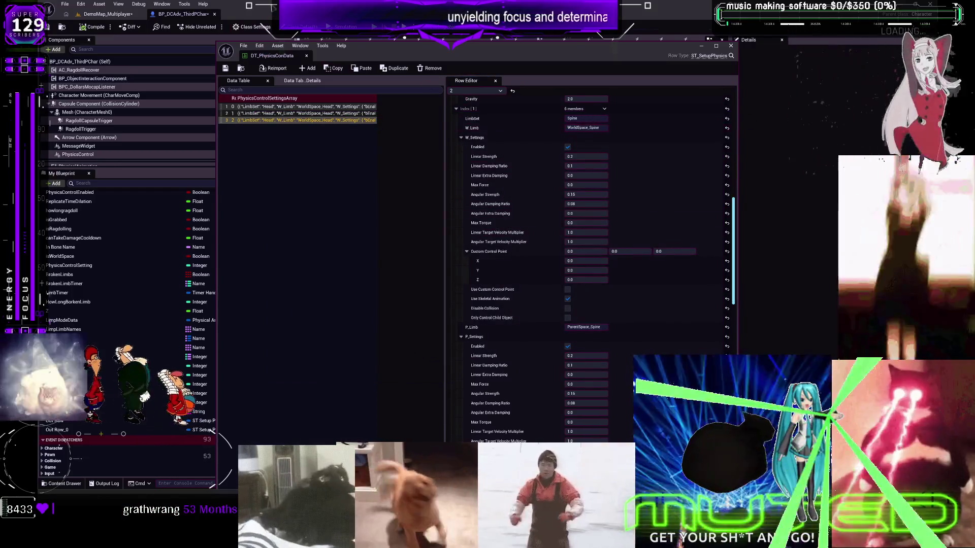
left_click(730, 45)
scroll(457, 290, "down", 4)
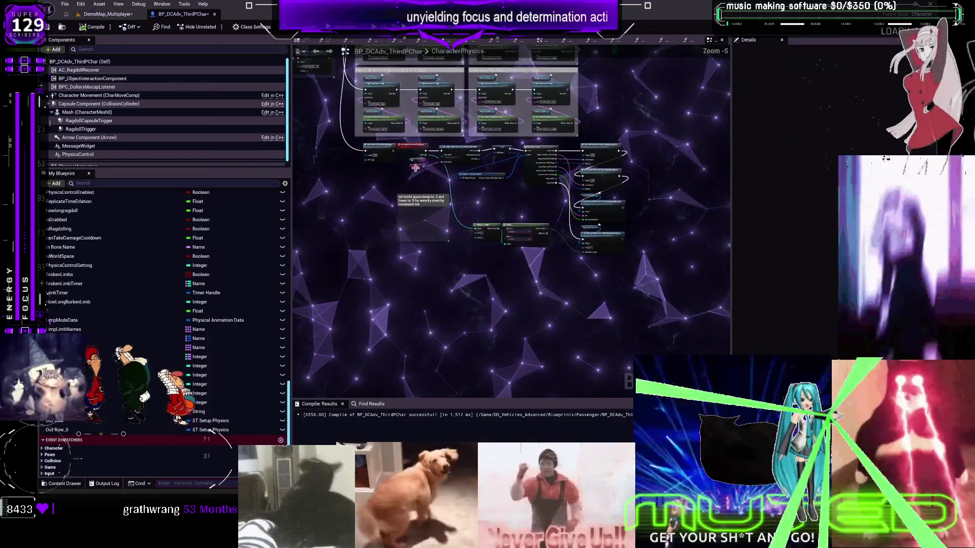
scroll(363, 366, "down", 3)
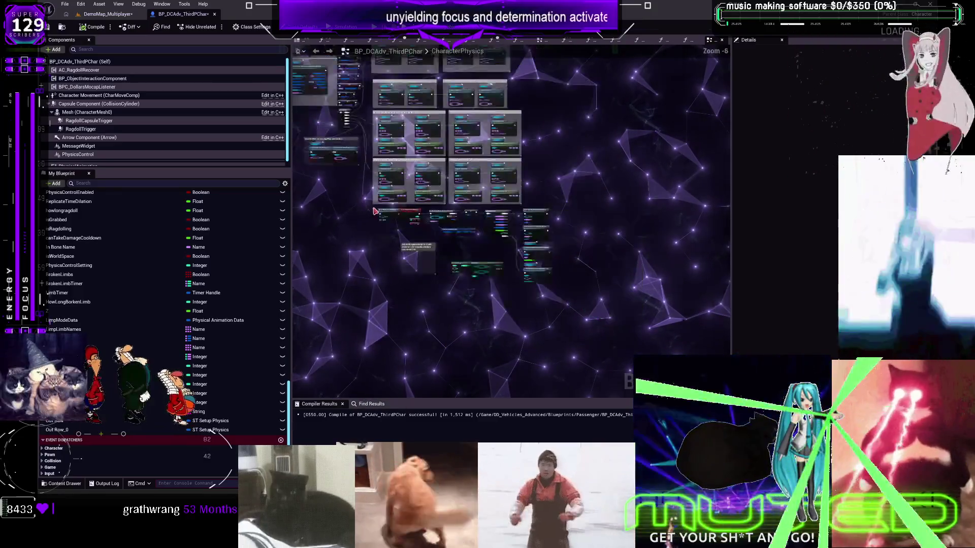
scroll(178, 243, "up", 15)
scroll(186, 215, "up", 10)
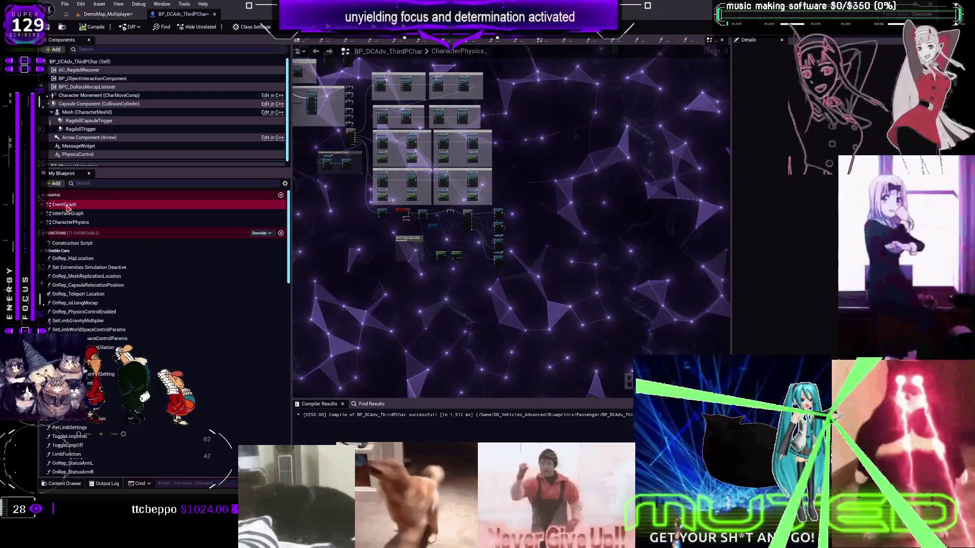
- Open the EventGraph, zoom in on Ragdoll Activation, and launch another play test
double_click(65, 204)
scroll(446, 338, "up", 3)
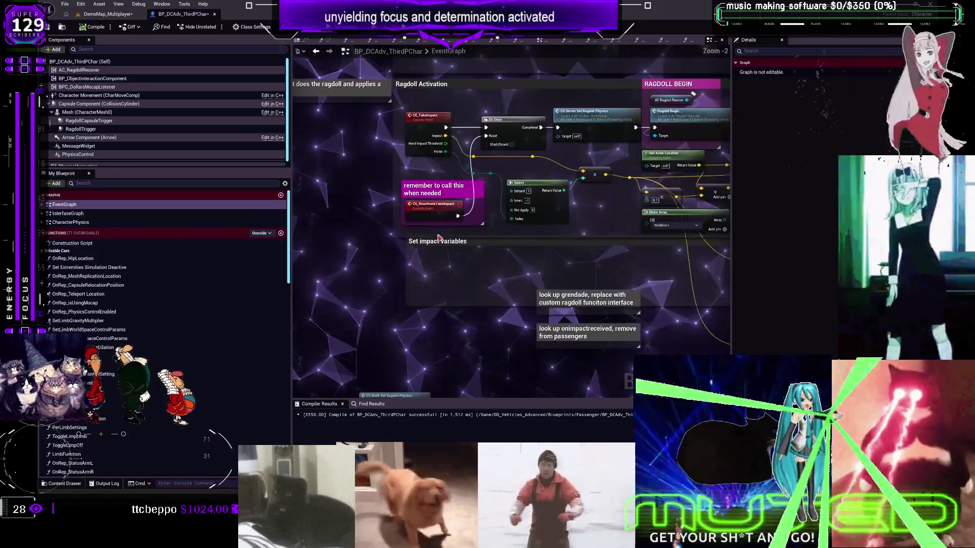
scroll(445, 181, "up", 1)
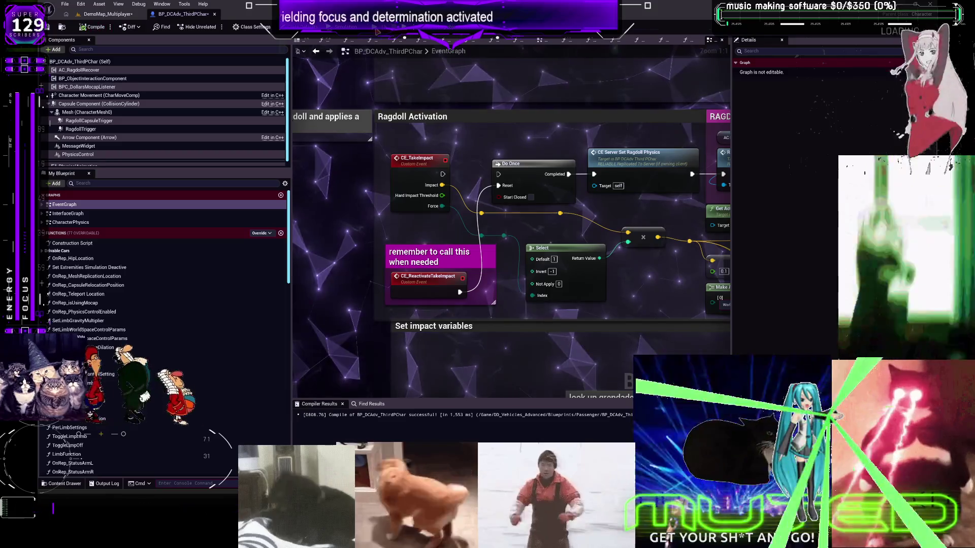
key("alt+p")
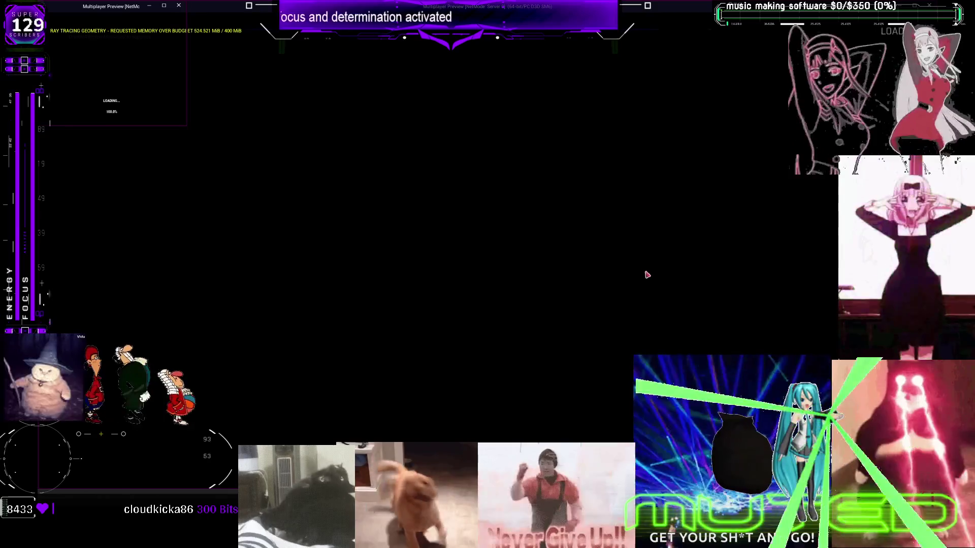
- Run Miku through the garage into the swinging hammer to trigger ragdoll, then stop the play session
key("w")
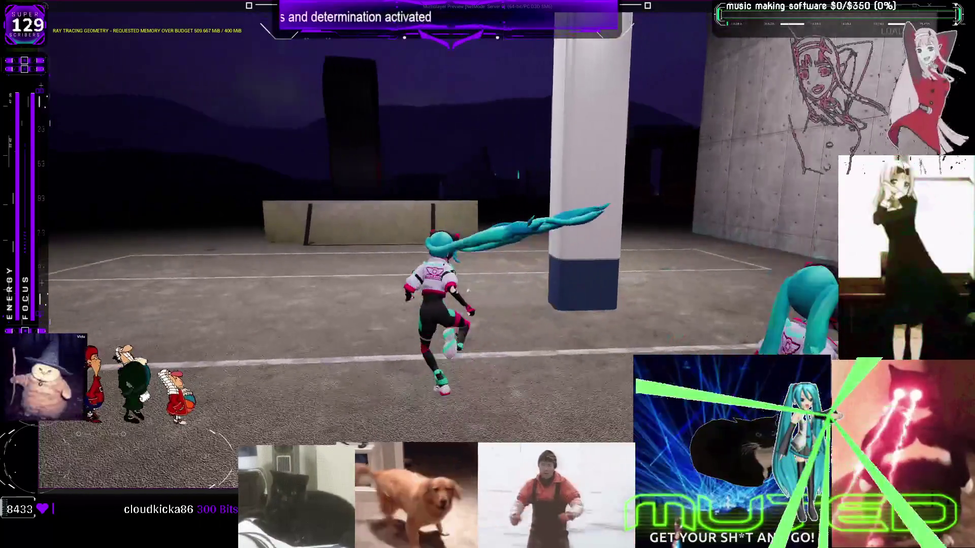
key("w")
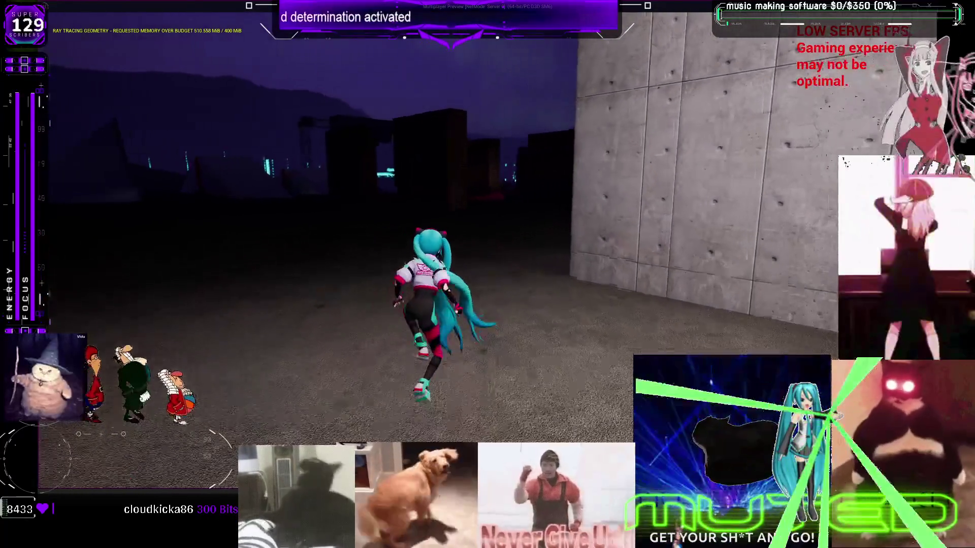
key("w")
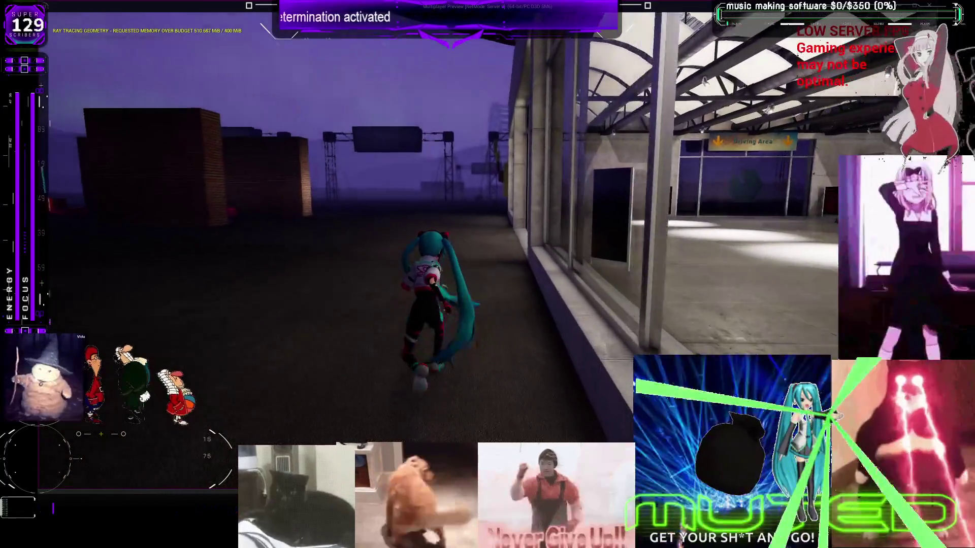
key("w")
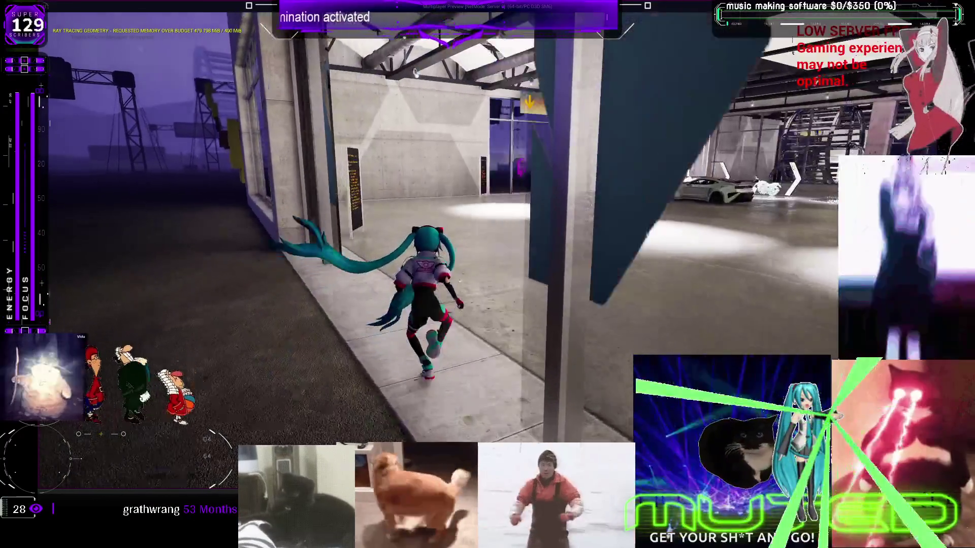
key("w")
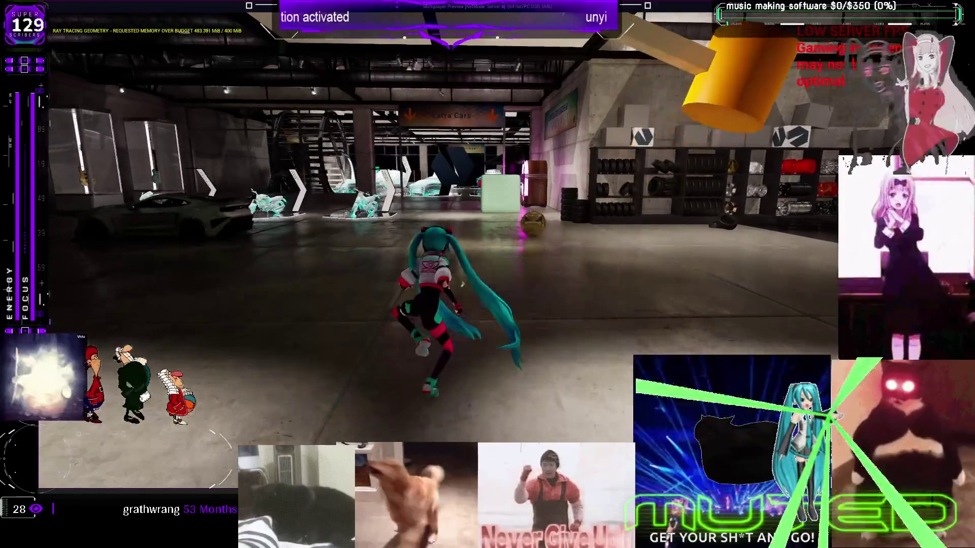
key("w")
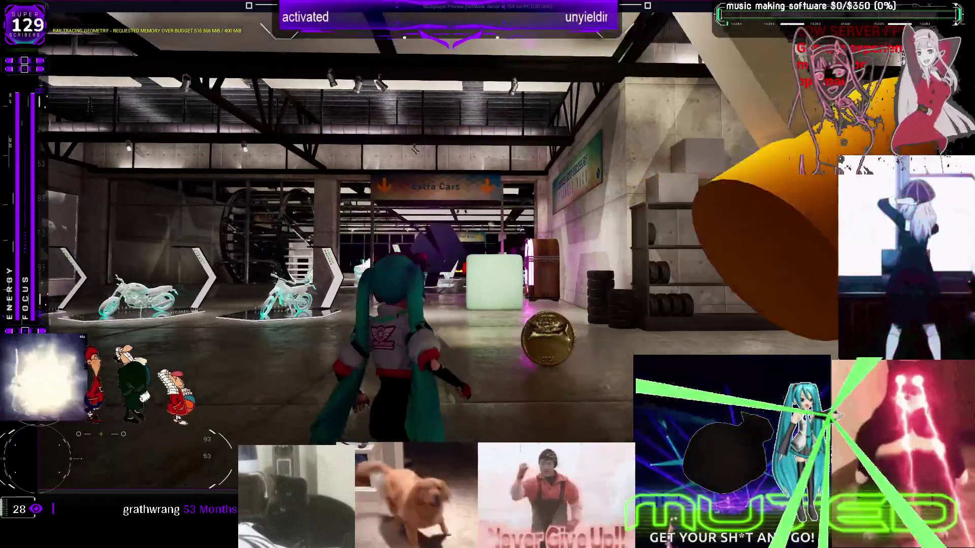
key("w")
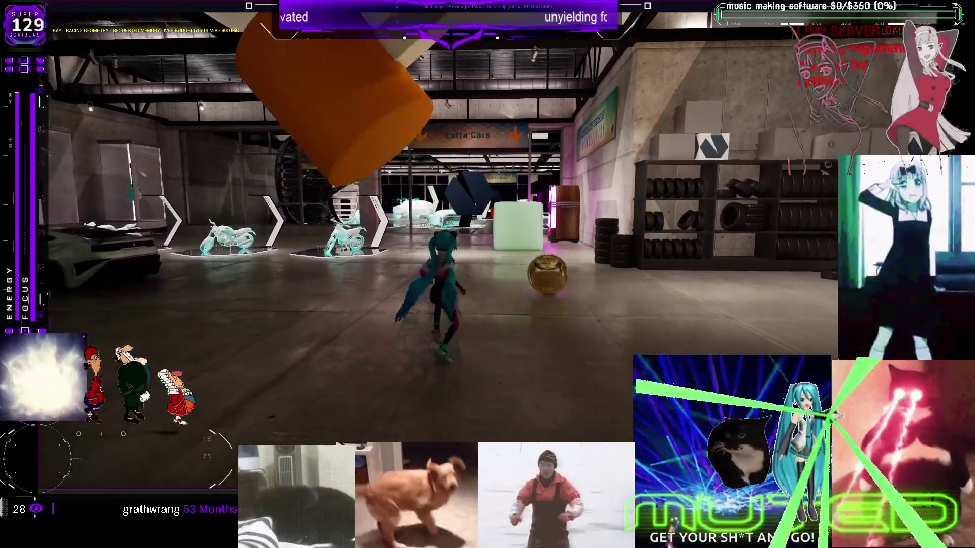
key("w")
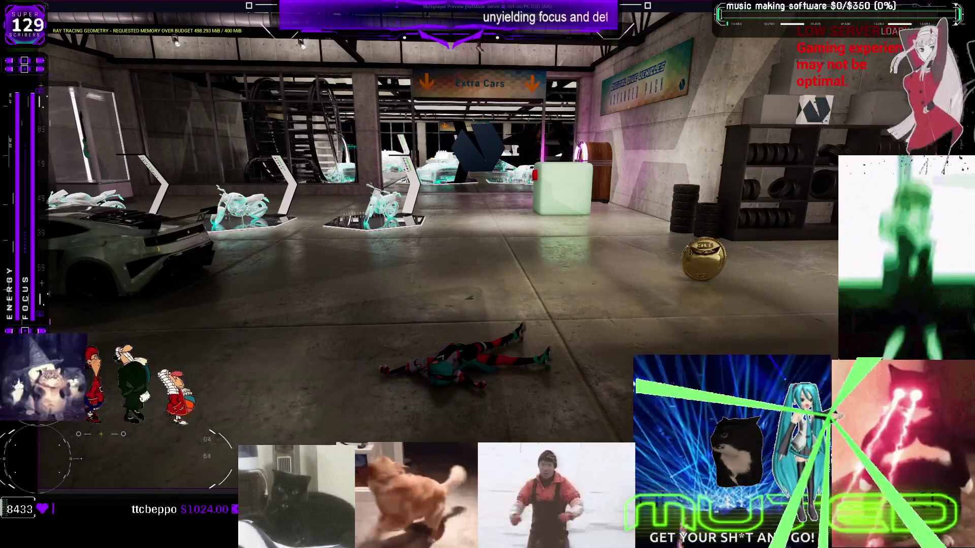
key("Escape")
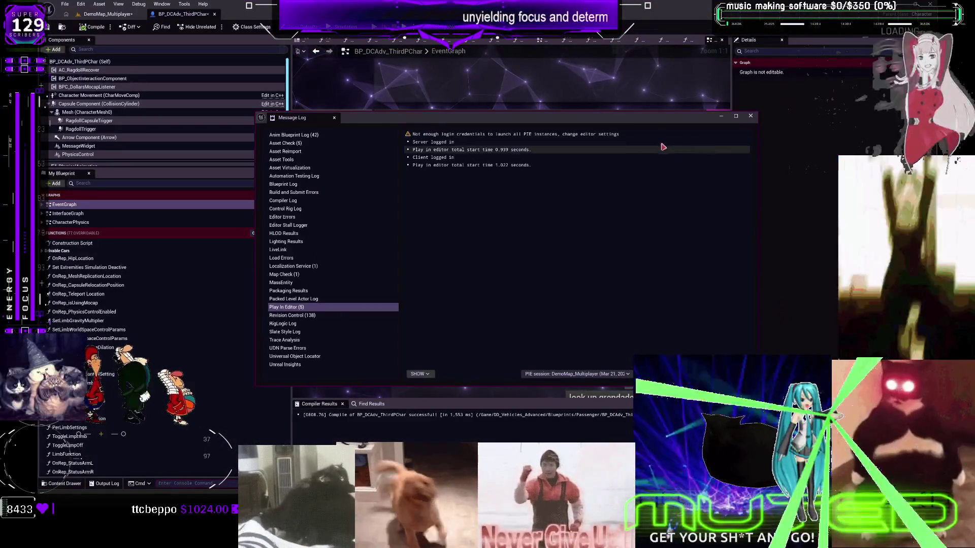
- Close the Message Log and zoom around the EventGraph to review the Ragdoll Activation logic
left_click(751, 117)
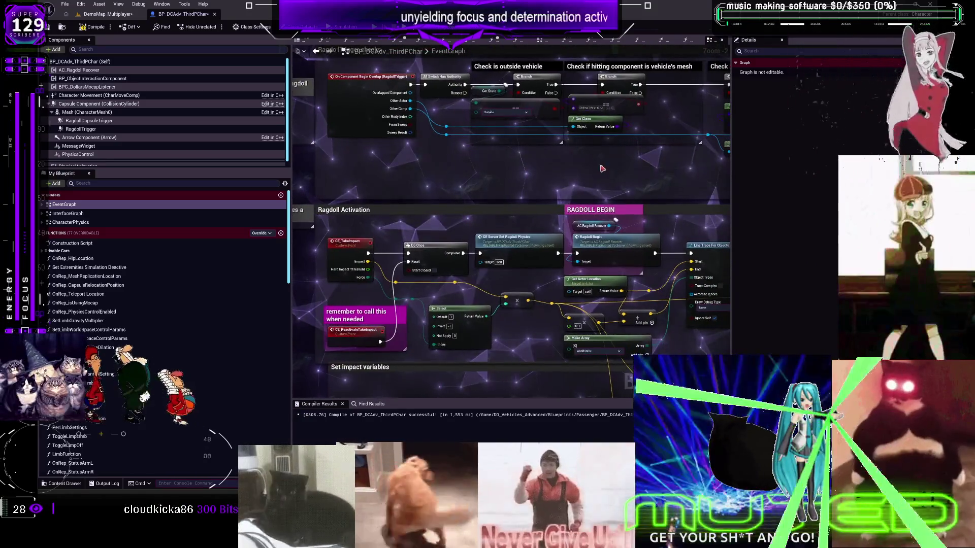
scroll(602, 169, "down", 3)
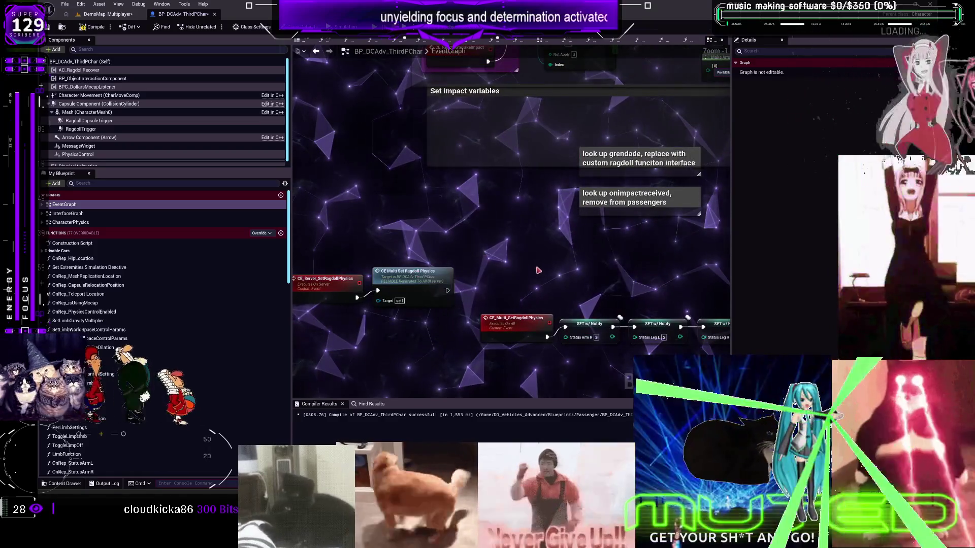
scroll(499, 169, "up", 6)
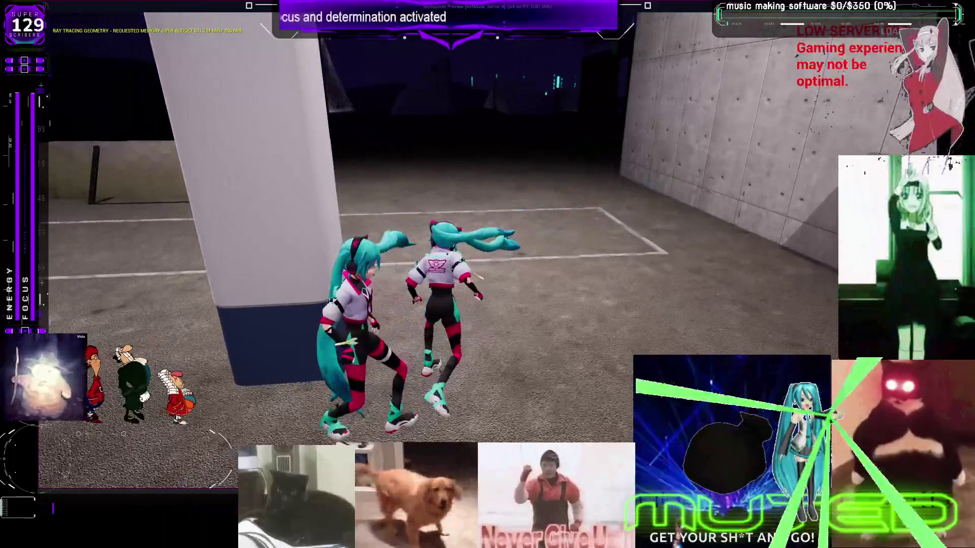
- Run Miku into the swinging hammer, let her ragdoll and get back up, then end the session
key("w")
key("w")
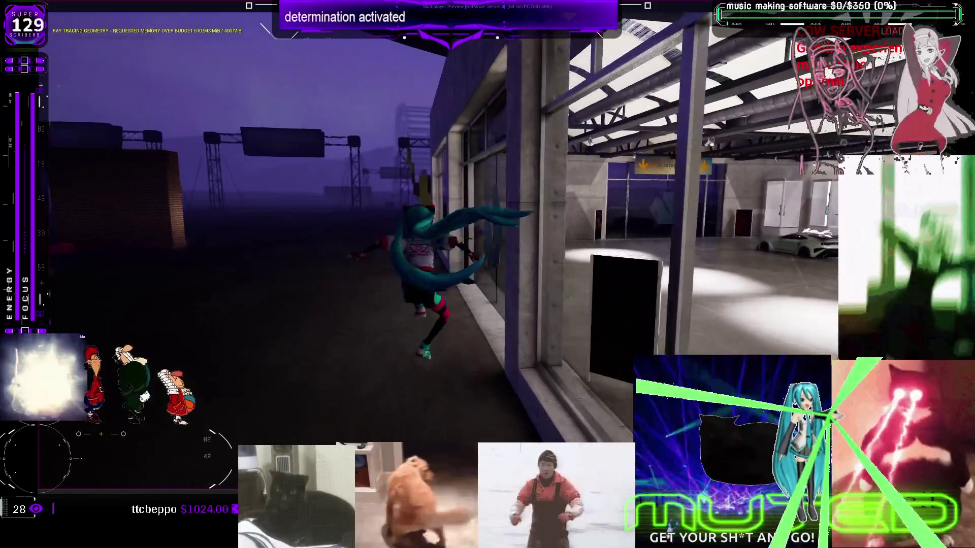
key("w")
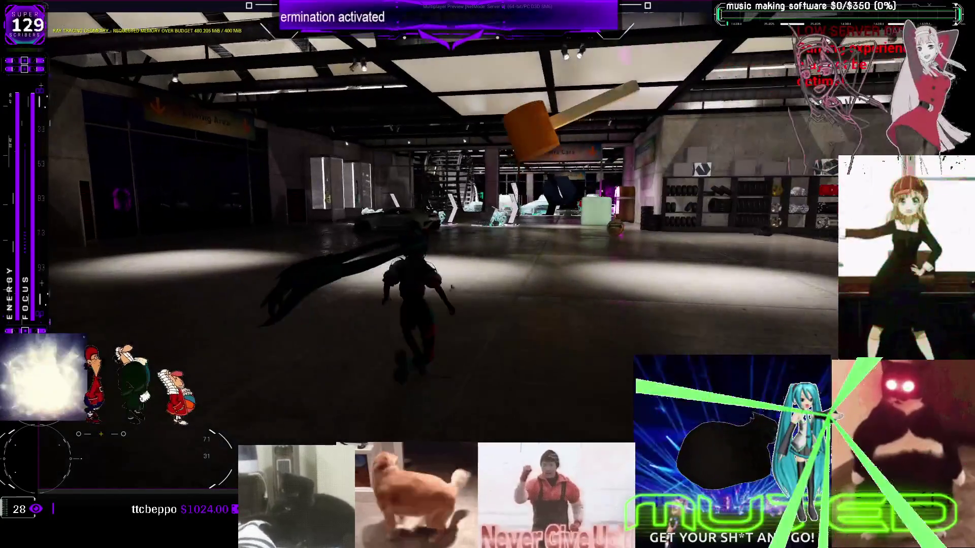
key("w")
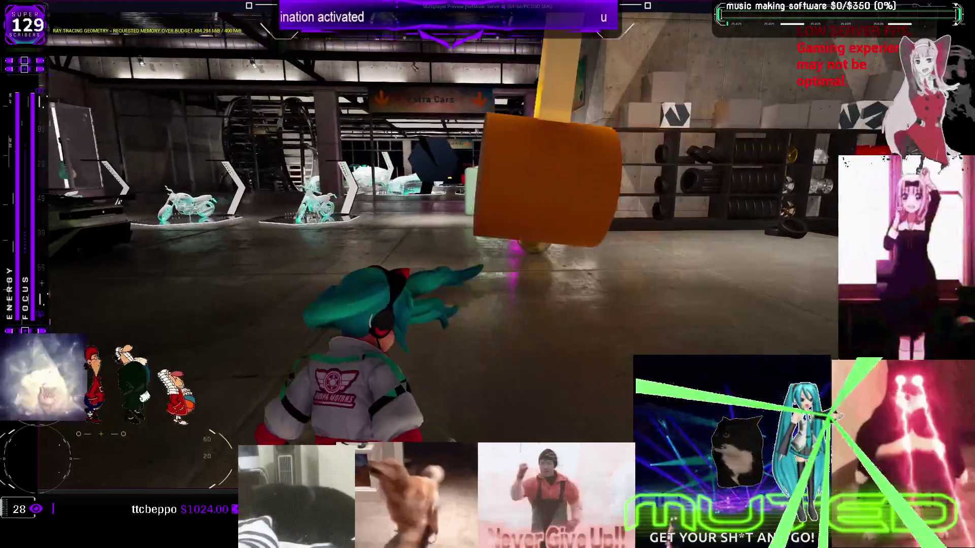
key("w")
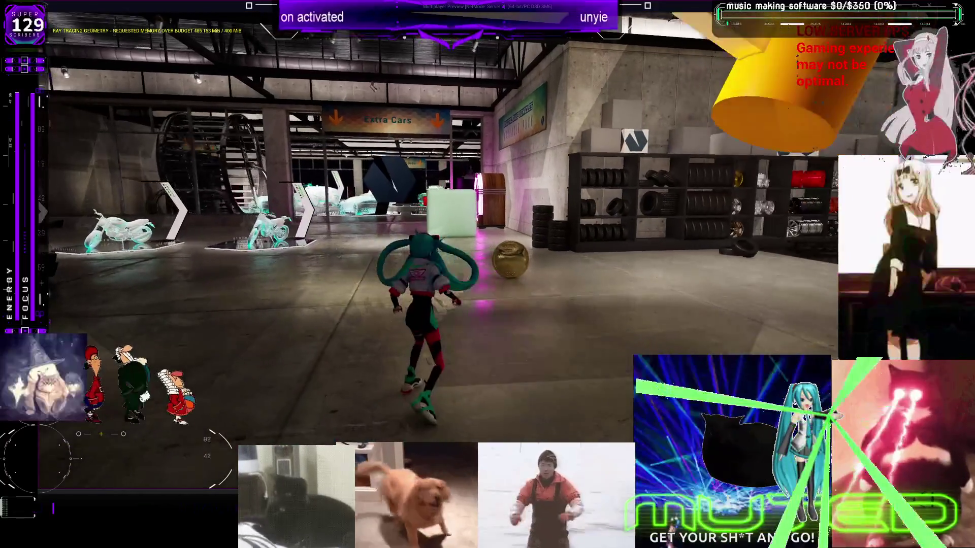
key("w")
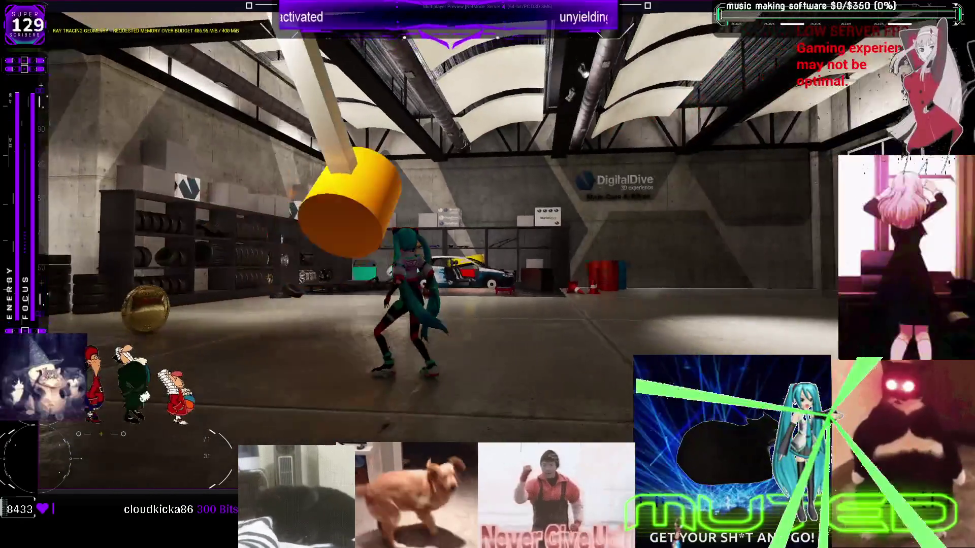
key("w")
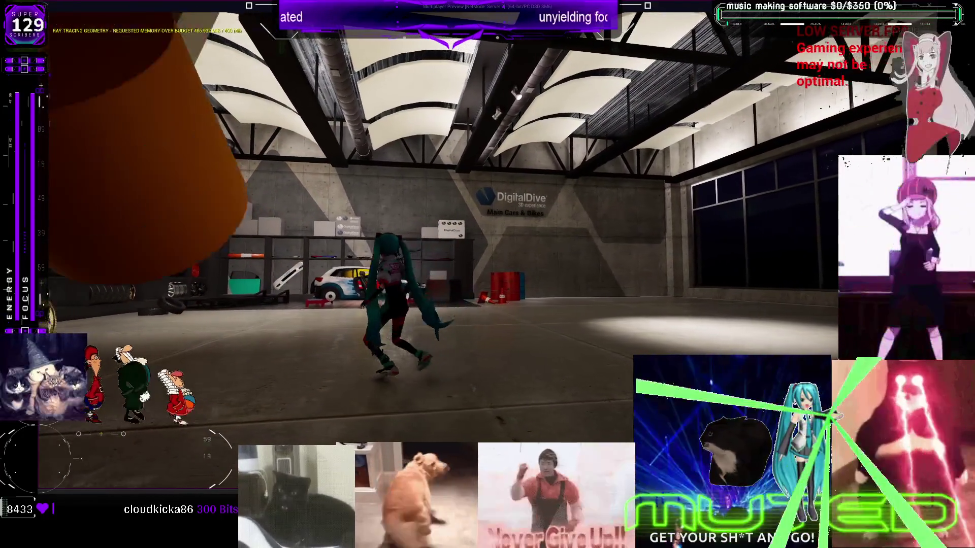
key("w")
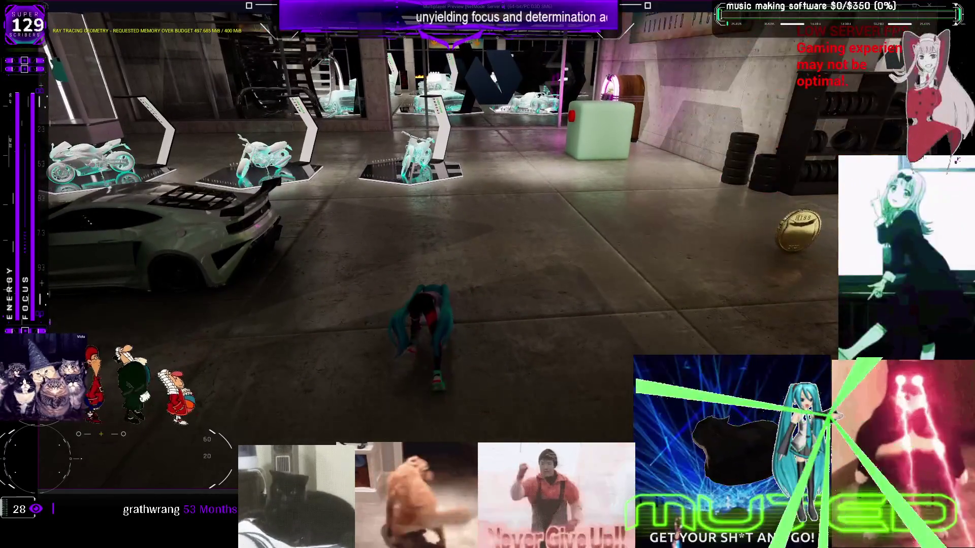
key("w")
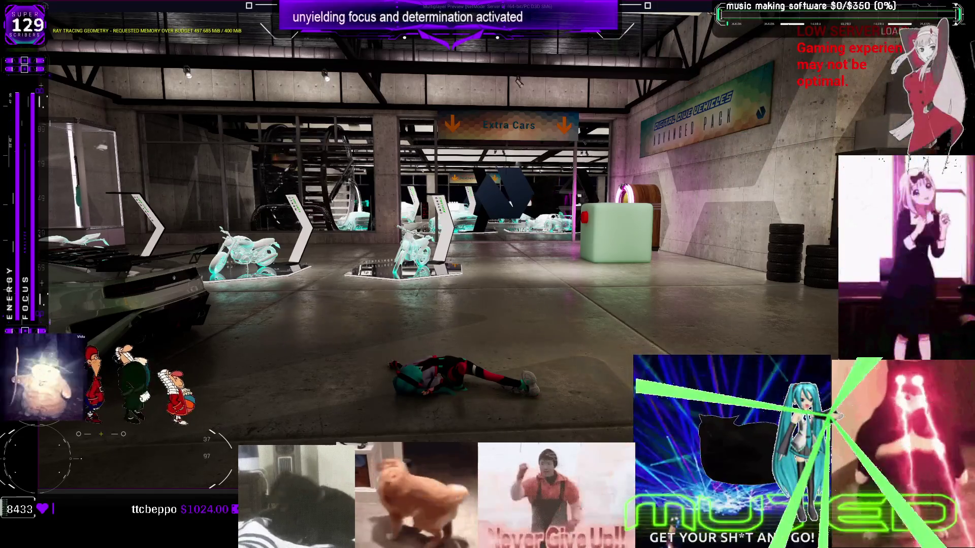
key("Escape")
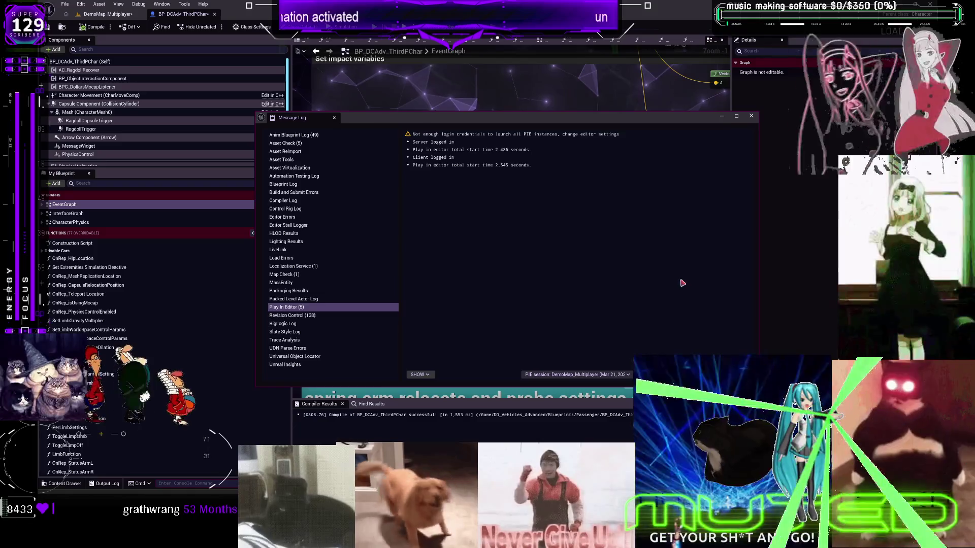
- Close the Message Log and open DT_PhysicsConData from the level editor's Content Browser
left_click(751, 116)
left_click(106, 14)
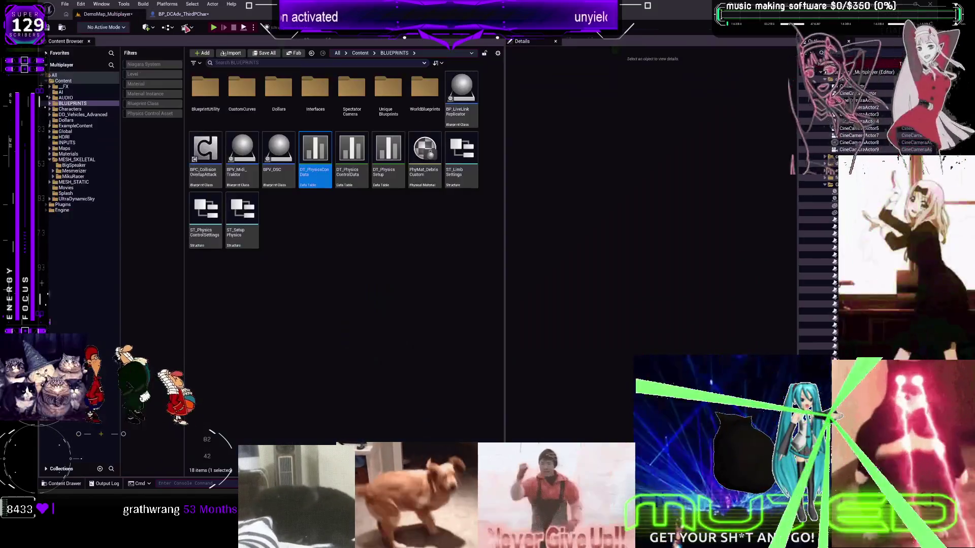
double_click(316, 164)
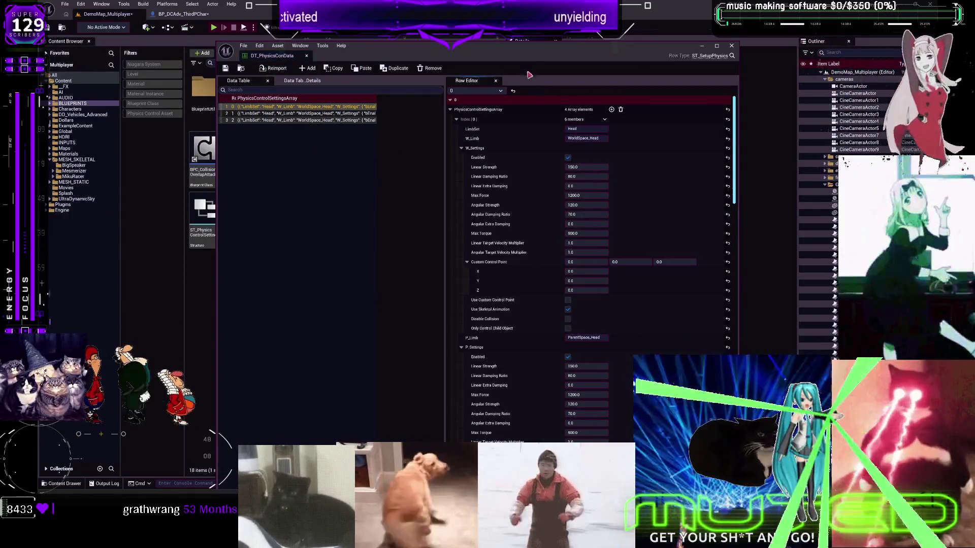
- Review the PhysicsControlSettingsArray limb values for the second and third data table rows
left_click(382, 98)
left_click(382, 99)
scroll(459, 151, "down", 10)
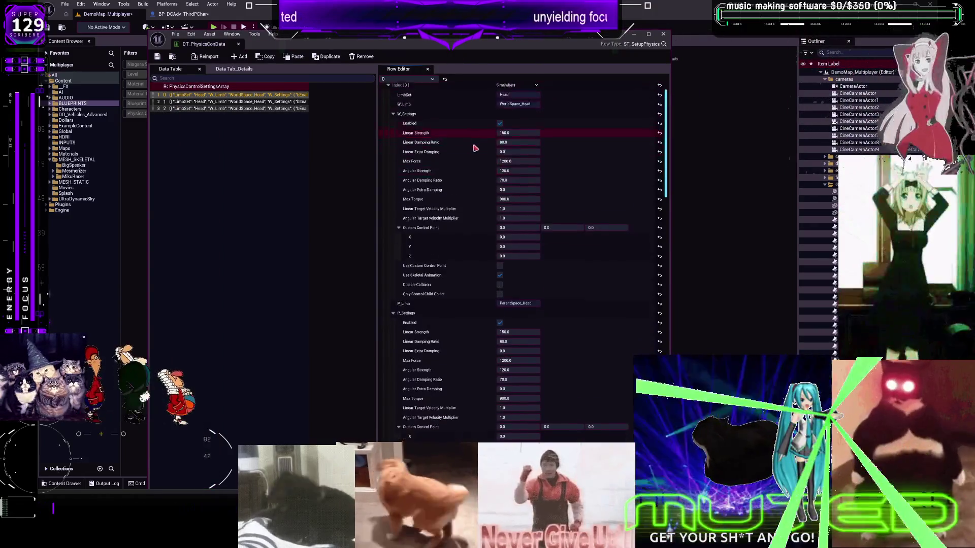
scroll(460, 151, "down", 15)
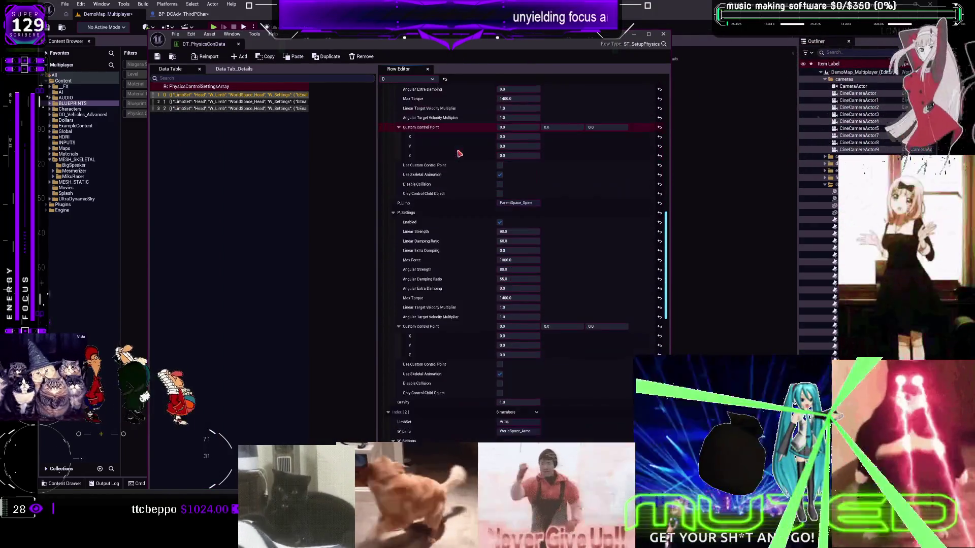
scroll(463, 164, "down", 15)
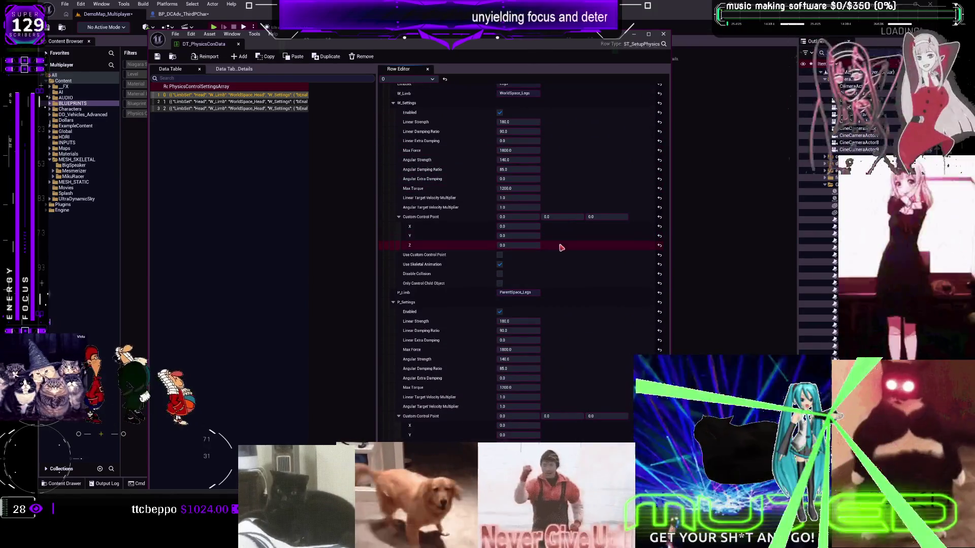
left_click(211, 103)
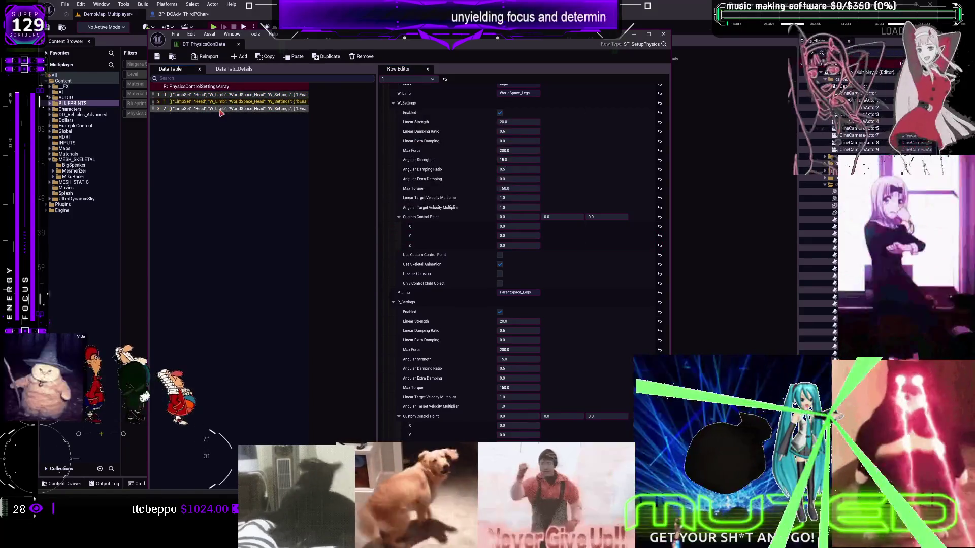
left_click(221, 108)
scroll(457, 244, "up", 10)
scroll(459, 249, "up", 10)
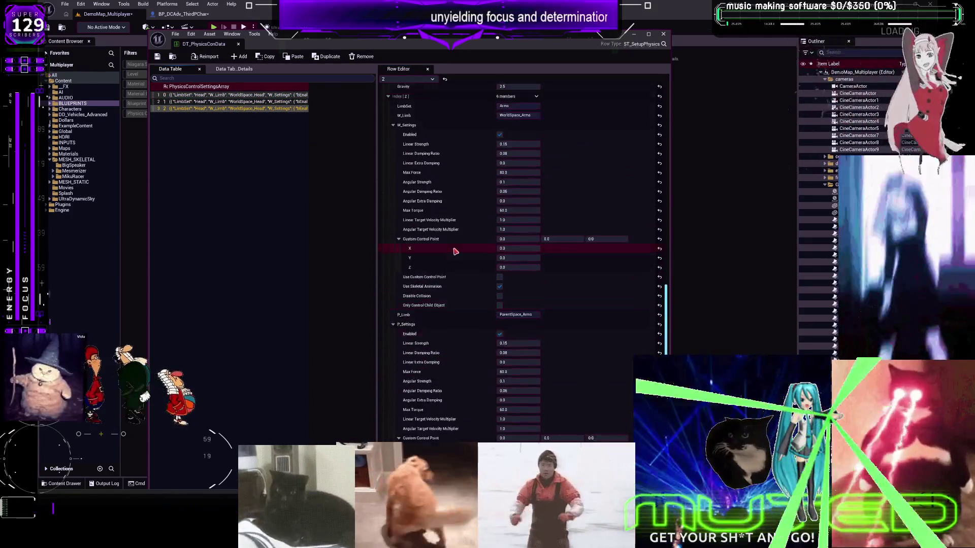
scroll(467, 253, "up", 1)
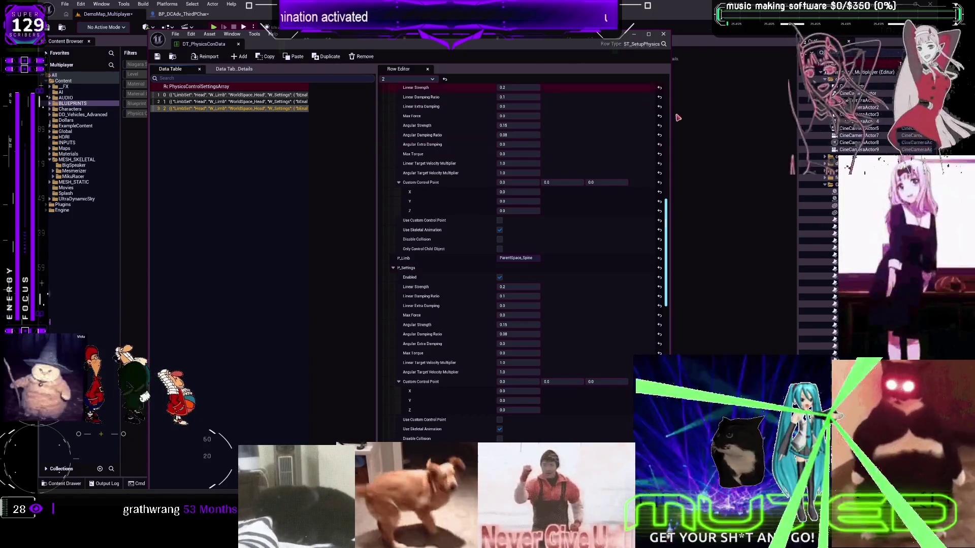
- Close the data table and open the CharacterPhysics graph in BP_DCAdv_ThirdPChar
left_click(663, 33)
left_click(183, 14)
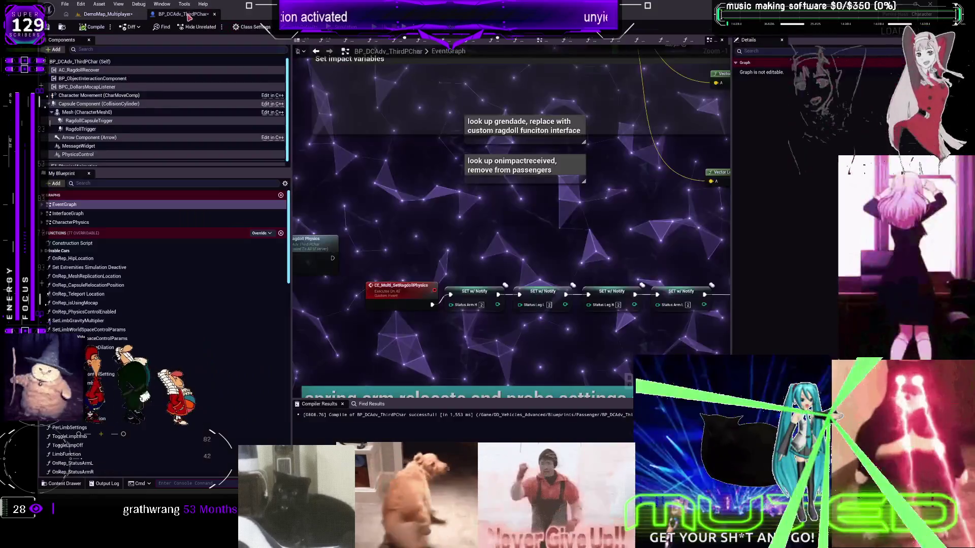
scroll(524, 205, "down", 10)
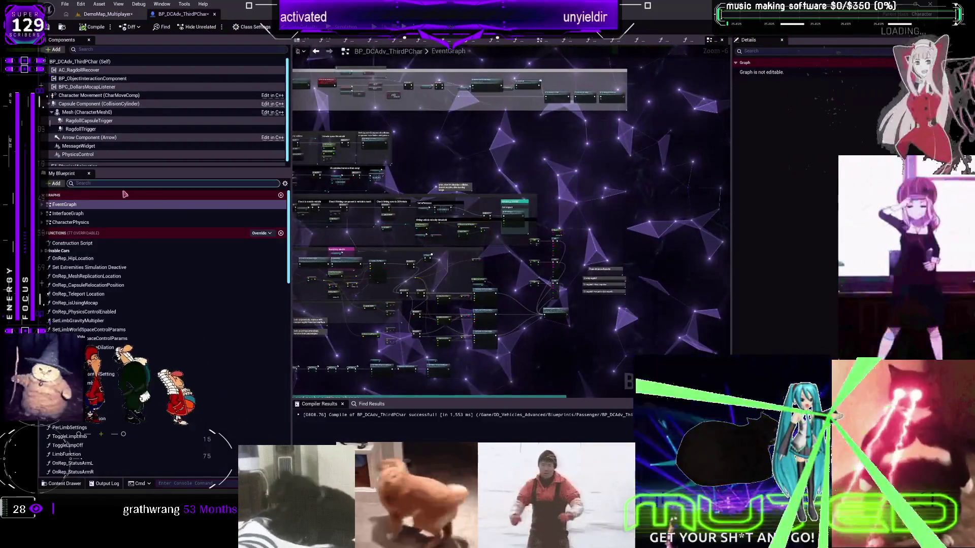
double_click(71, 222)
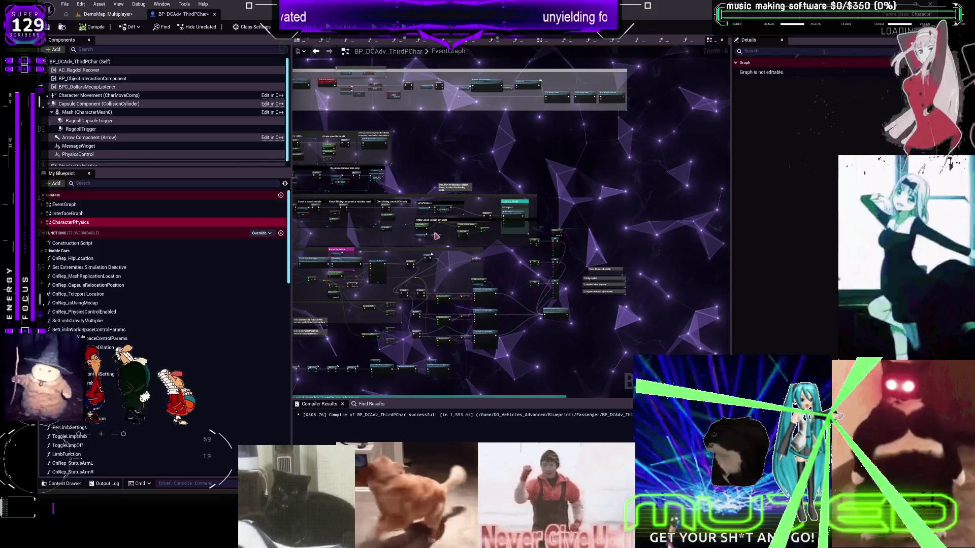
- Zoom in and select the Spine Set Limb Parent Space Control Params node next to Set Limb World Space
scroll(556, 272, "up", 13)
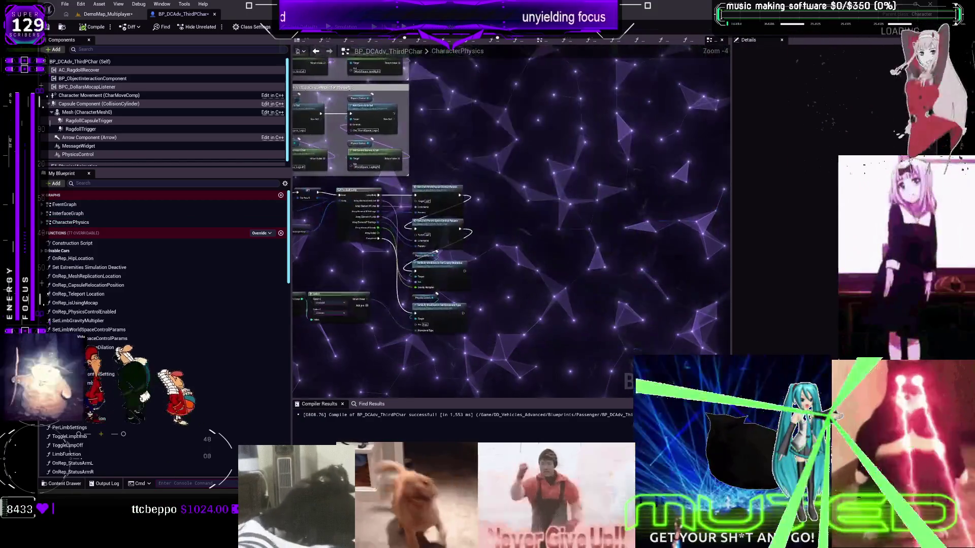
left_click(398, 270)
mouse_move(531, 202)
left_mouse_down()
mouse_move(413, 232)
mouse_move(446, 223)
left_mouse_up()
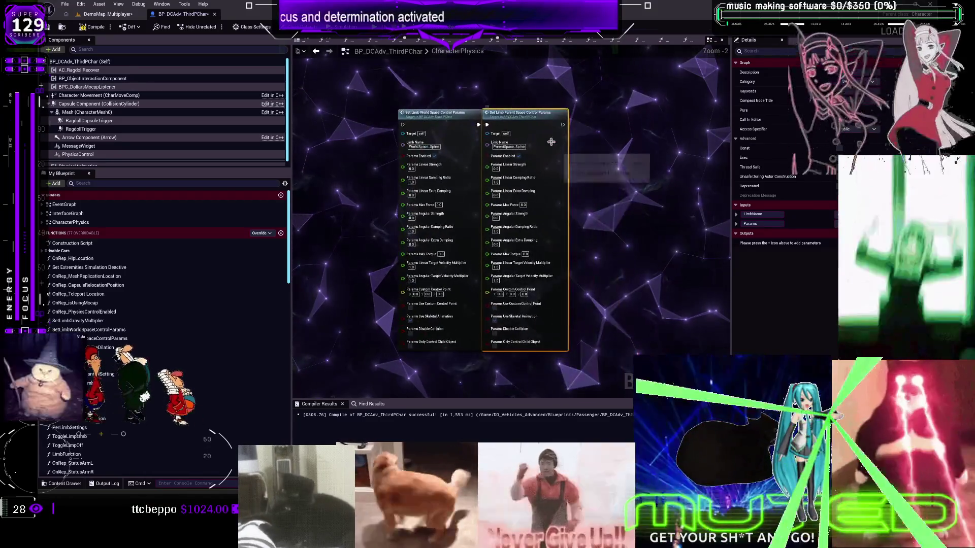
scroll(381, 308, "up", 1)
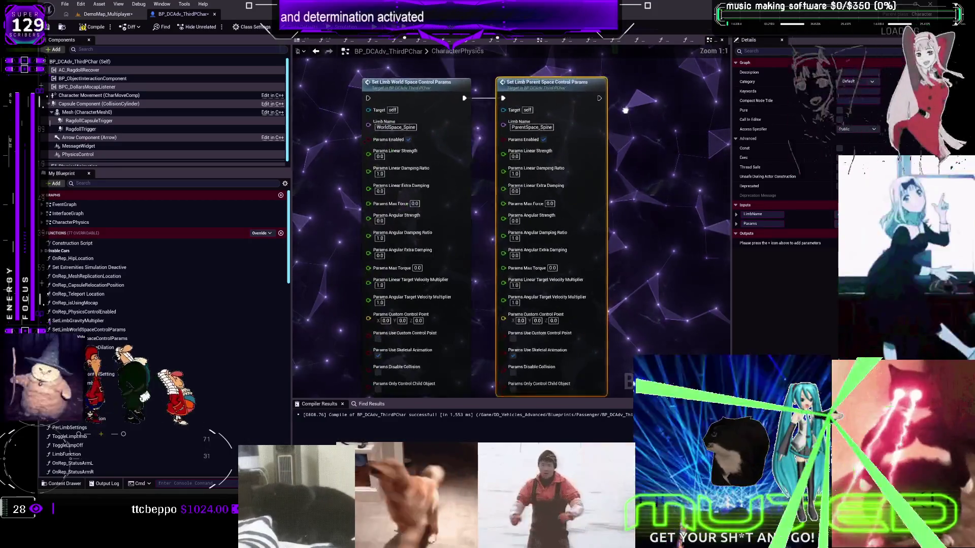
- Marquee-select both Set Limb control params nodes, then switch to the DemoMap_Multiplayer level editor
left_click_drag(385, 59, 633, 384)
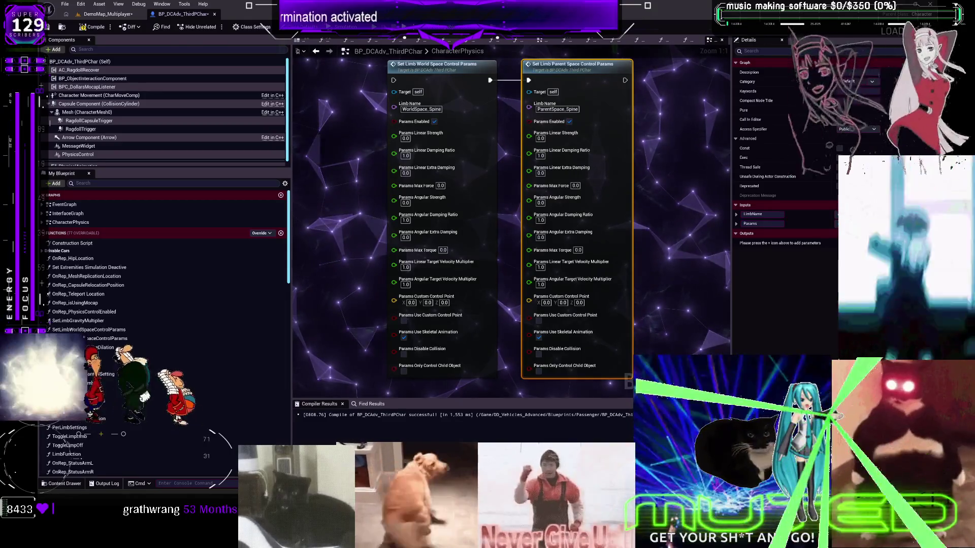
left_click(115, 16)
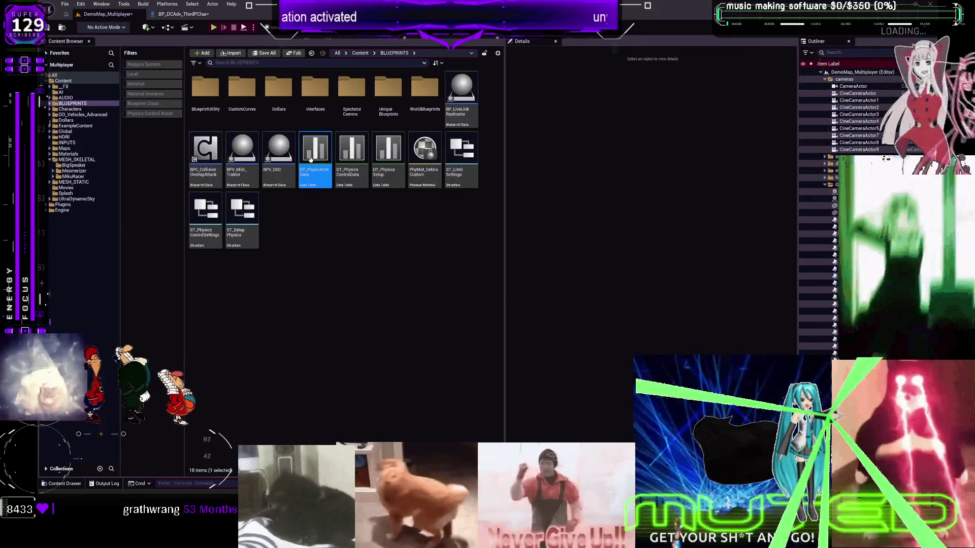
- Duplicate row 2 of DT_PhysicsConData as new row 2_0, edit row 2's settings array, and return to the Blueprint
double_click(314, 149)
right_click(225, 109)
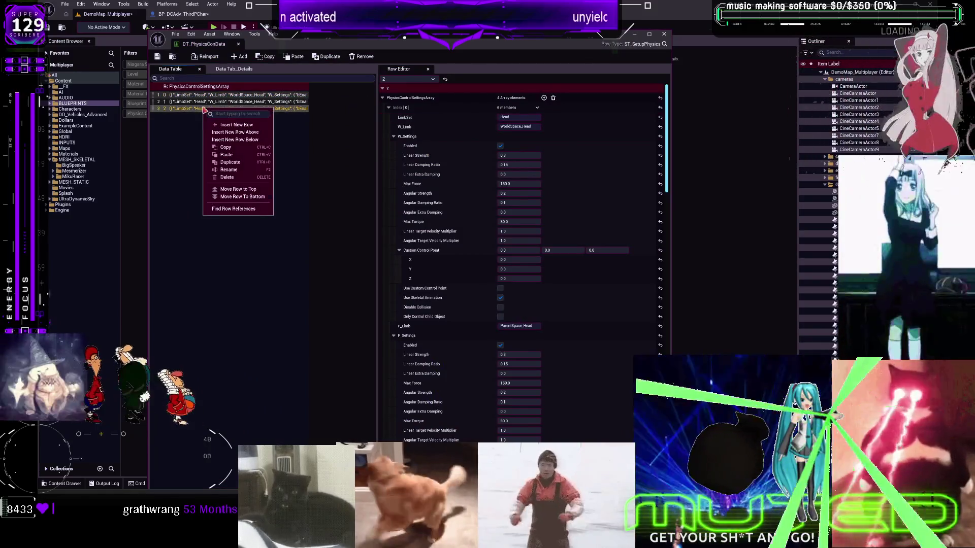
left_click(230, 162)
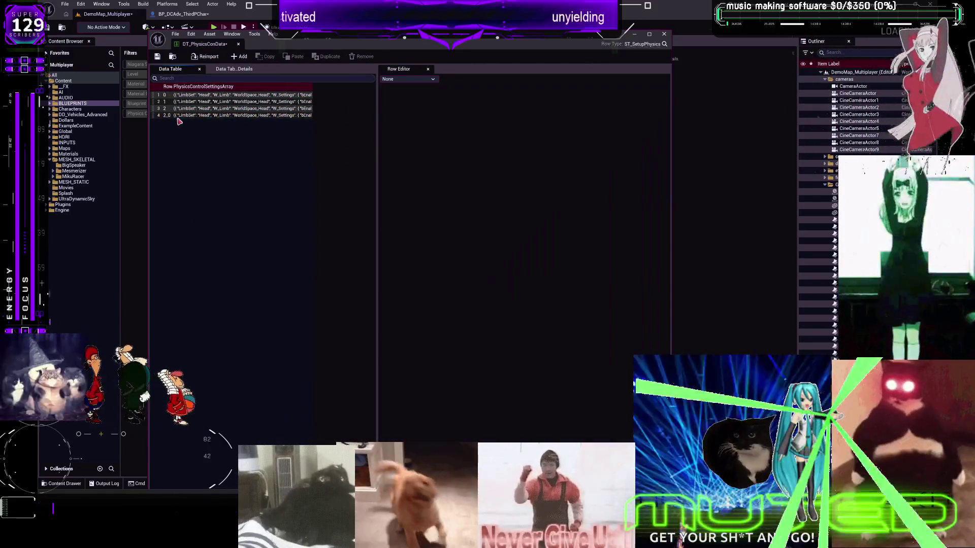
left_click(171, 109)
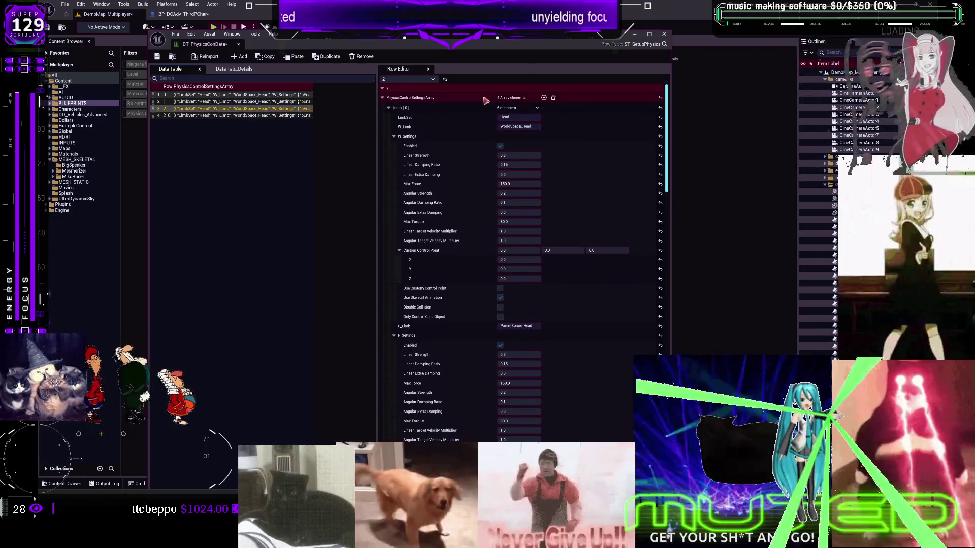
right_click(485, 99)
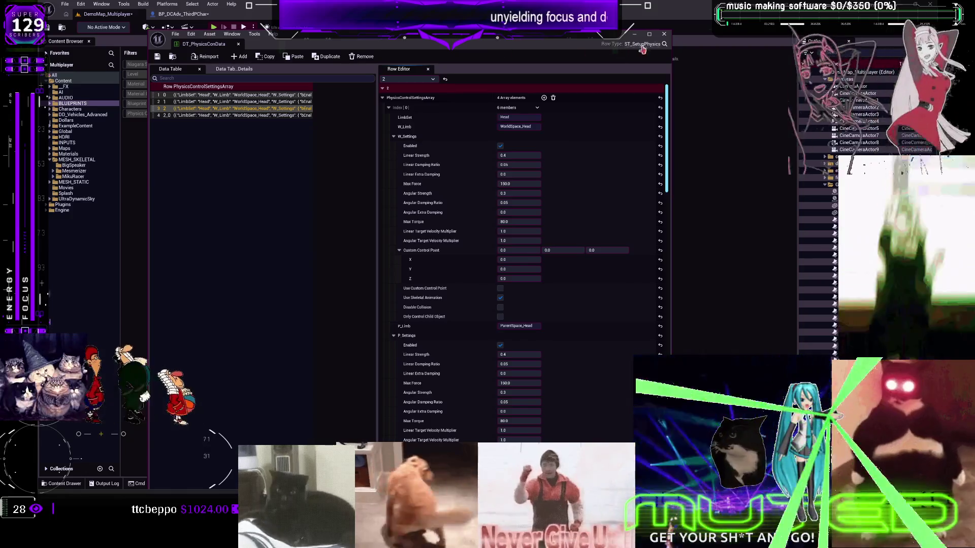
left_click(664, 34)
left_click(183, 14)
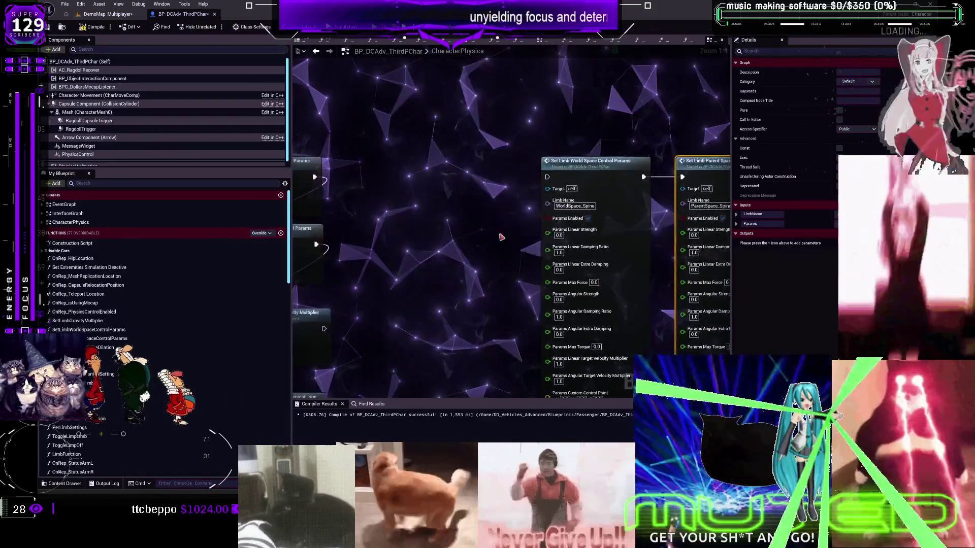
- Stop the ragdoll play test, close the Message Log, and return to the DemoMap_Multiplayer Content Browser
scroll(429, 222, "down", 3)
scroll(429, 222, "up", 3)
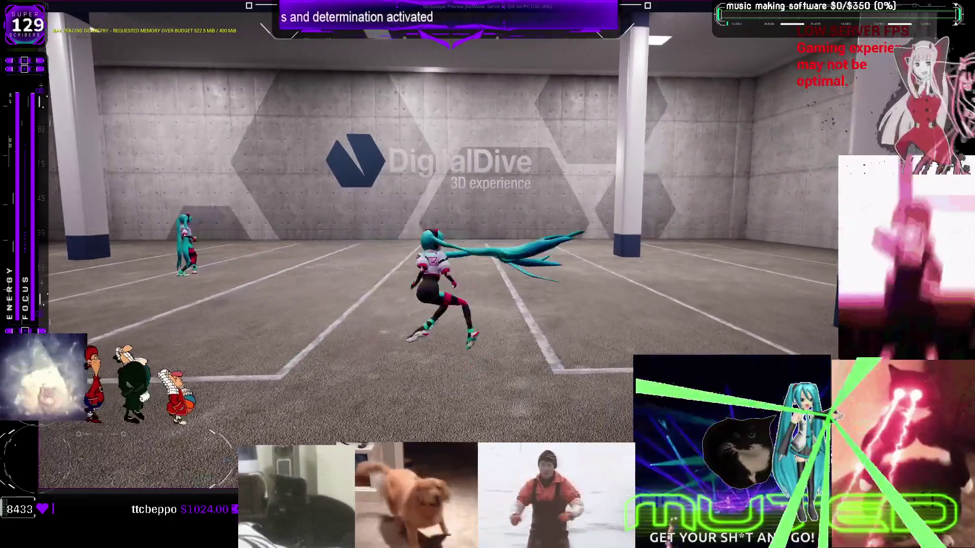
key("Escape")
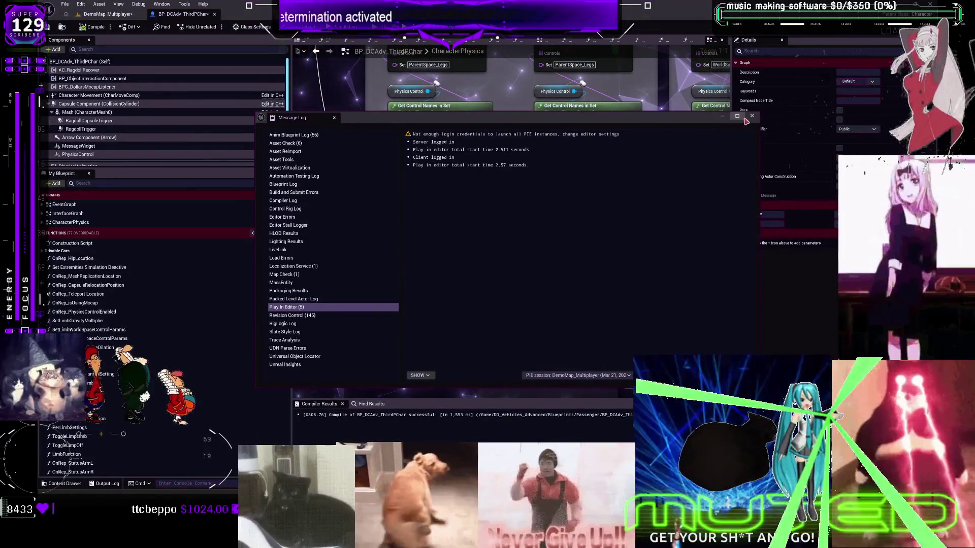
left_click(752, 116)
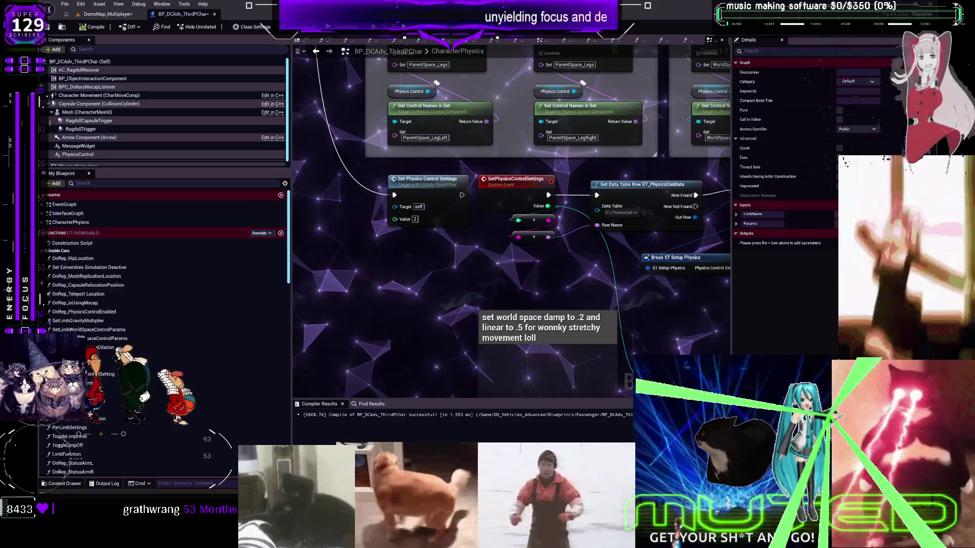
scroll(452, 189, "down", 2)
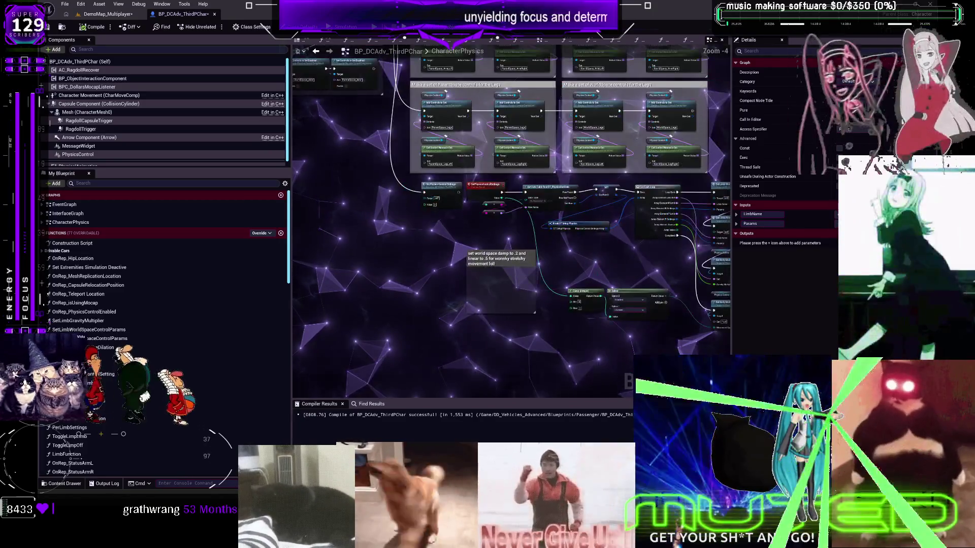
scroll(620, 180, "up", 5)
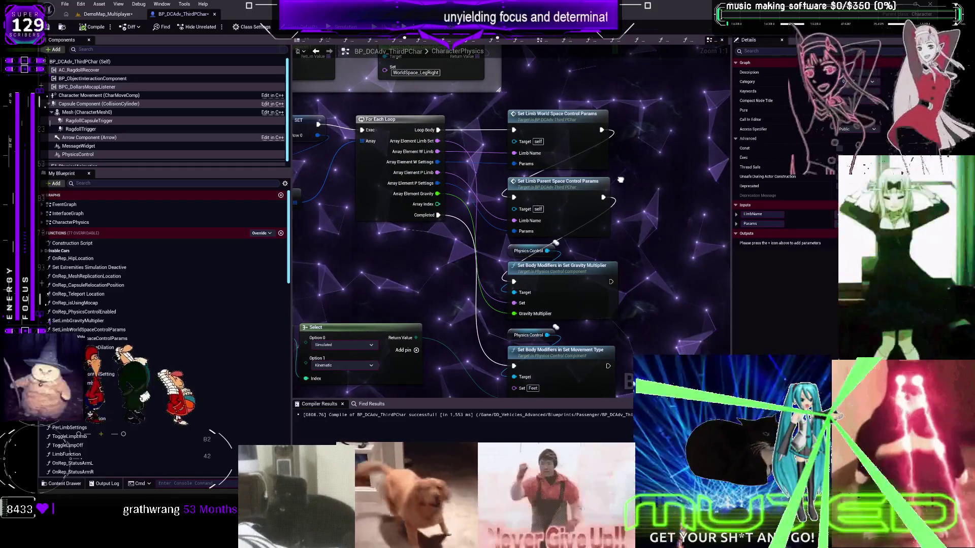
left_click(118, 14)
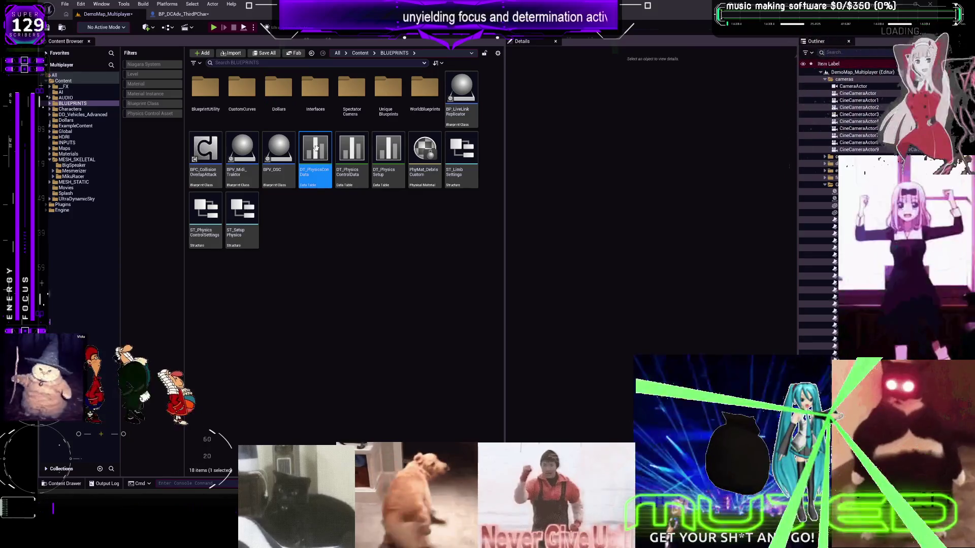
- Open DT_PhysicsConData and untick Use Skeletal Animation for the head control in row 0
double_click(316, 148)
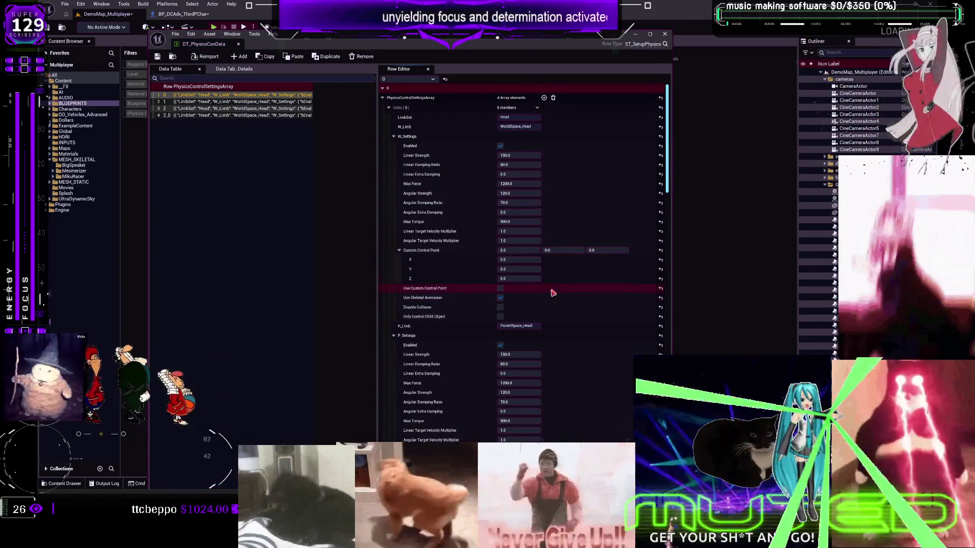
scroll(550, 290, "down", 3)
scroll(550, 290, "up", 3)
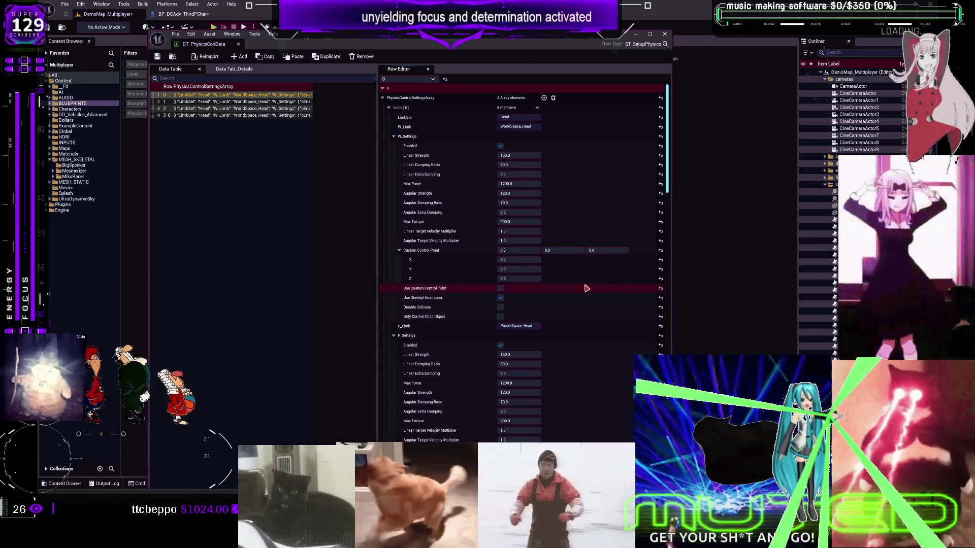
left_click(500, 298)
- Inspect row 2's limb settings in the Row Editor, then start a multiplayer play test
scroll(609, 310, "down", 3)
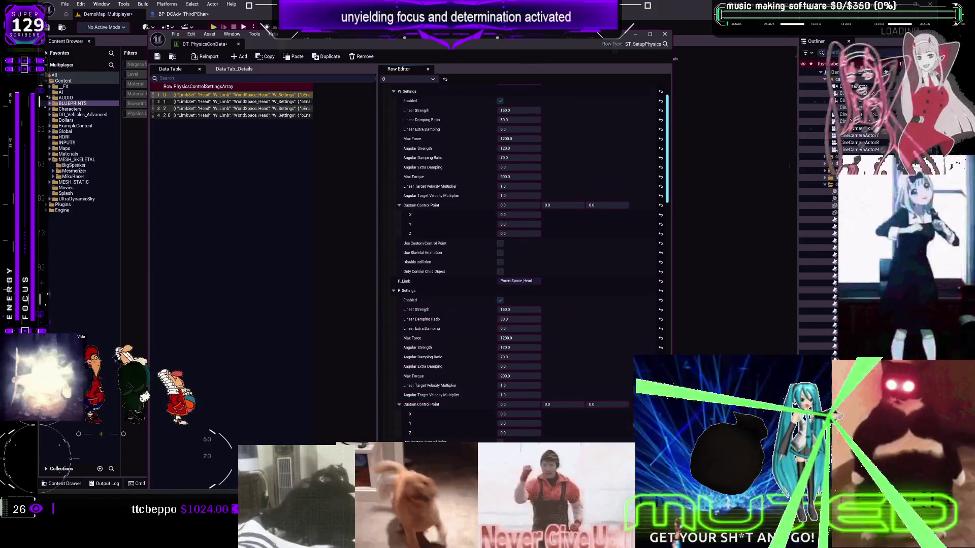
scroll(594, 376, "down", 5)
scroll(594, 376, "down", 10)
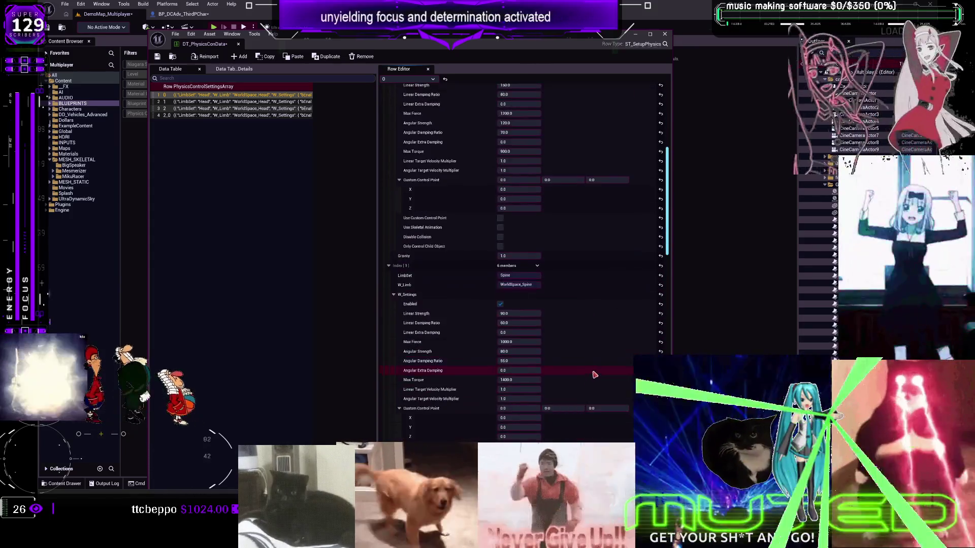
scroll(573, 388, "down", 15)
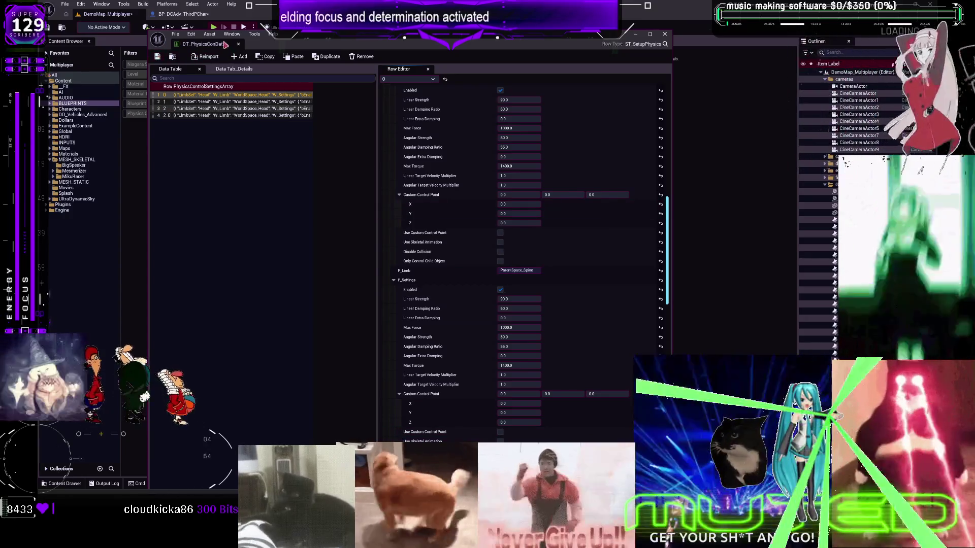
left_click_drag(226, 44, 227, 60)
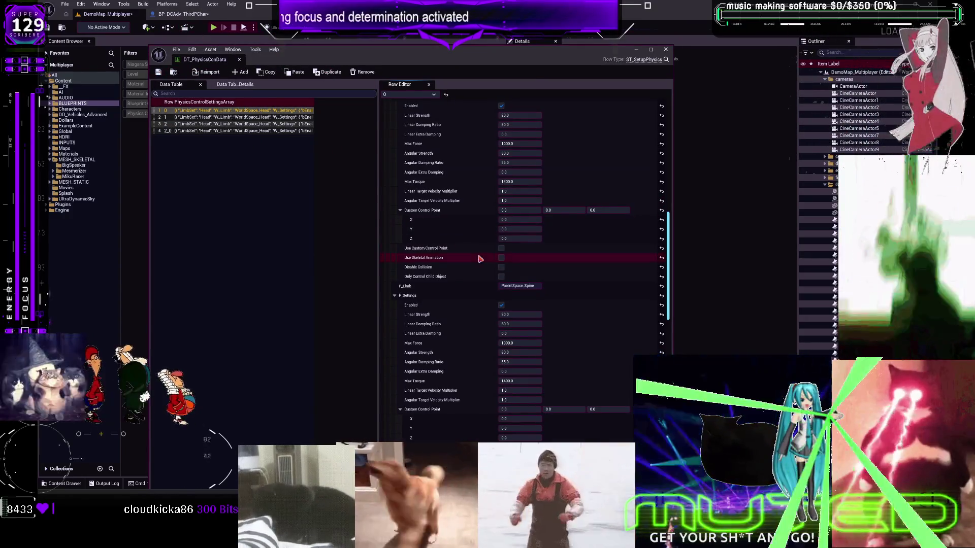
scroll(609, 280, "up", 4)
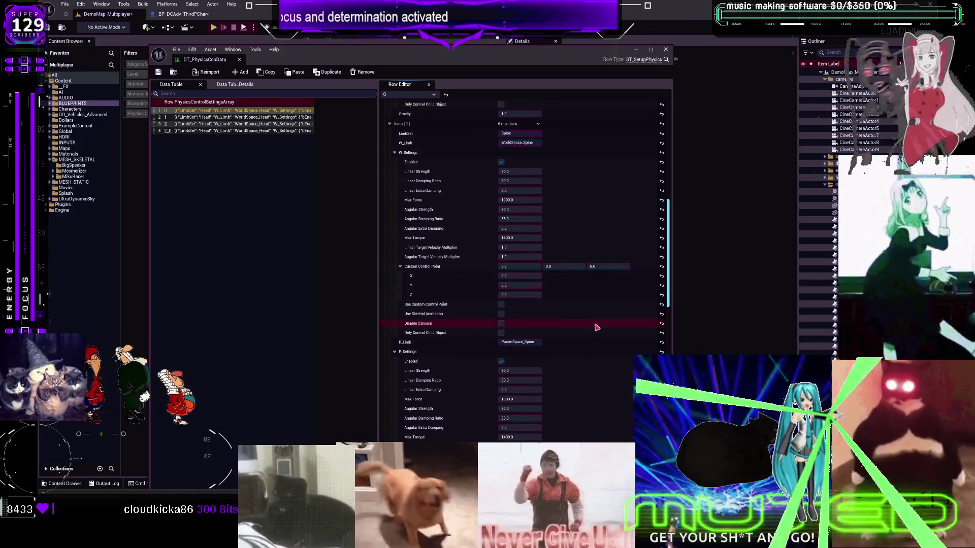
scroll(628, 285, "up", 15)
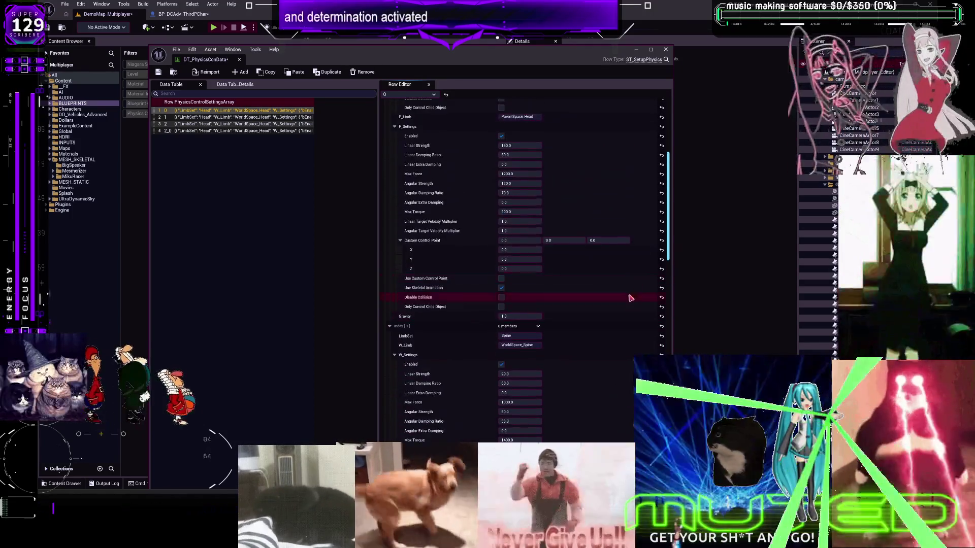
left_click(178, 124)
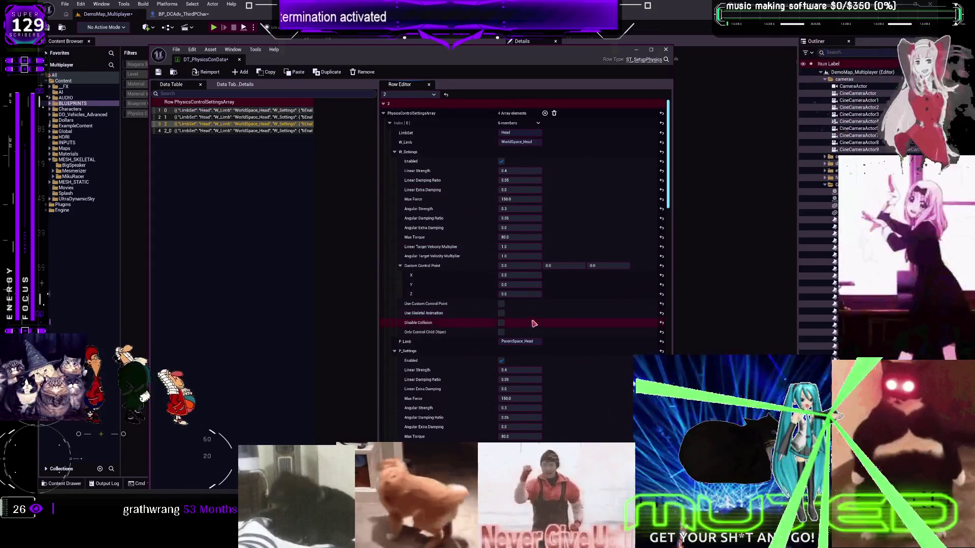
scroll(564, 338, "down", 5)
scroll(550, 398, "down", 13)
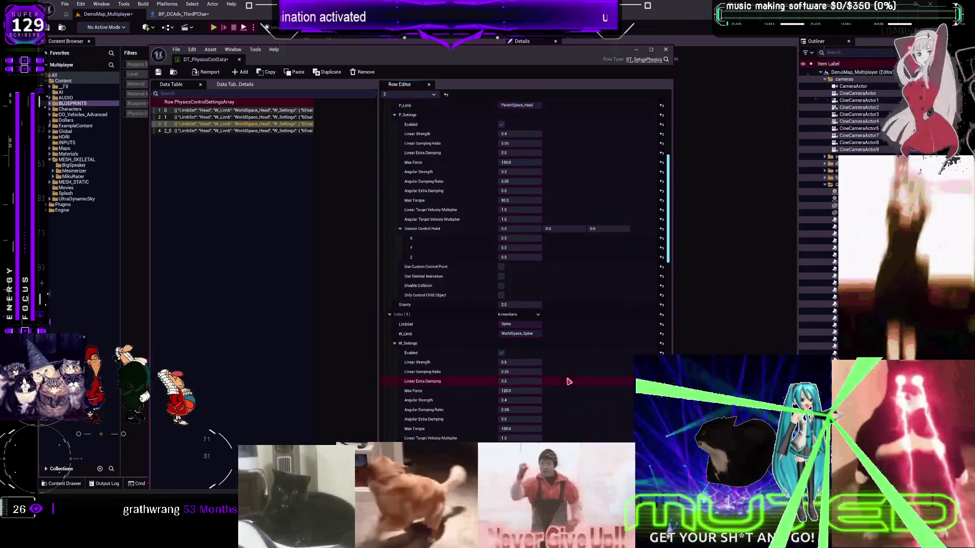
scroll(502, 327, "down", 6)
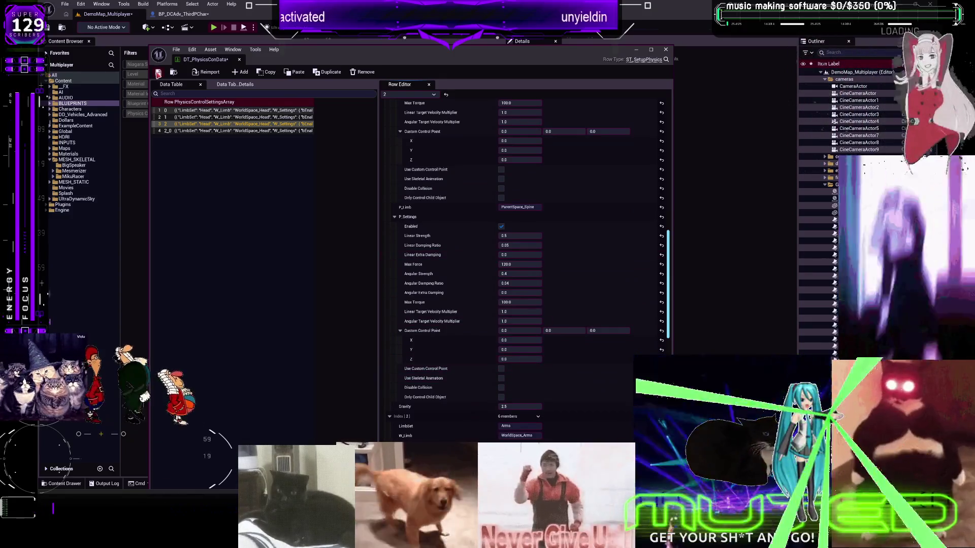
left_click(214, 28)
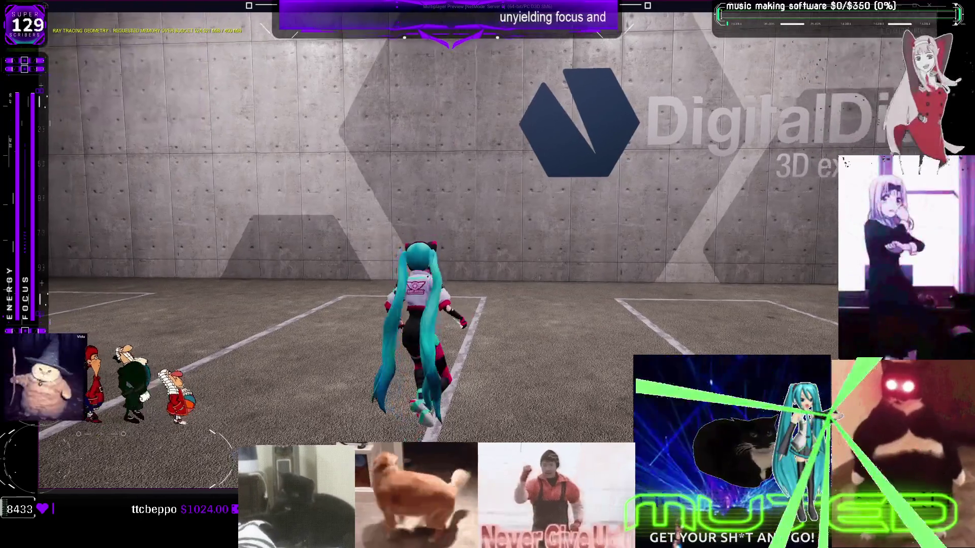
- Run the character briefly, stop the play test, and close its Message Log
key("w")
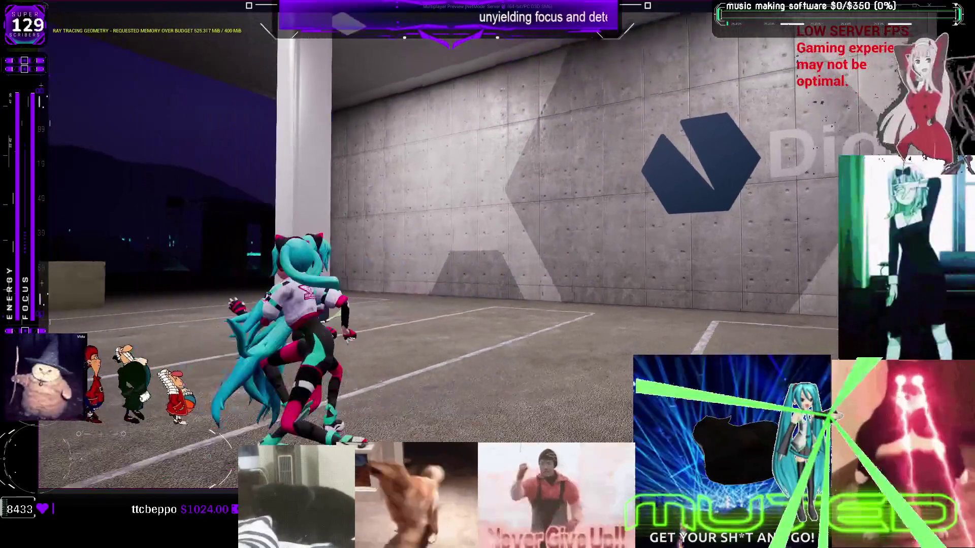
key("Escape")
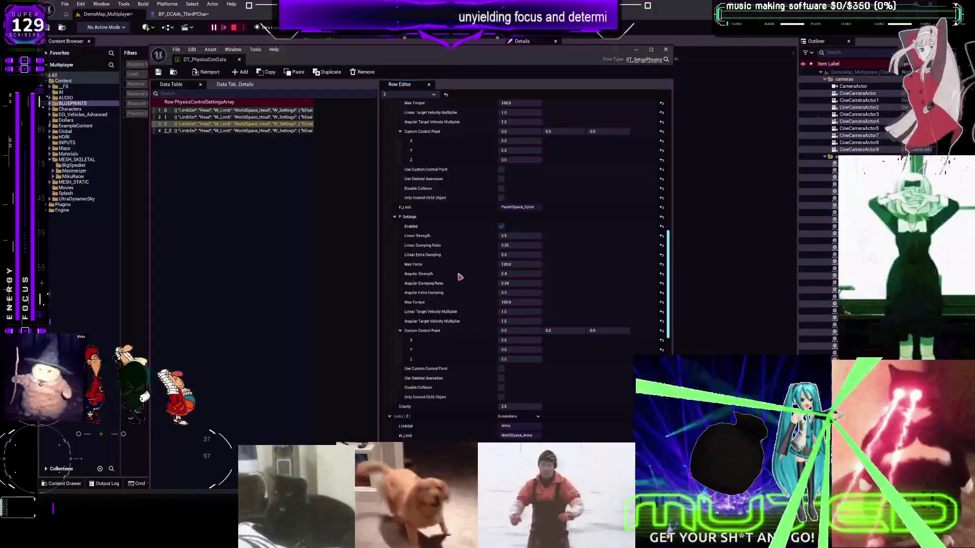
left_click(752, 116)
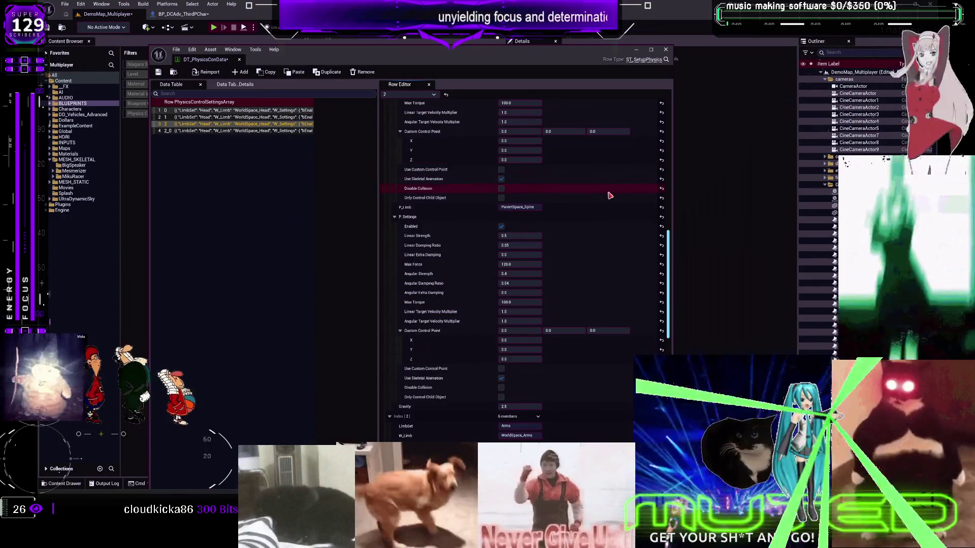
- Scroll through the Row Editor, then return to BP_DCAdv_ThirdPChar and select the Set Gravity Multiplier node
scroll(589, 213, "down", 2)
scroll(591, 299, "down", 1)
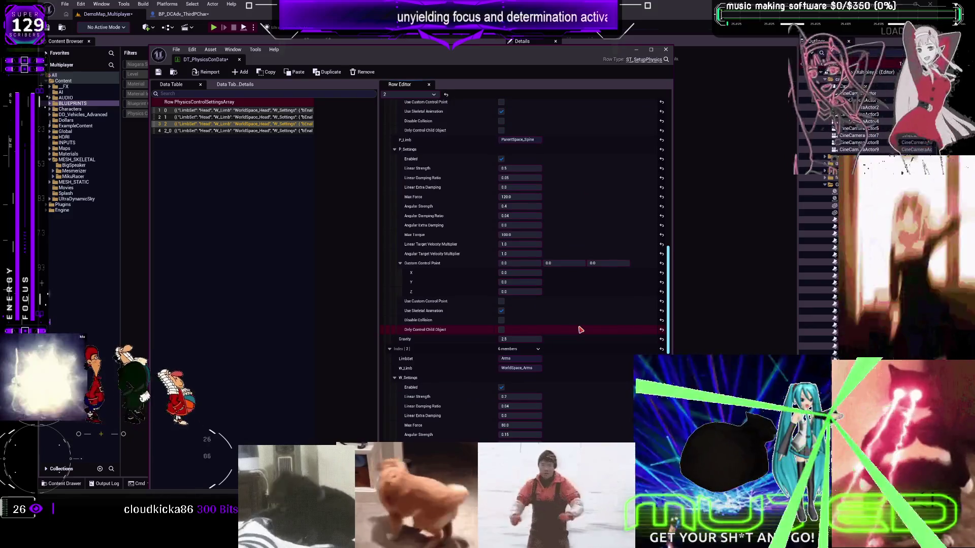
scroll(580, 305, "up", 4)
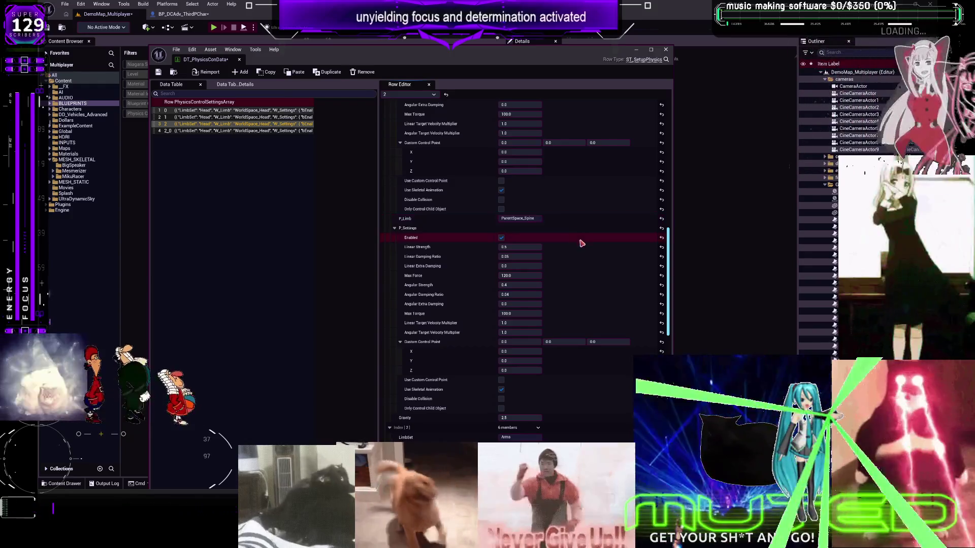
scroll(576, 348, "up", 10)
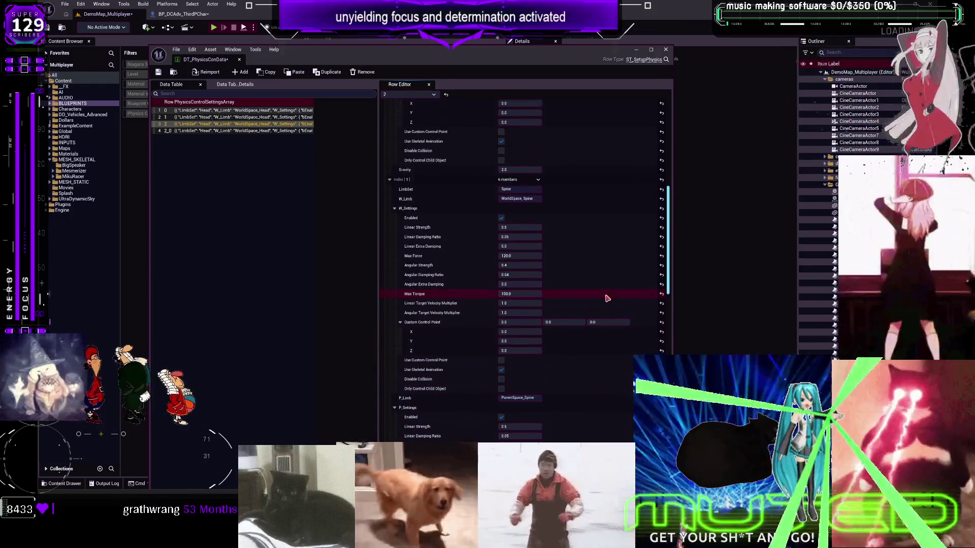
scroll(607, 298, "up", 2)
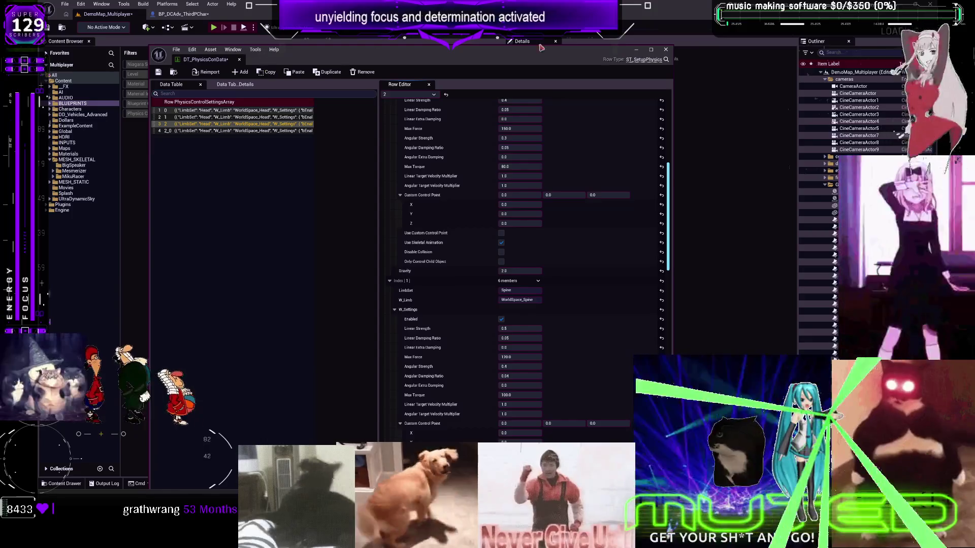
left_click(183, 13)
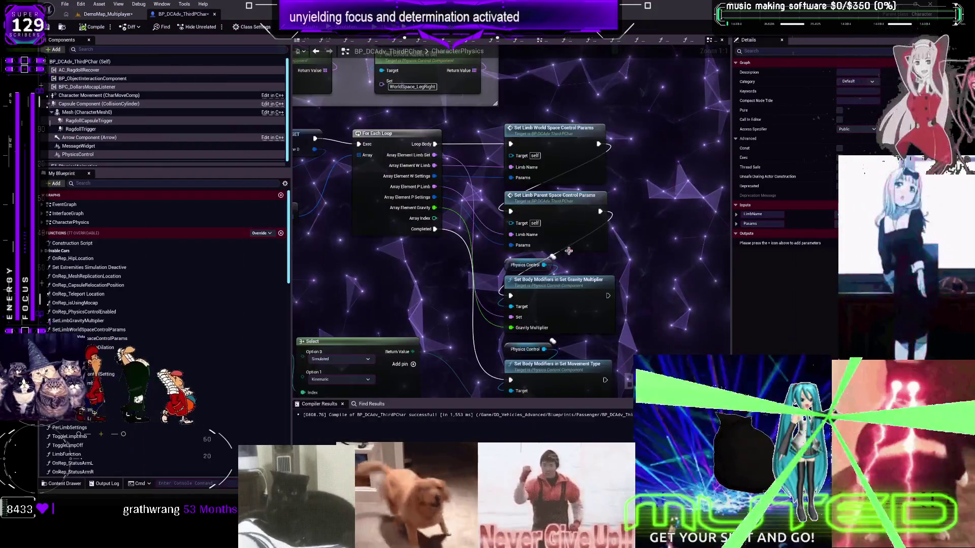
left_click(537, 282)
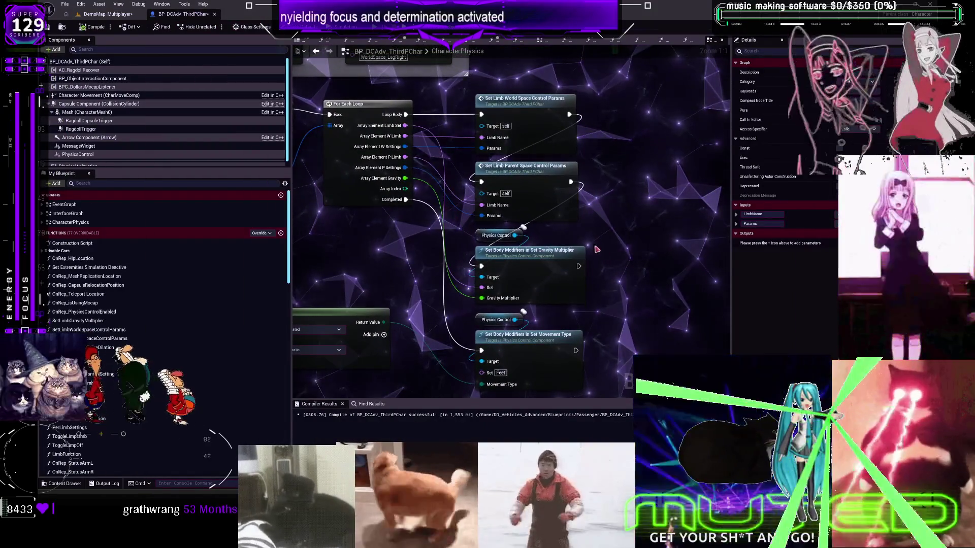
- Pan along the CharacterPhysics loop feeding Set Gravity Multiplier, then return to DT_PhysicsConData
left_click_drag(615, 196, 577, 240)
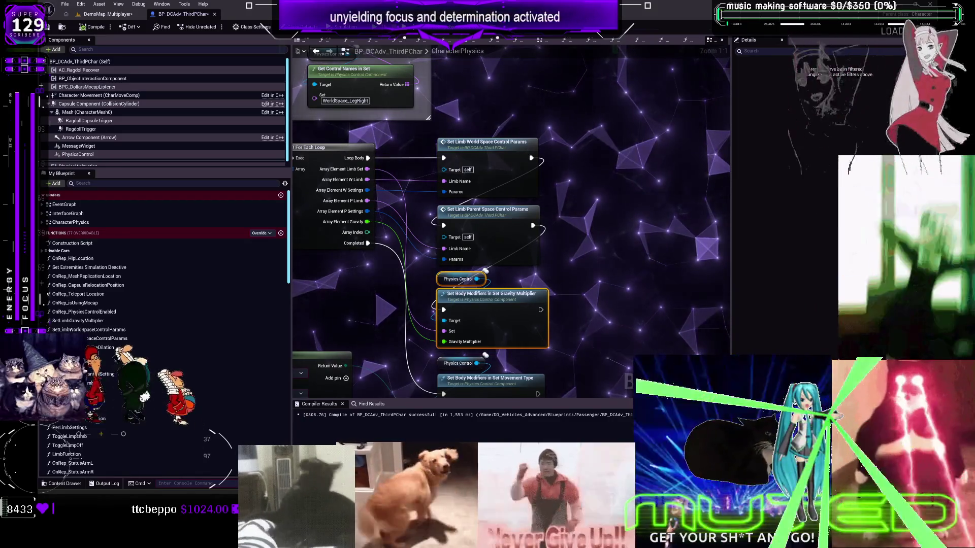
key("alt+Tab")
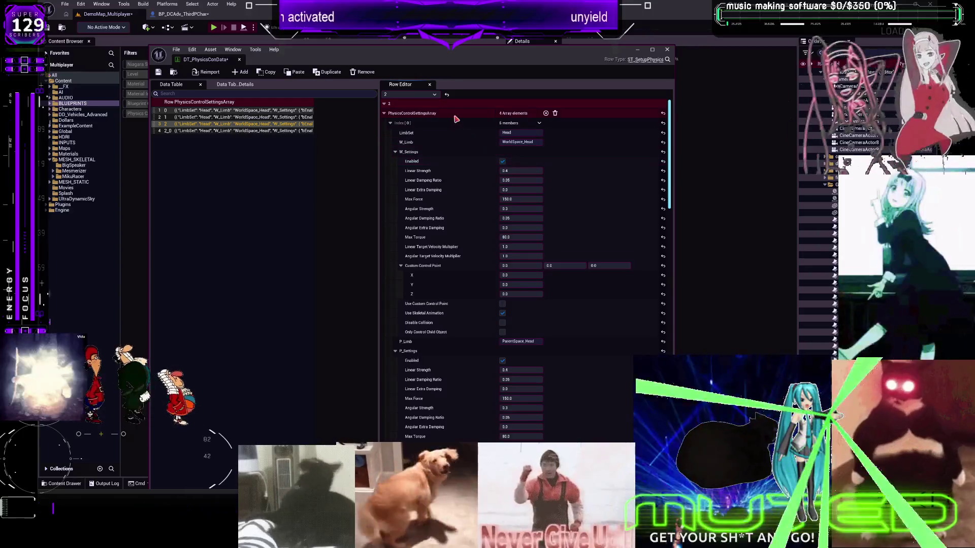
- Copy the PhysicsControlSettingsArray values from the current DT_PhysicsConData row
right_click(458, 119)
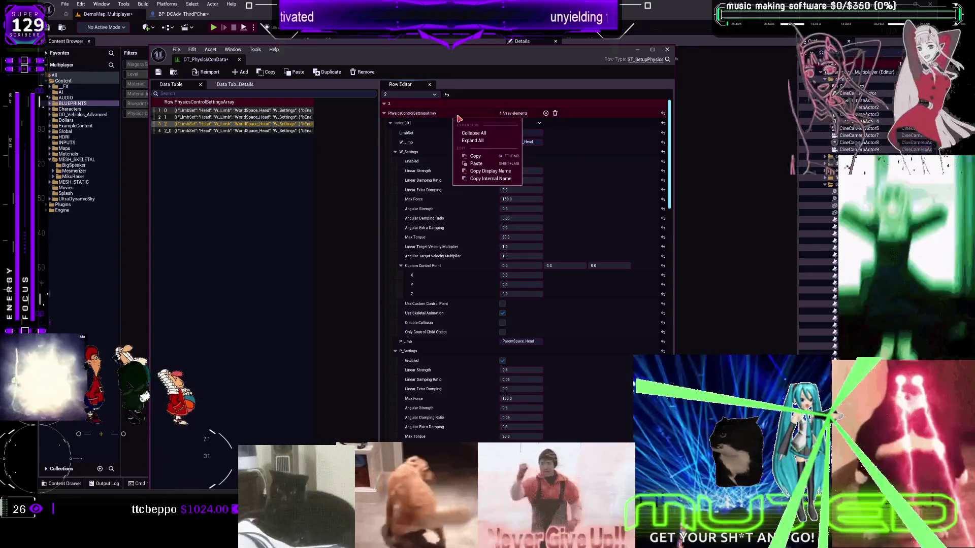
left_click(475, 157)
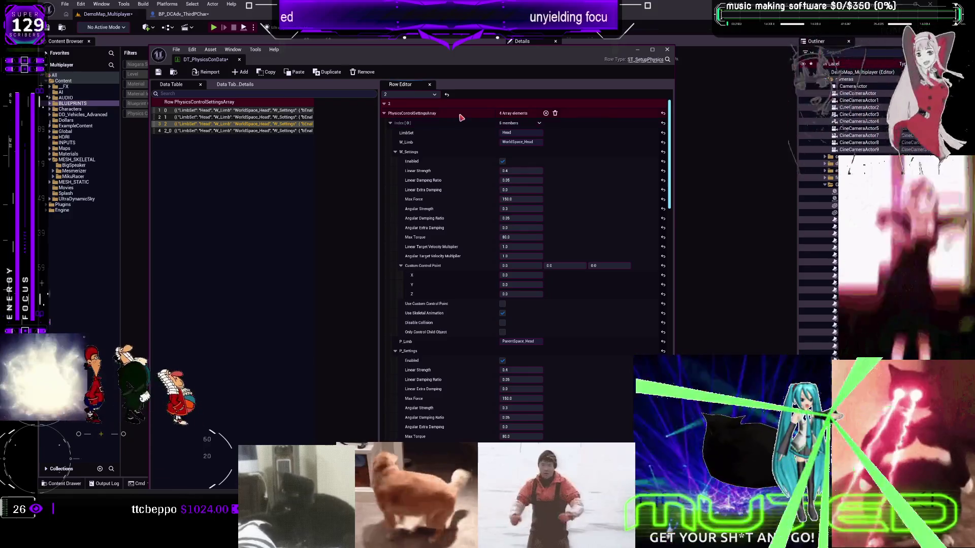
right_click(461, 117)
left_click(475, 128)
right_click(461, 108)
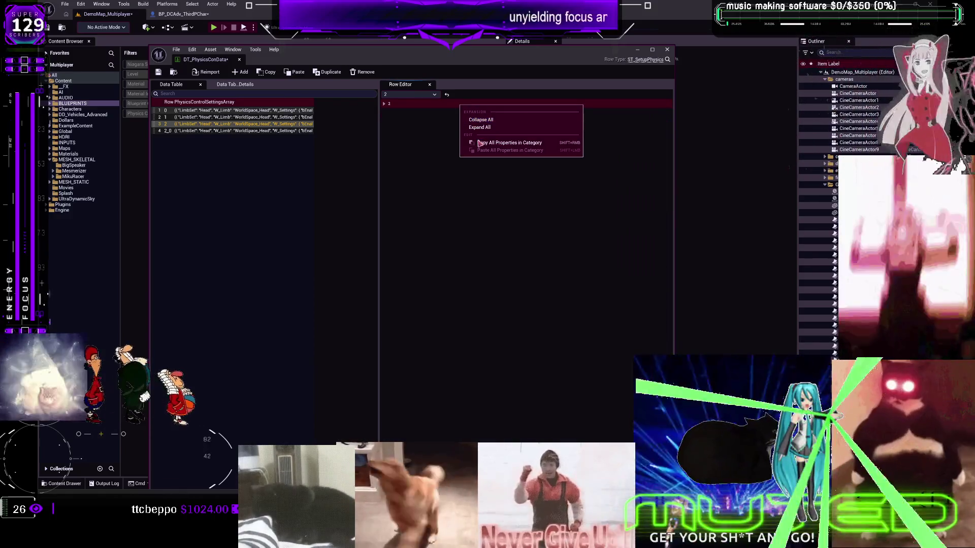
left_click(383, 104)
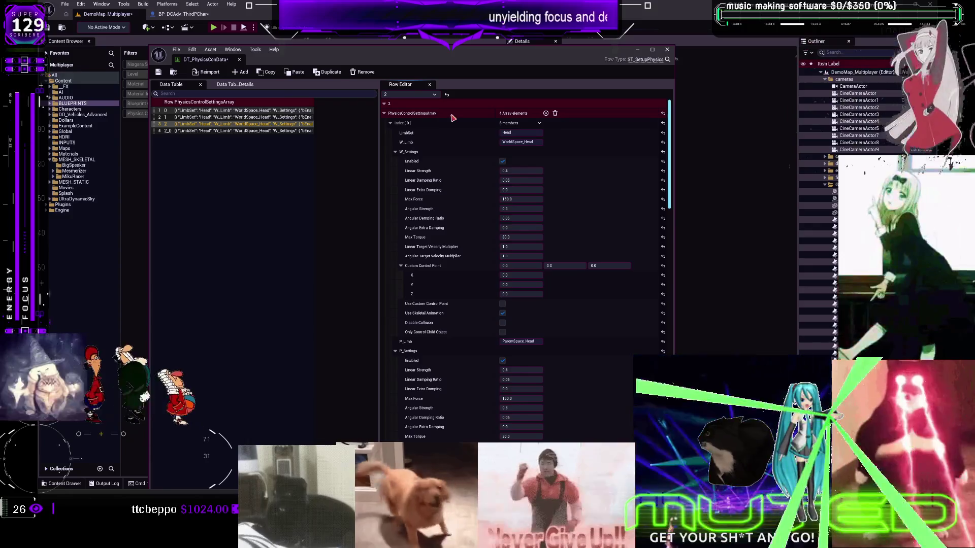
right_click(452, 115)
left_click(483, 159)
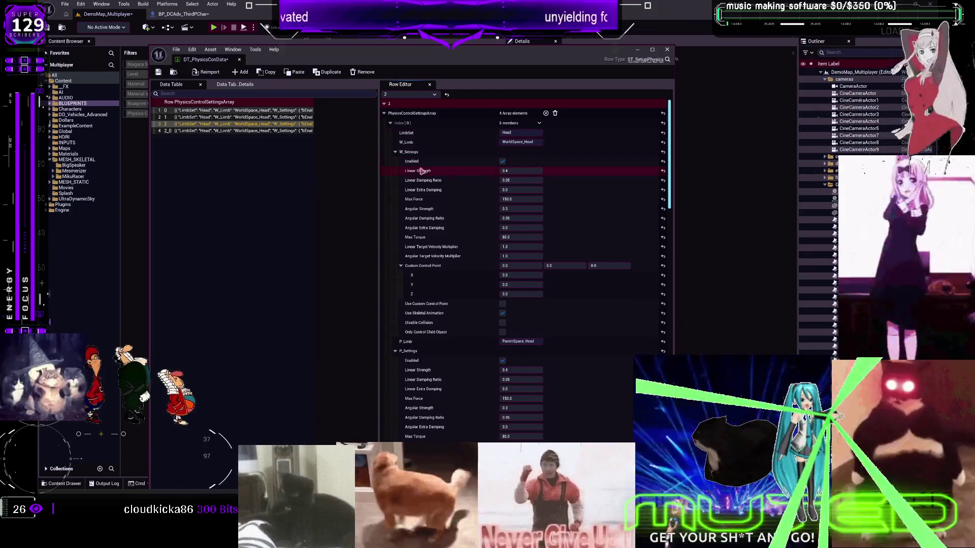
- Paste the copied settings array into the current row and row 1, saving the table
right_click(459, 115)
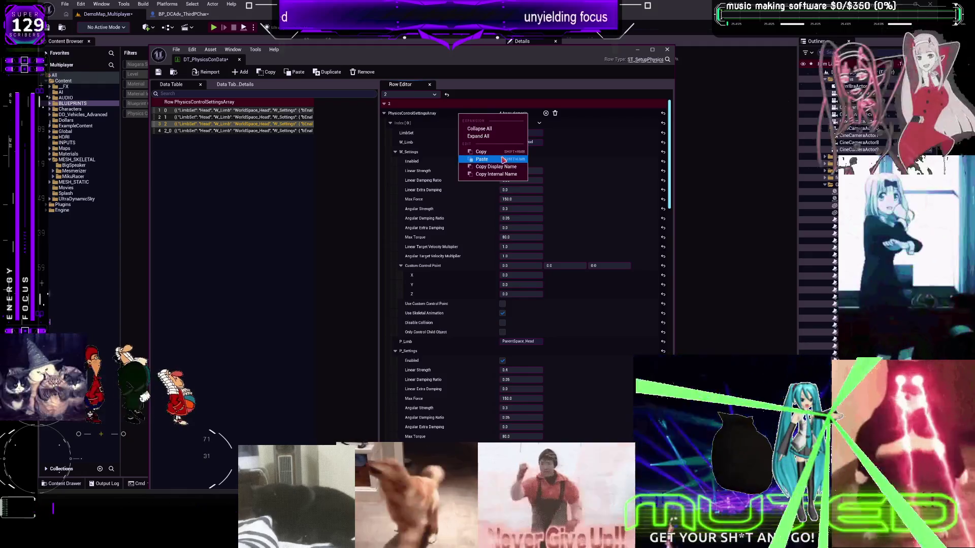
left_click(518, 159)
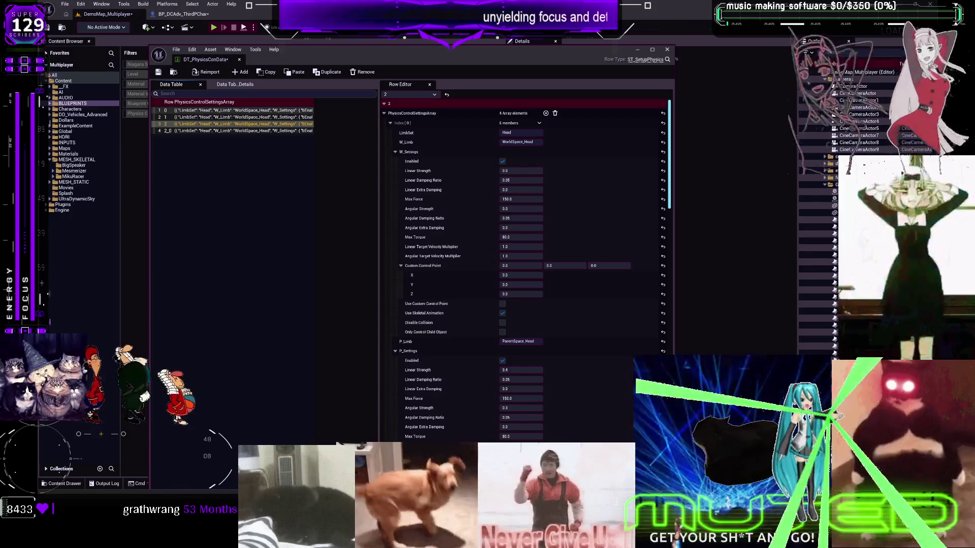
left_click(158, 72)
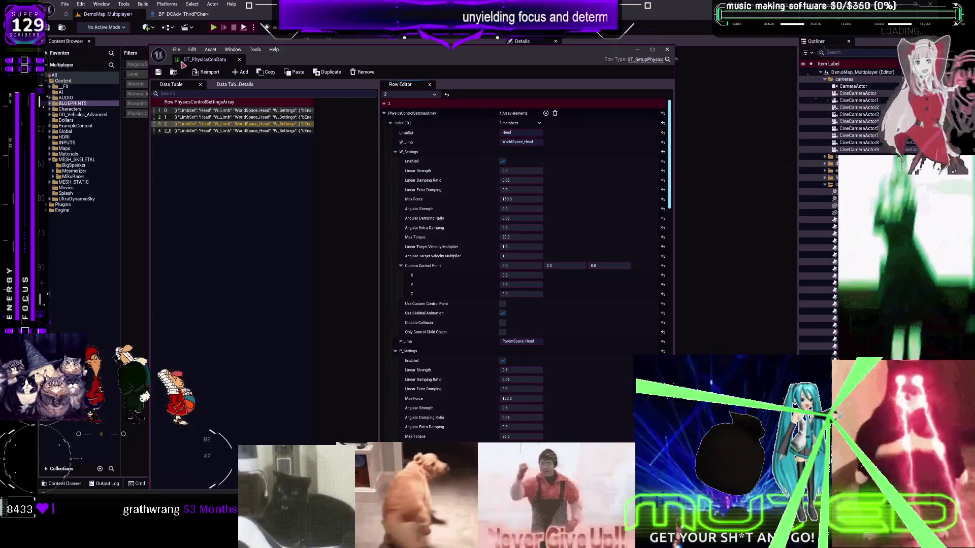
left_click(189, 117)
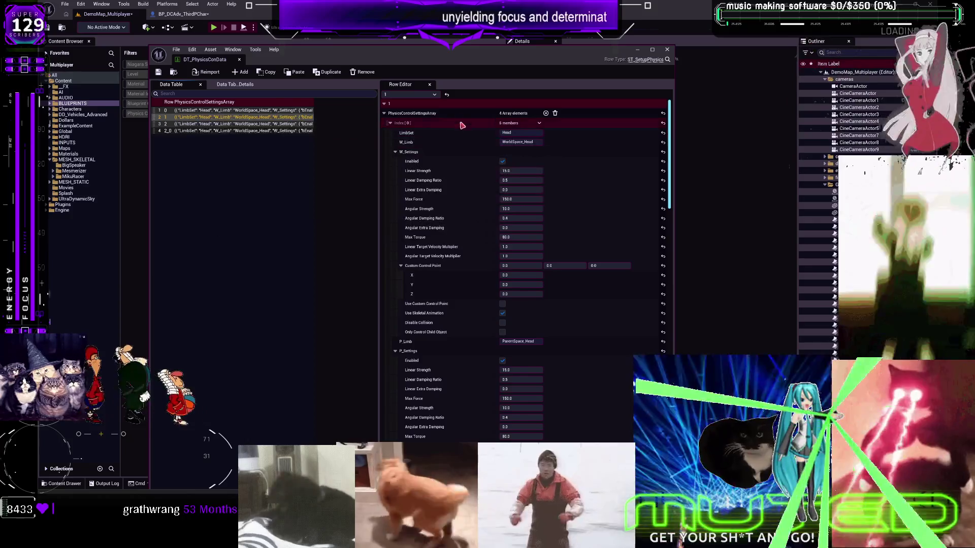
right_click(463, 115)
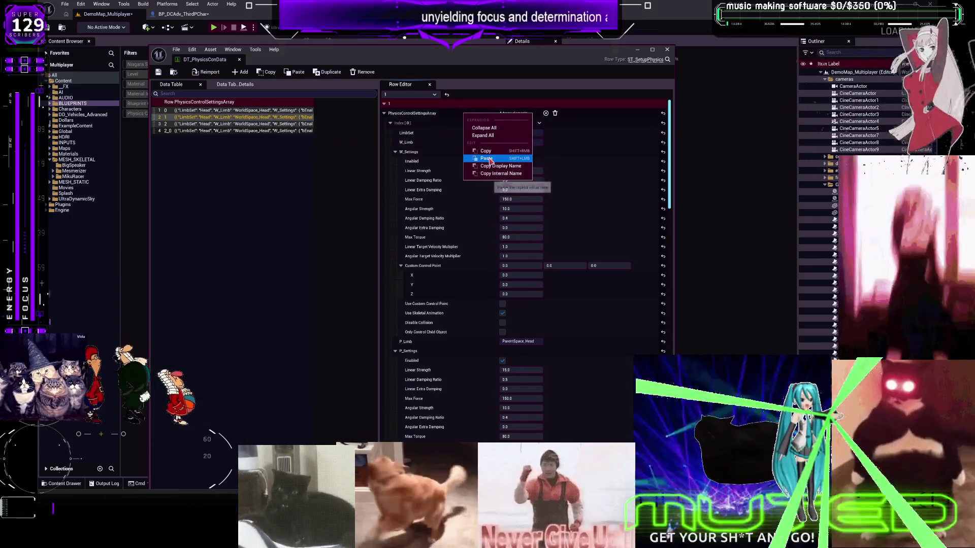
left_click(490, 161)
left_click(159, 72)
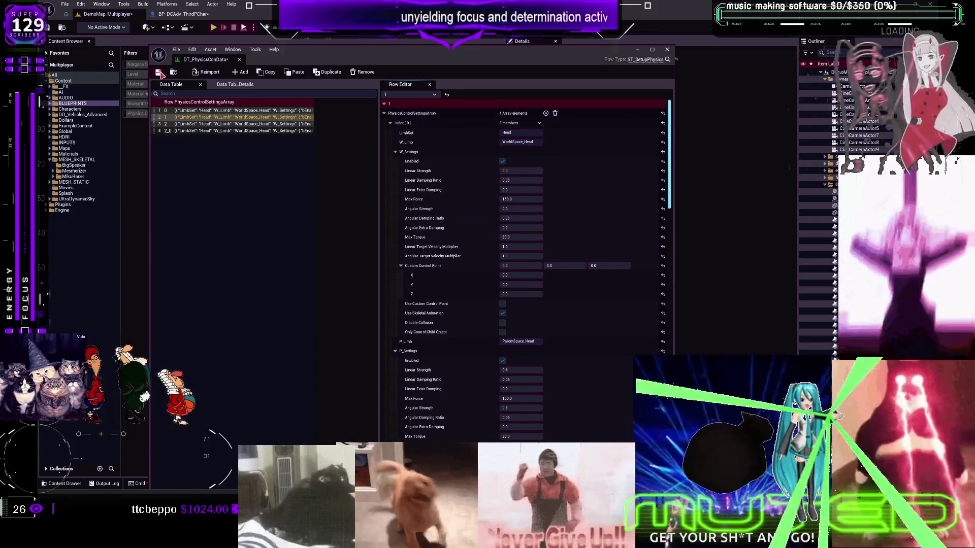
- Paste the settings array into row 2, save the table, and start a play test
left_click(218, 124)
right_click(451, 115)
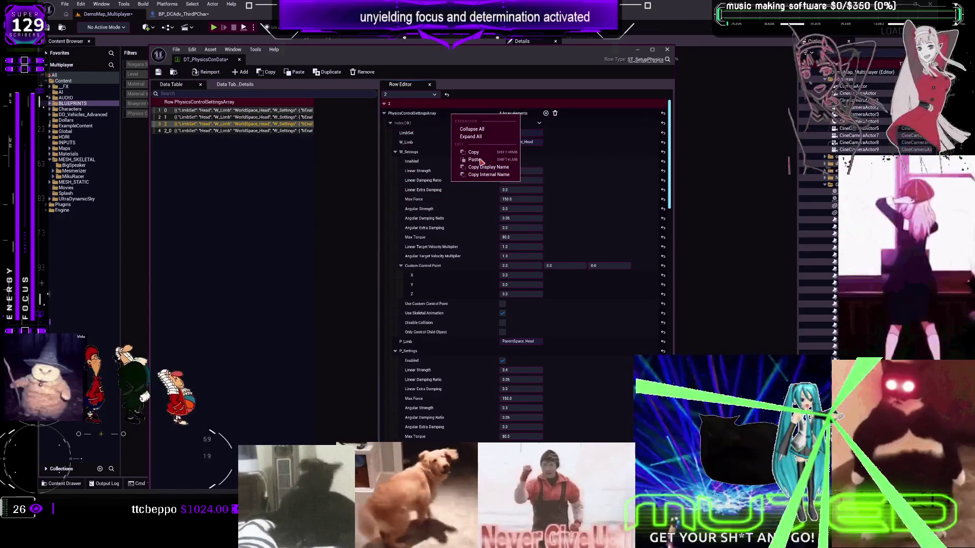
left_click(481, 162)
key("ctrl+s")
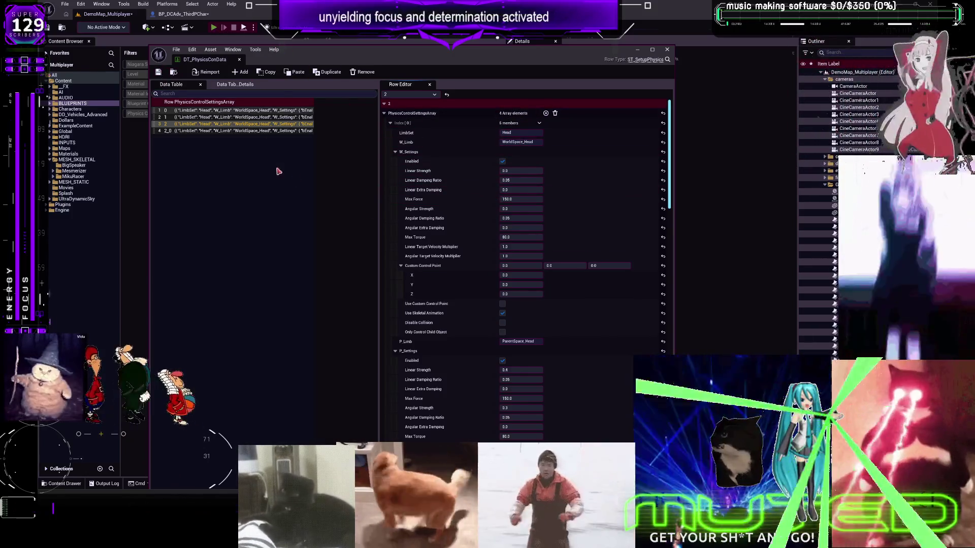
key("alt+p")
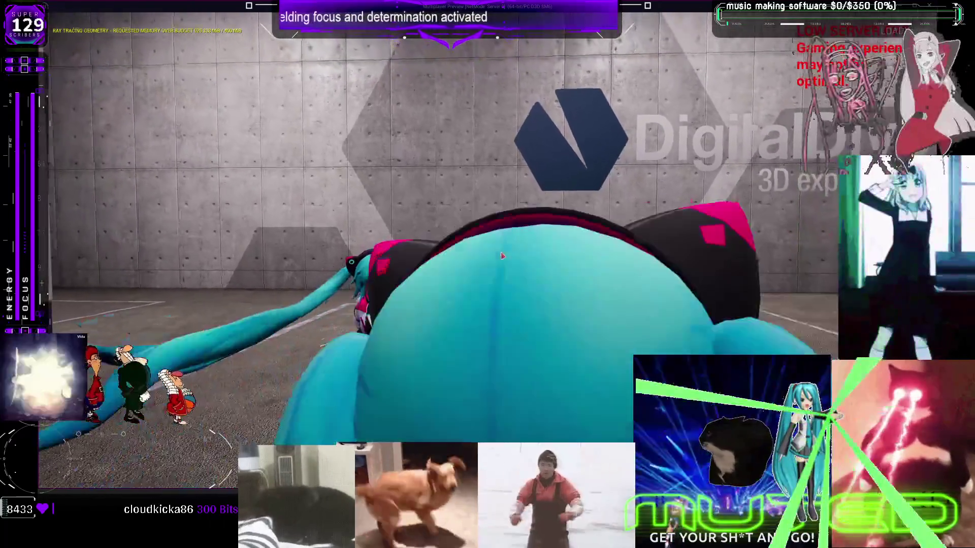
- Stop the play test and set the Spine's Max Force and Max Torque to 0
key("Escape")
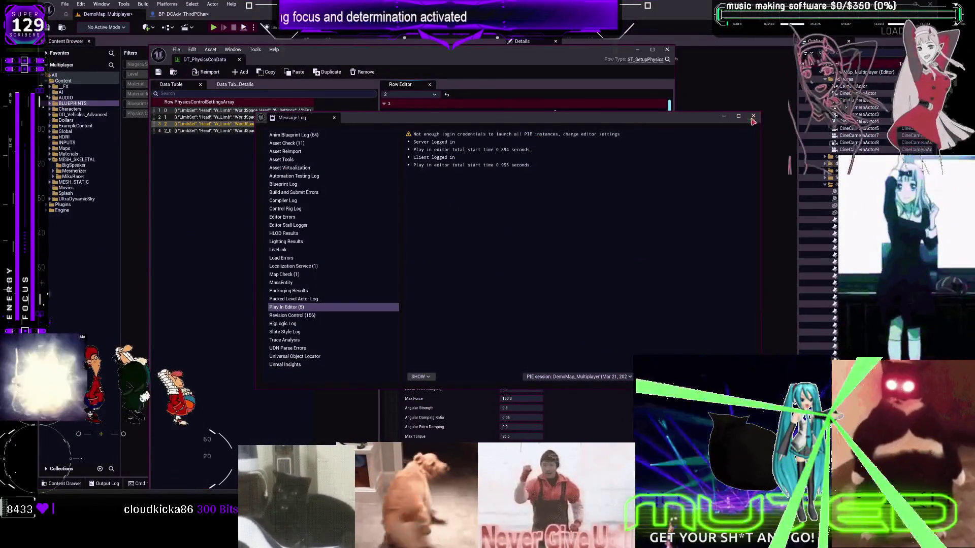
left_click(753, 116)
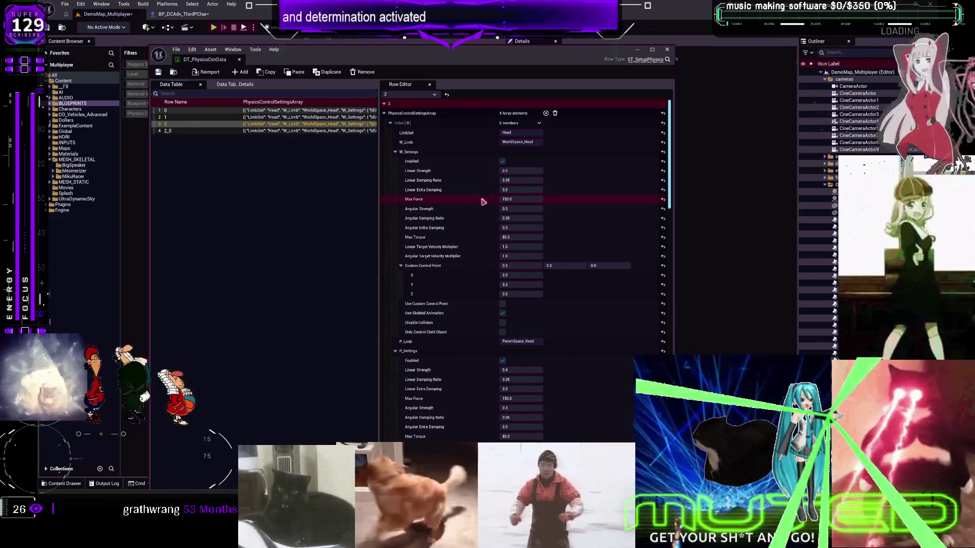
scroll(537, 261, "down", 5)
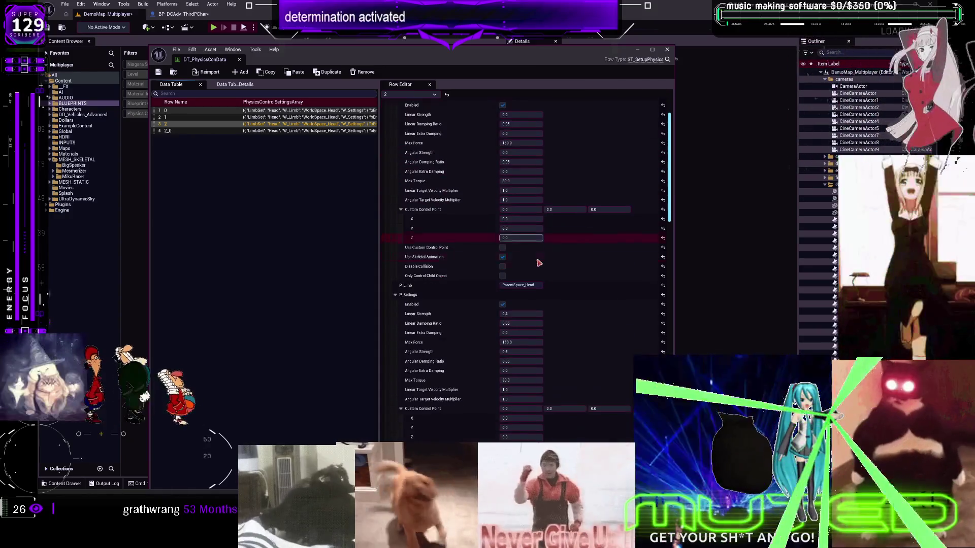
scroll(563, 295, "down", 6)
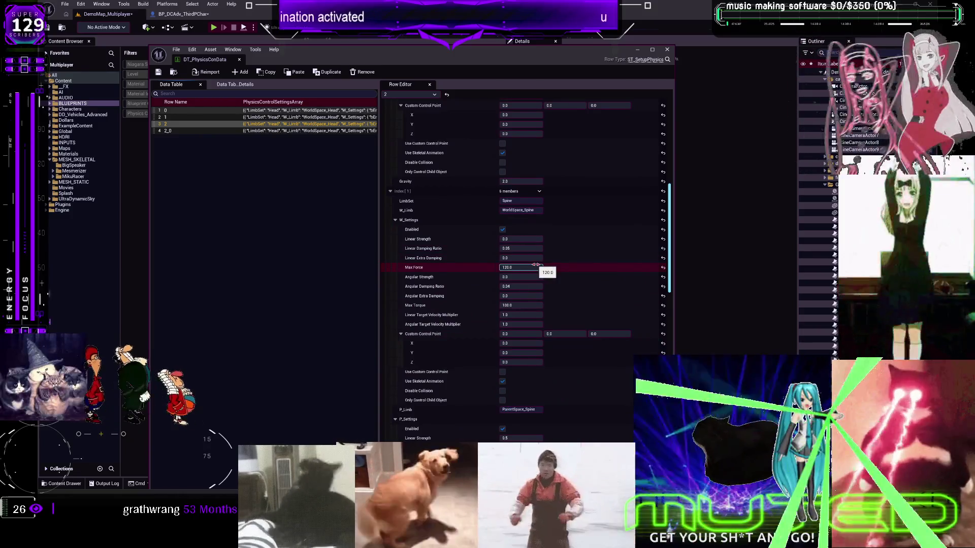
left_click(536, 264)
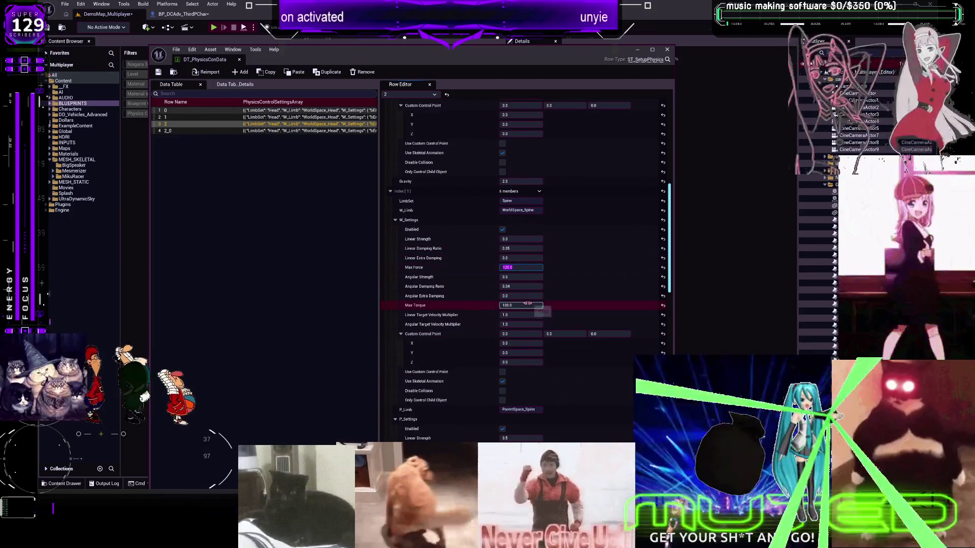
type("0")
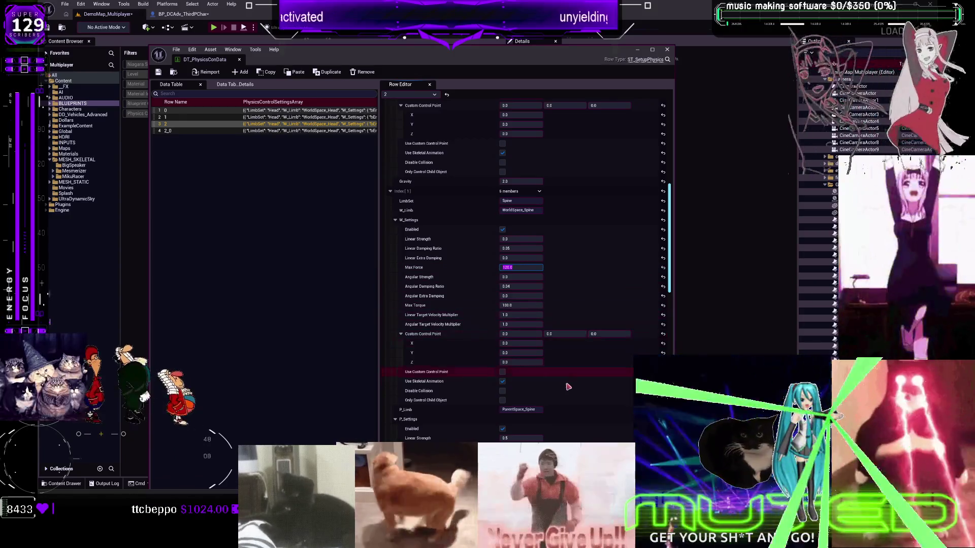
left_click(521, 306)
type("0")
key("Return")
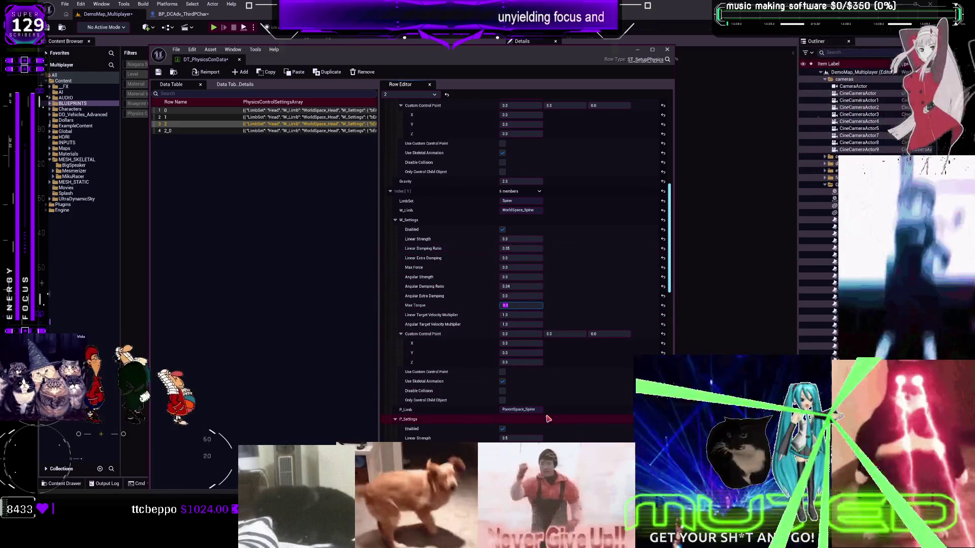
- Set the Spine's world-space Linear Strength to 0.2 and close the data table editor
left_click(523, 238)
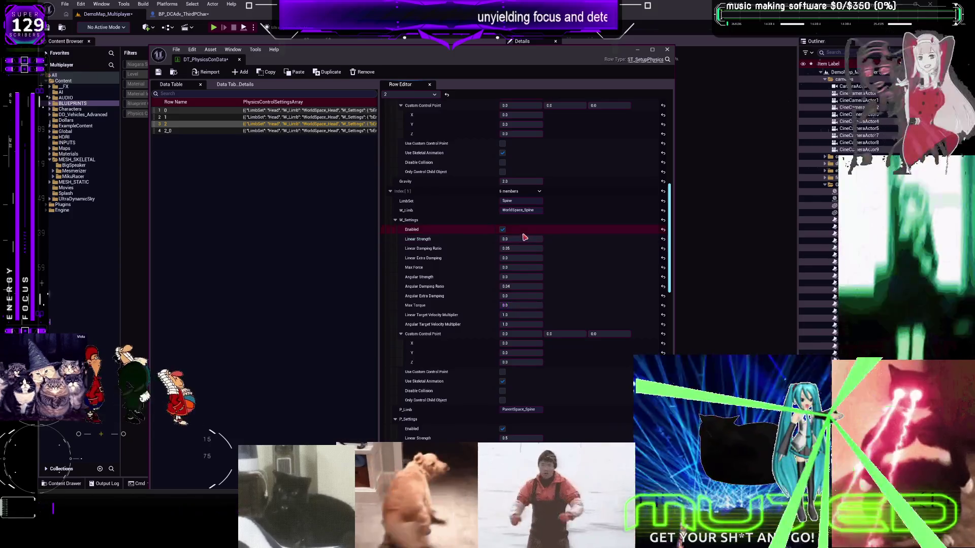
type("2")
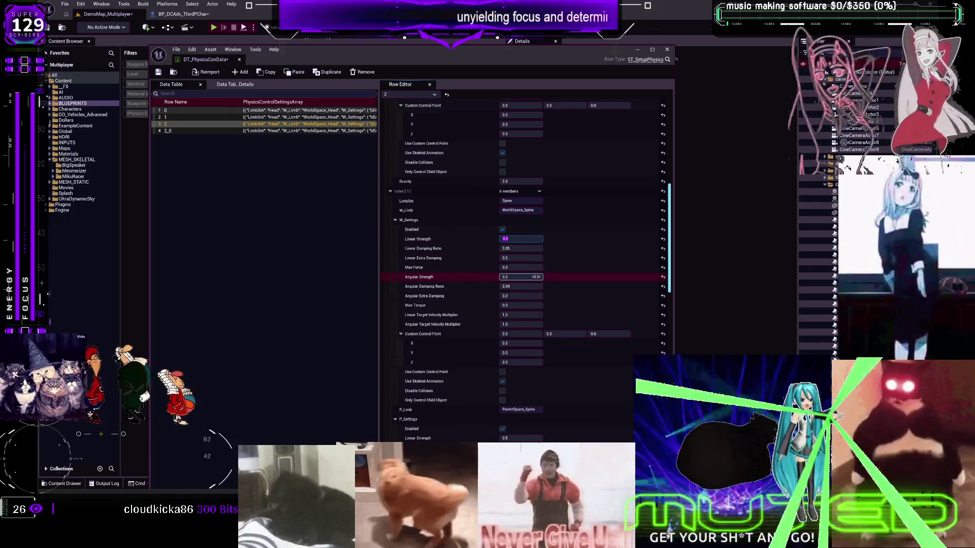
key("BackSpace")
type("0.2")
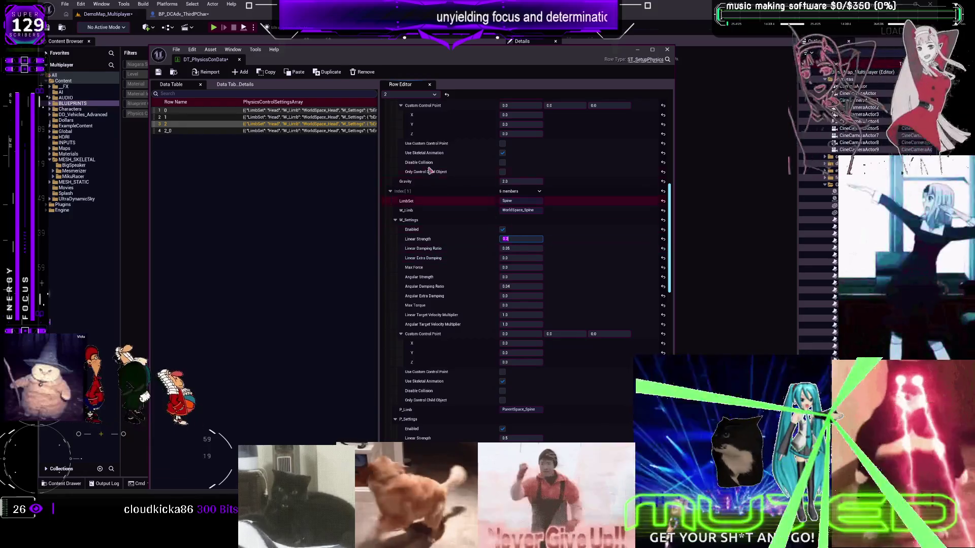
key("Return")
left_click(666, 49)
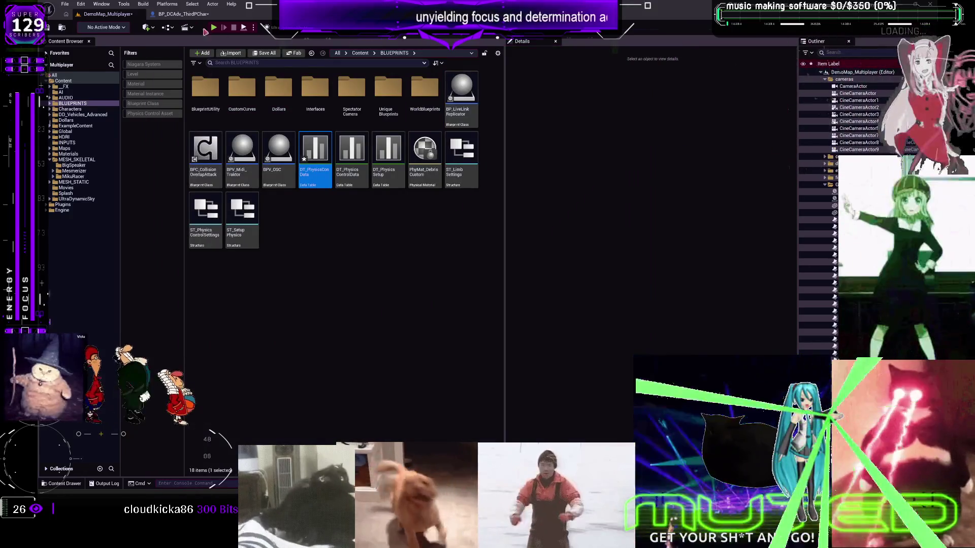
- Return to BP_DCAdv_ThirdPChar, pan to the data table row nodes, and stop the test run
left_click(183, 15)
mouse_move(483, 267)
left_mouse_down()
mouse_move(894, 239)
mouse_move(900, 252)
mouse_move(839, 255)
left_mouse_up()
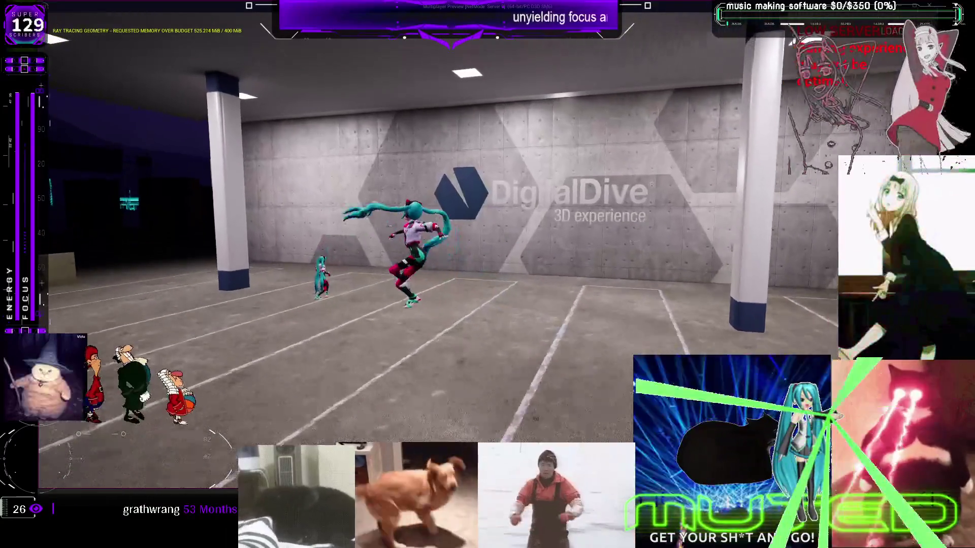
key("Escape")
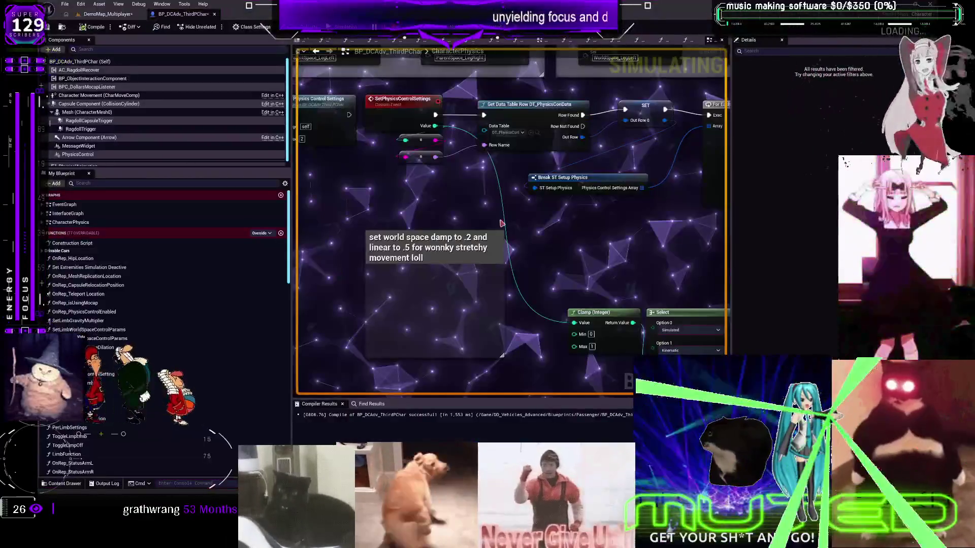
- Close the message log, review DT_PhysicsConData's row values, then return to BP_DCAdv_ThirdPChar
left_click(754, 116)
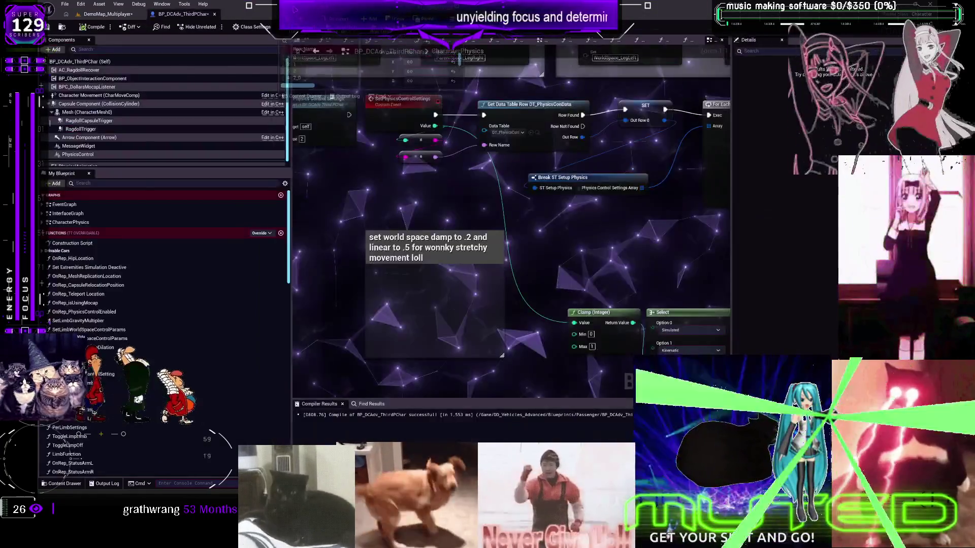
double_click(503, 131)
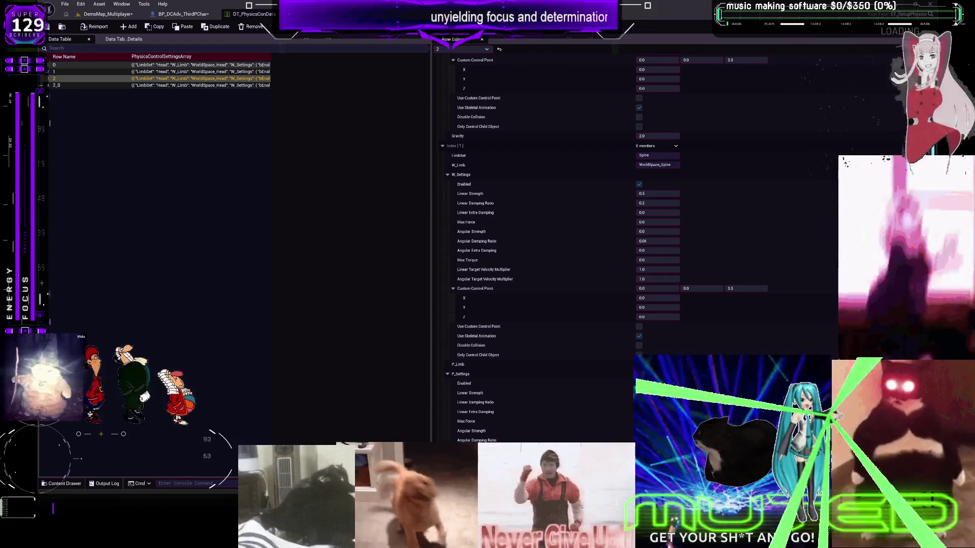
scroll(711, 255, "down", 2)
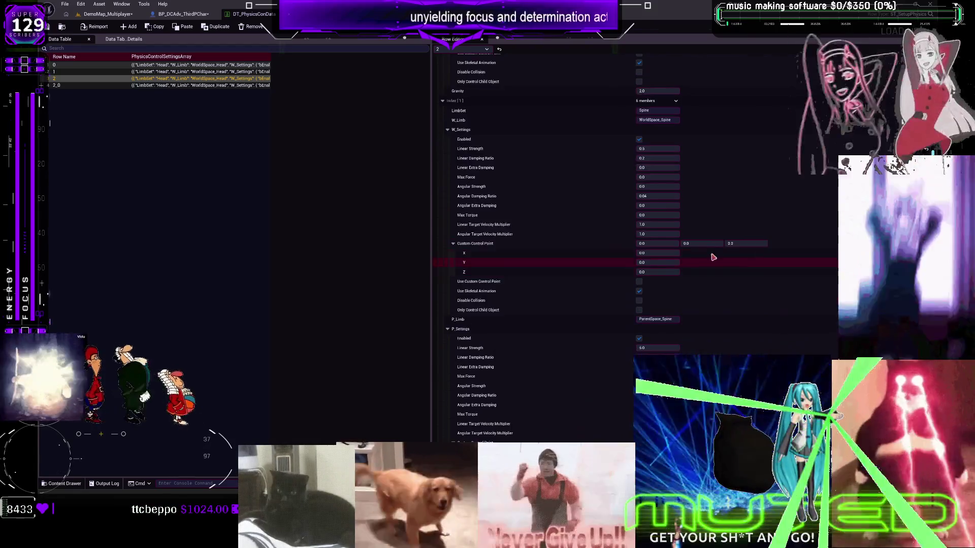
scroll(769, 225, "up", 15)
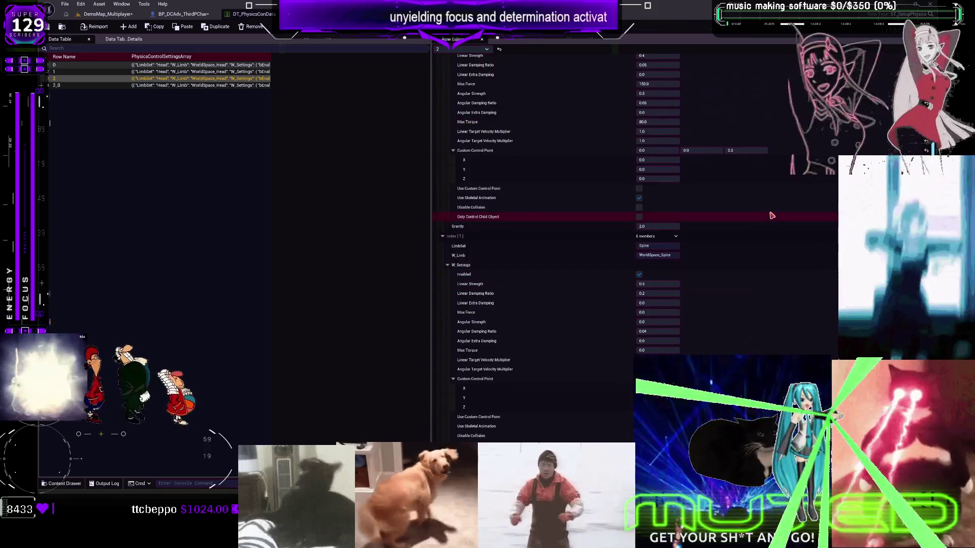
scroll(757, 221, "up", 3)
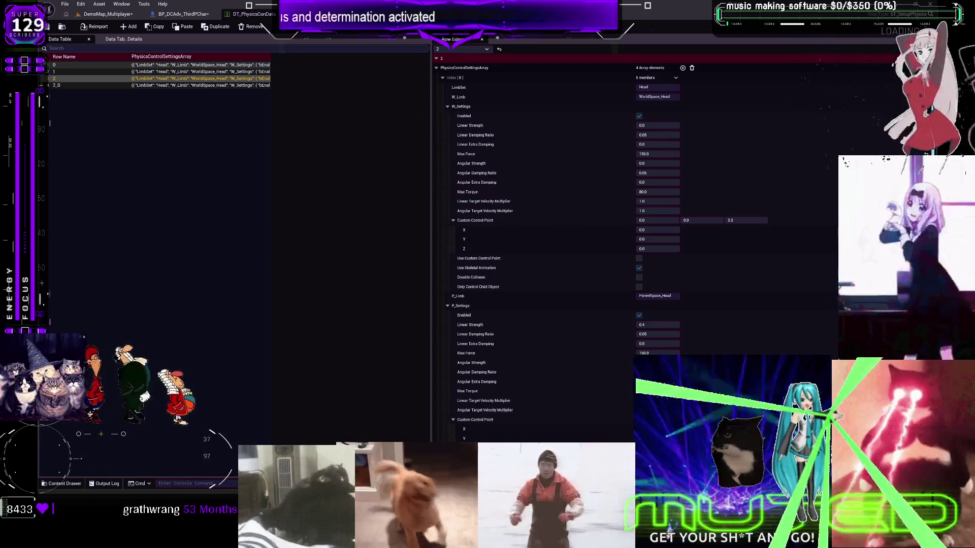
left_click(194, 16)
scroll(552, 235, "down", 3)
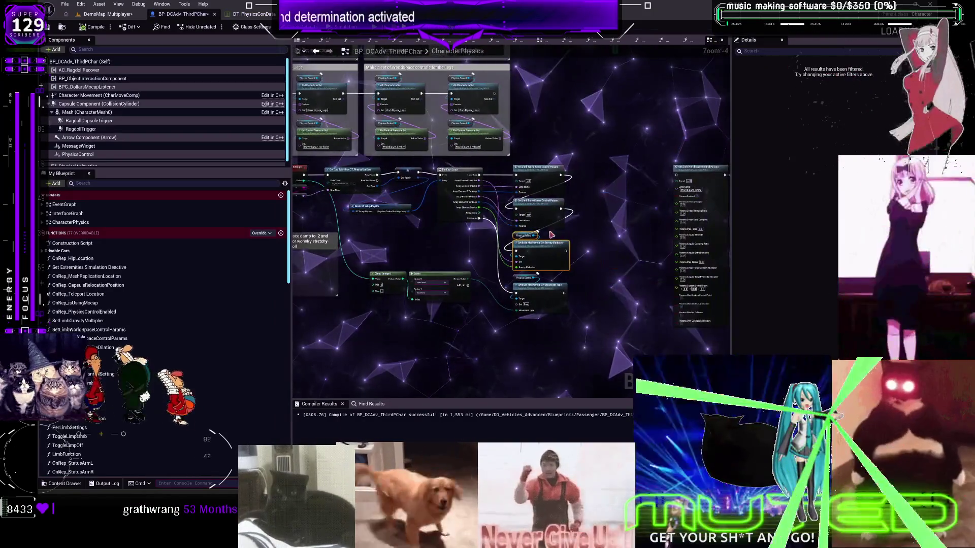
- Place a Physics Control component getter in empty space below the Select node
left_click_drag(552, 235, 472, 161)
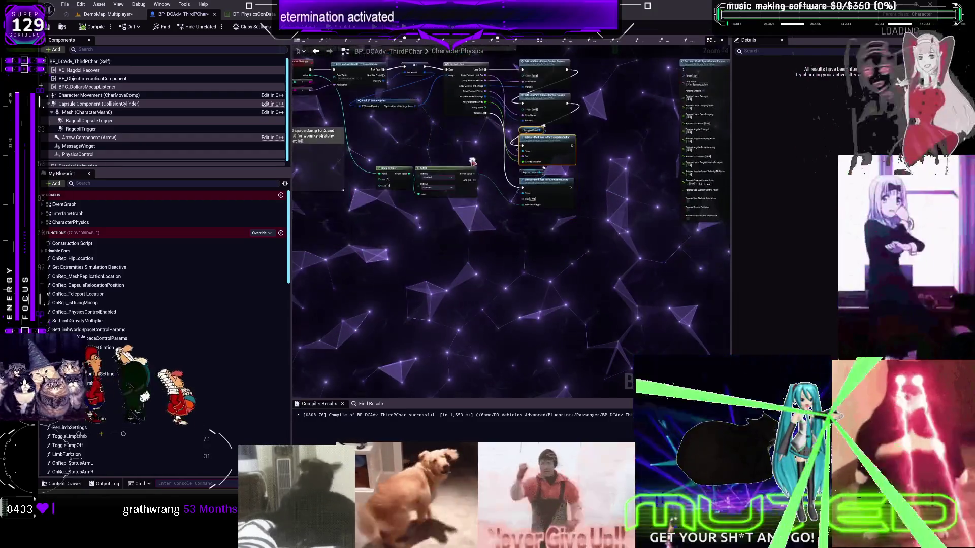
right_click(441, 240)
key("Escape")
left_click_drag(441, 239, 346, 401)
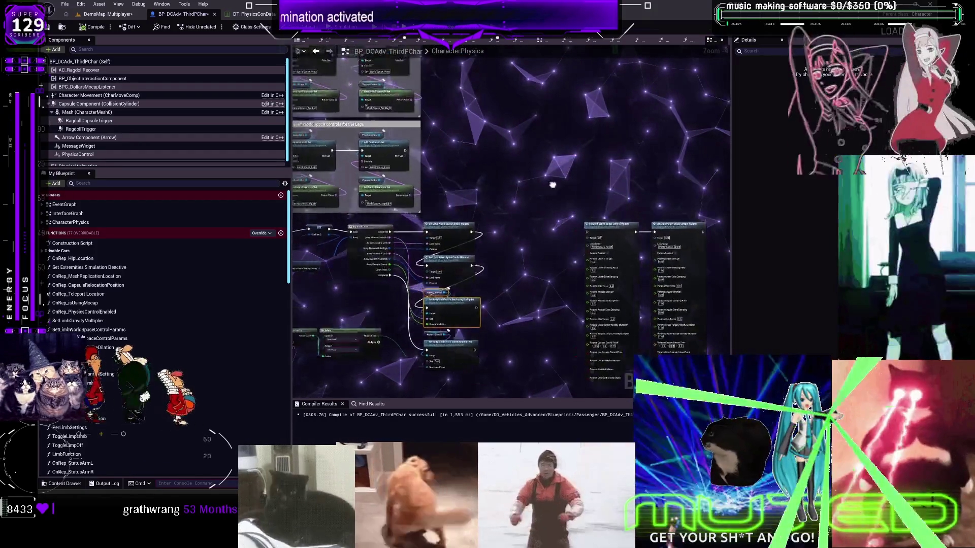
scroll(552, 185, "up", 3)
left_click(599, 109)
left_click_drag(355, 229, 468, 293)
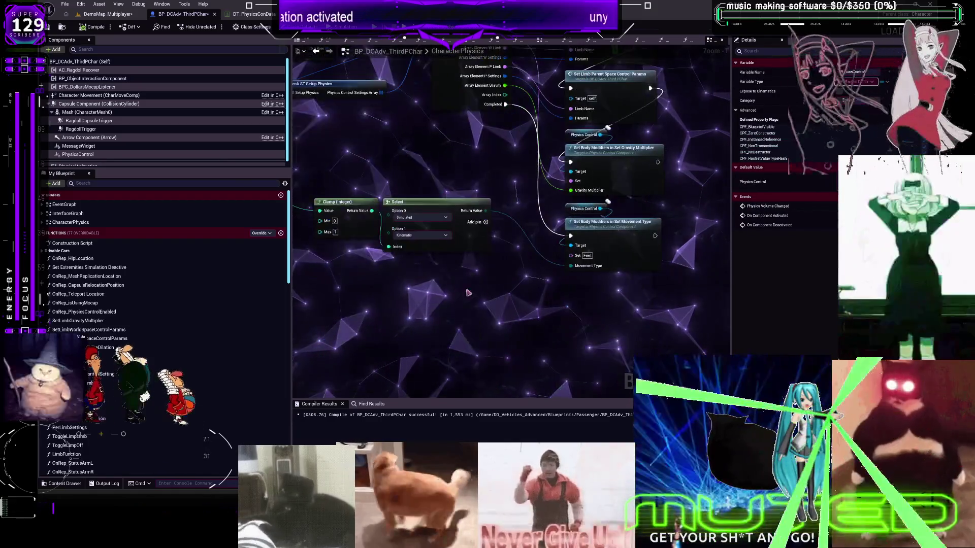
scroll(468, 293, "up", 1)
key("ctrl+v")
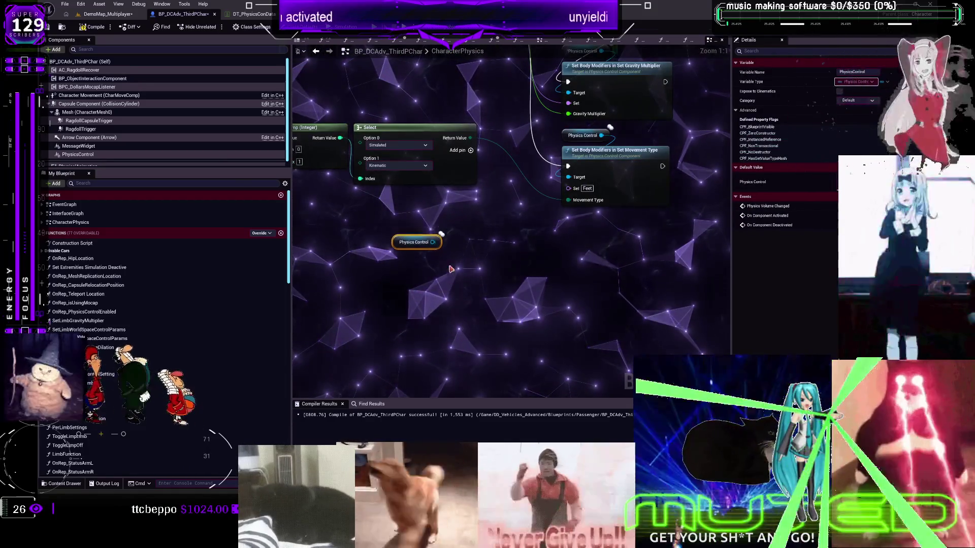
mouse_move(436, 244)
left_mouse_down()
mouse_move(458, 272)
mouse_move(353, 248)
left_mouse_up()
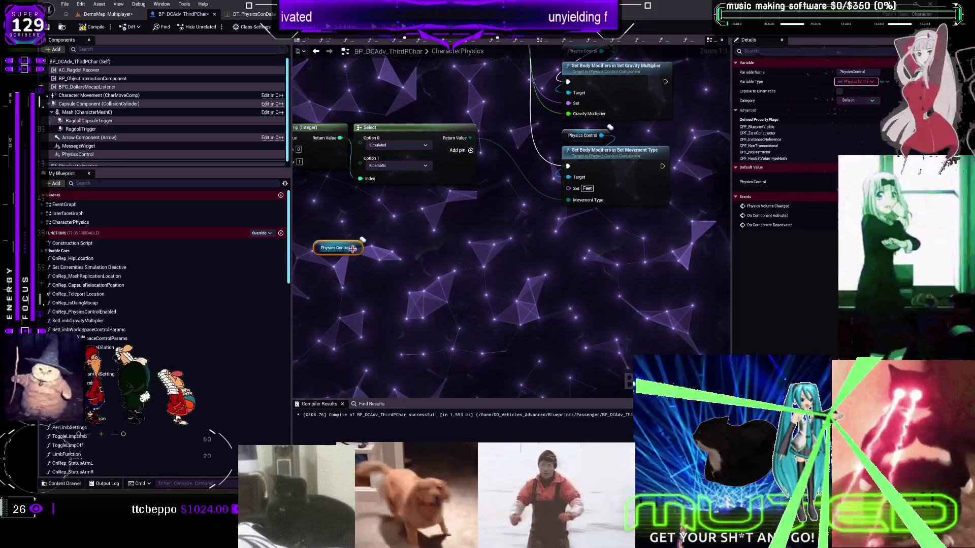
- From the Physics Control pin, search 'get' to find Get Control Data
left_click_drag(429, 290, 430, 289)
type("get")
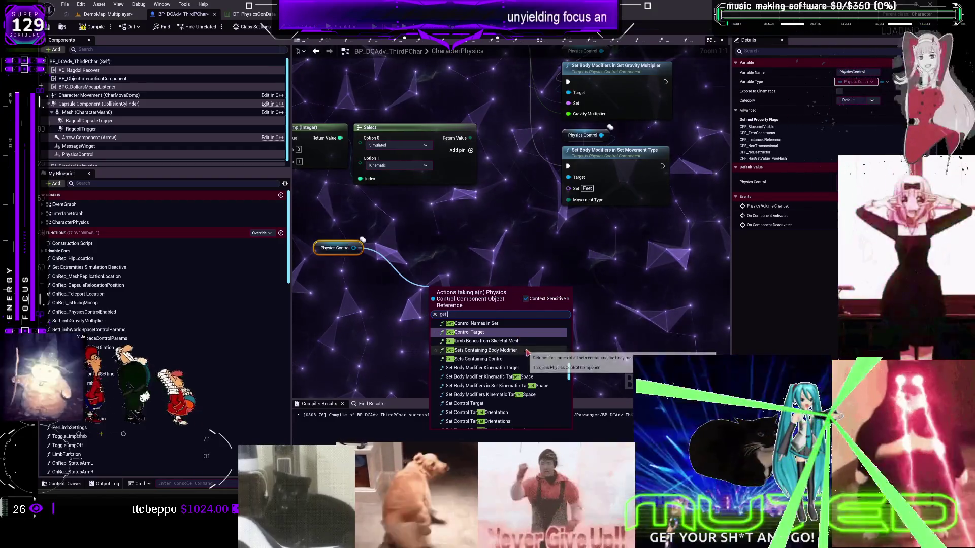
scroll(533, 364, "down", 10)
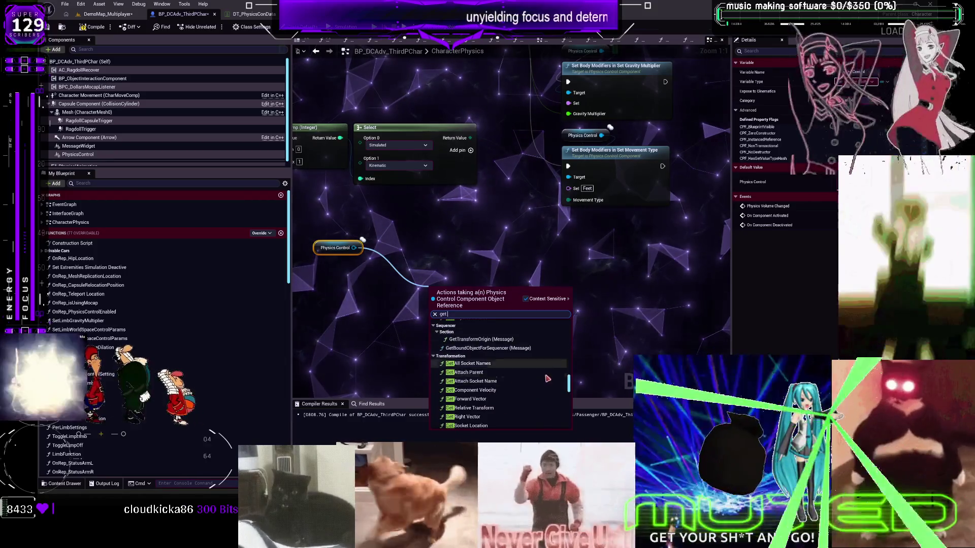
scroll(547, 378, "down", 10)
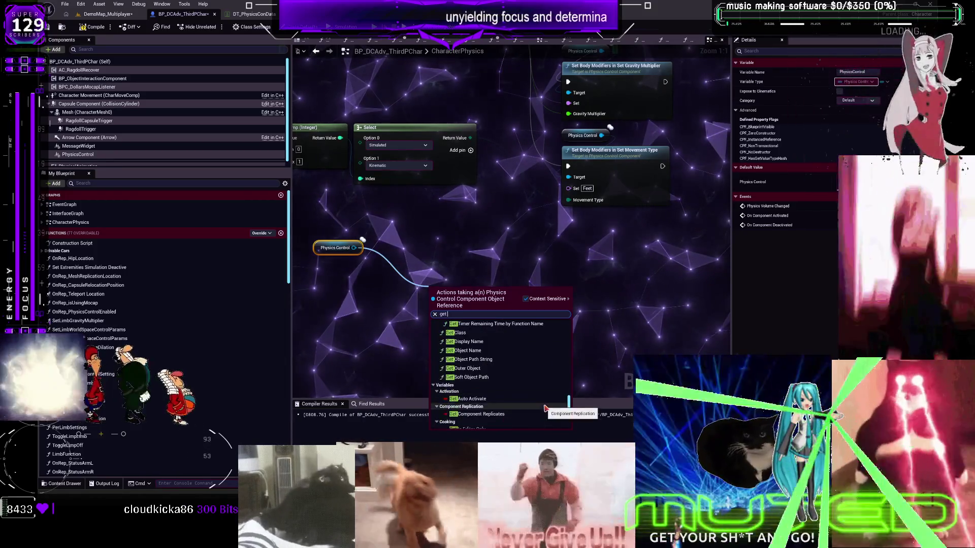
scroll(544, 407, "up", 10)
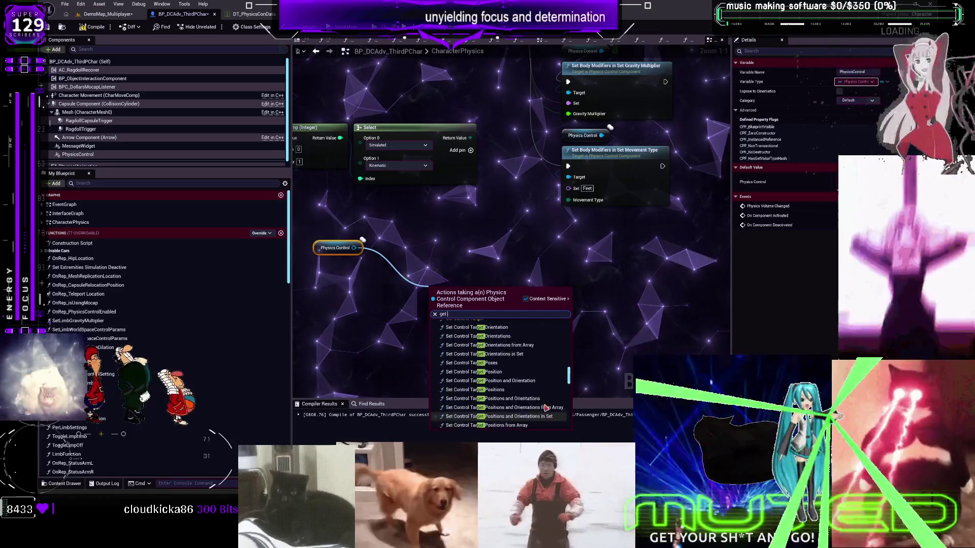
scroll(545, 401, "up", 5)
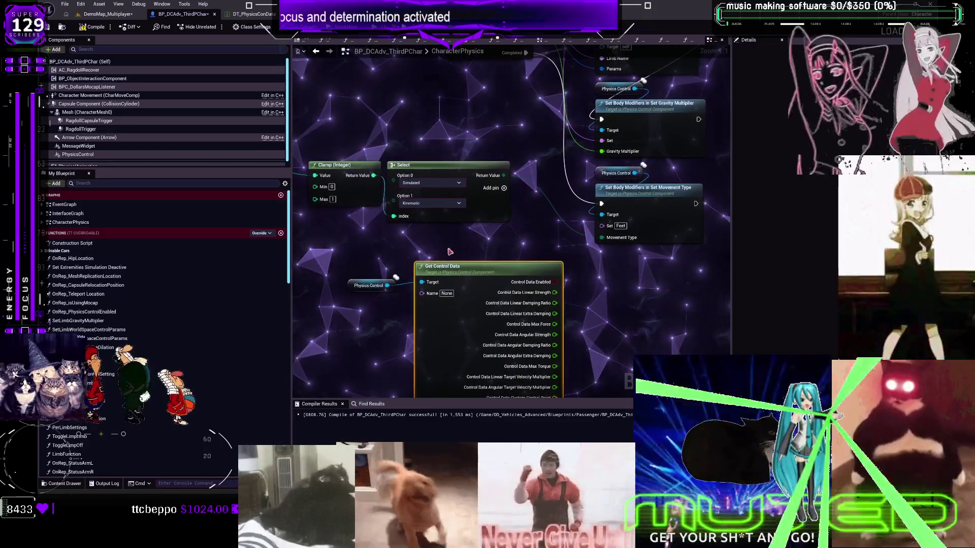
- Center the Spine Get Control Data node in view and start searching for a Delay node
scroll(558, 178, "down", 2)
scroll(429, 290, "up", 2)
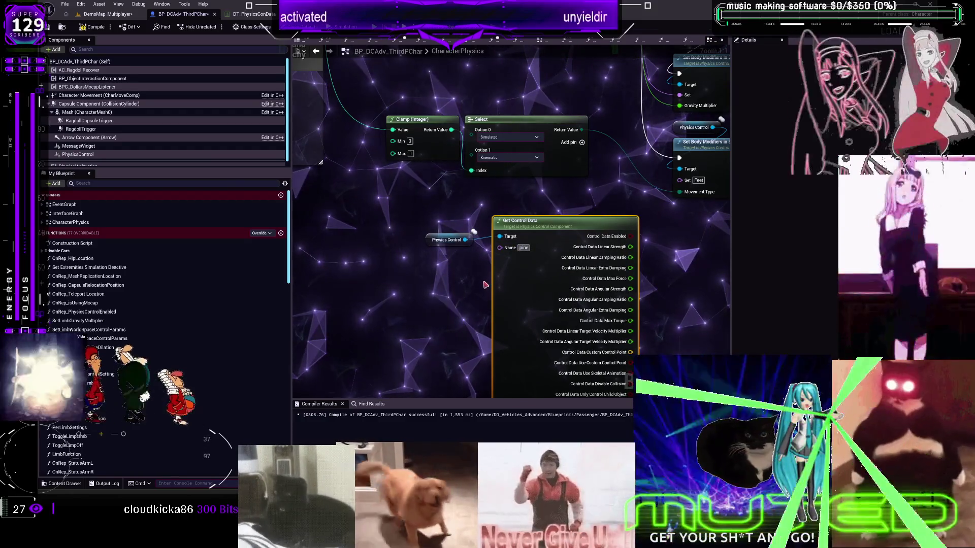
left_click_drag(459, 304, 376, 230)
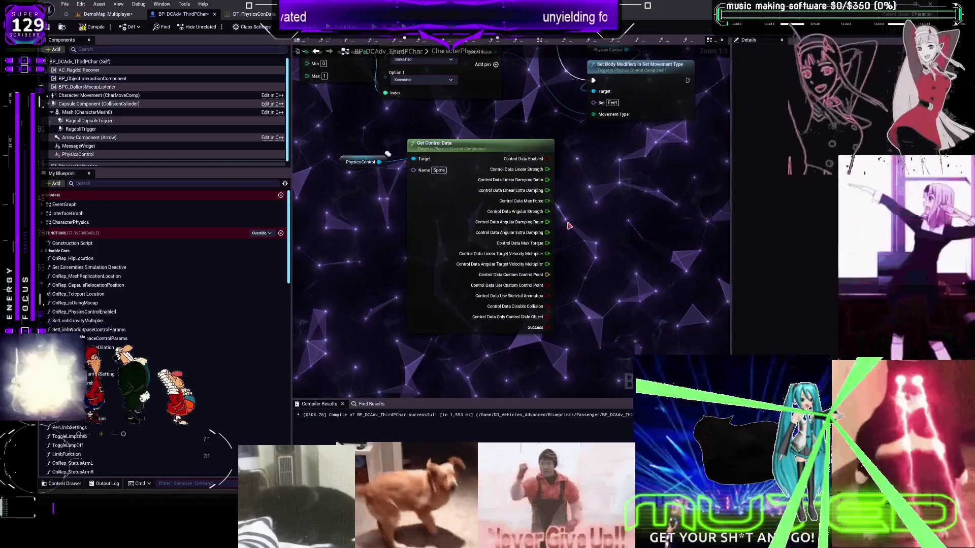
scroll(495, 240, "down", 1)
scroll(494, 240, "down", 1)
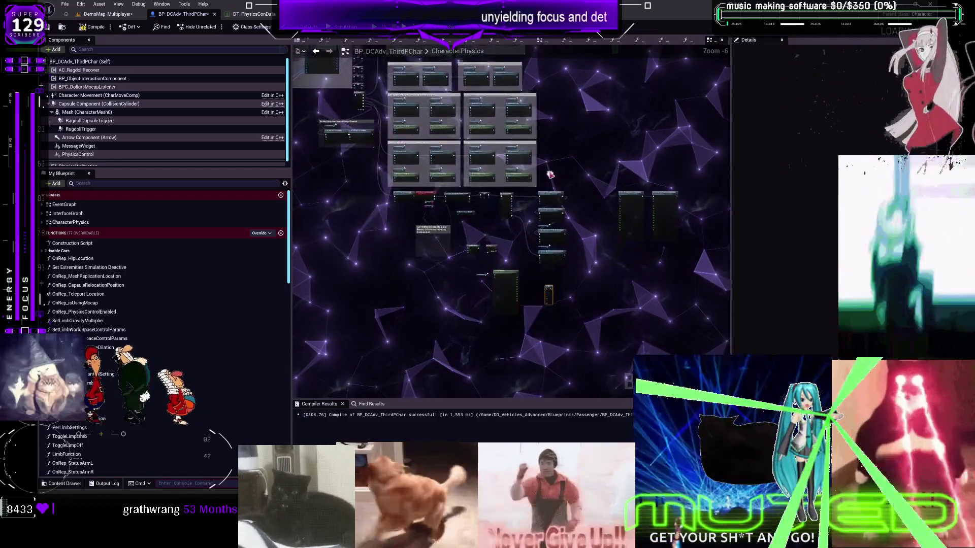
scroll(502, 256, "up", 2)
type("delay 10")
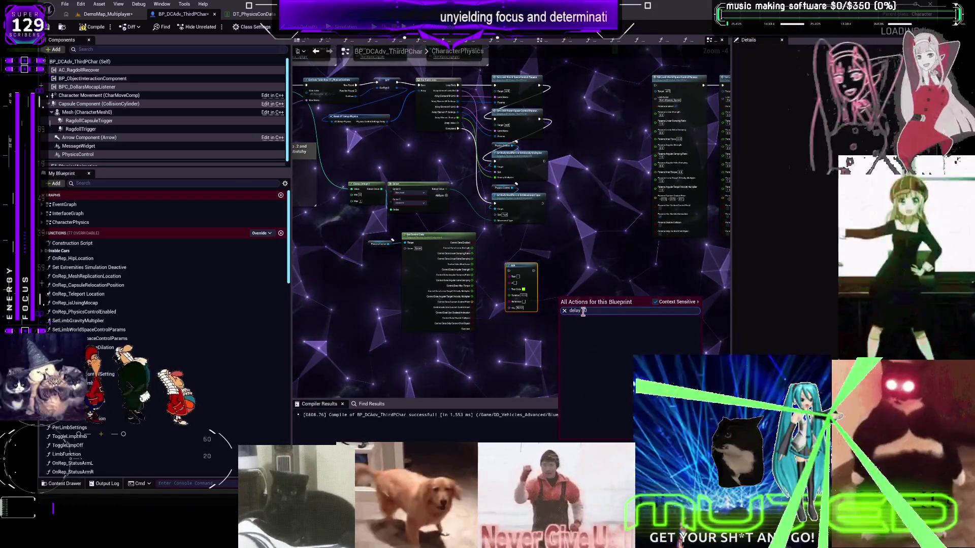
- Place a Delay node and wire the reroute node into the AAA print's Text input
key("BackSpace")
key("BackSpace")
key("BackSpace")
left_click(594, 328)
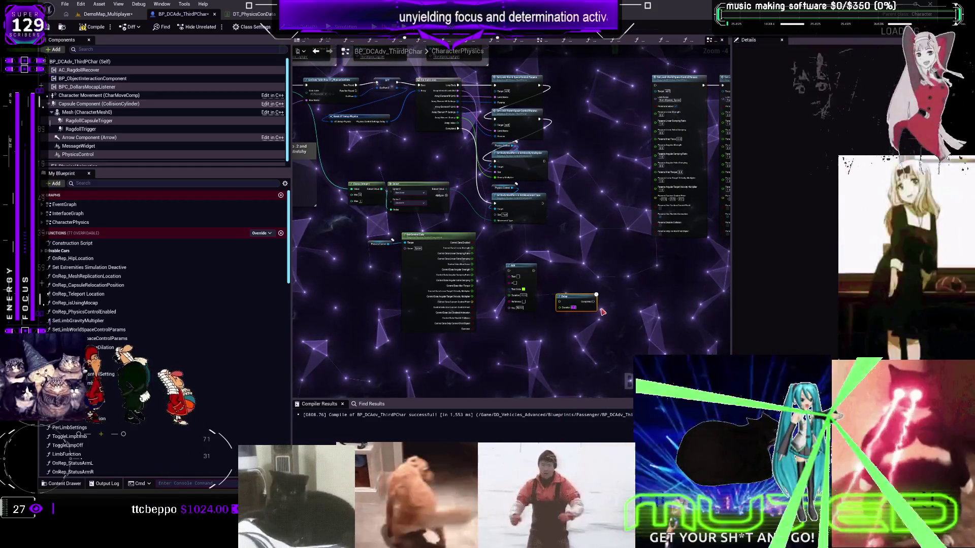
left_click_drag(579, 271, 542, 279)
scroll(543, 279, "up", 2)
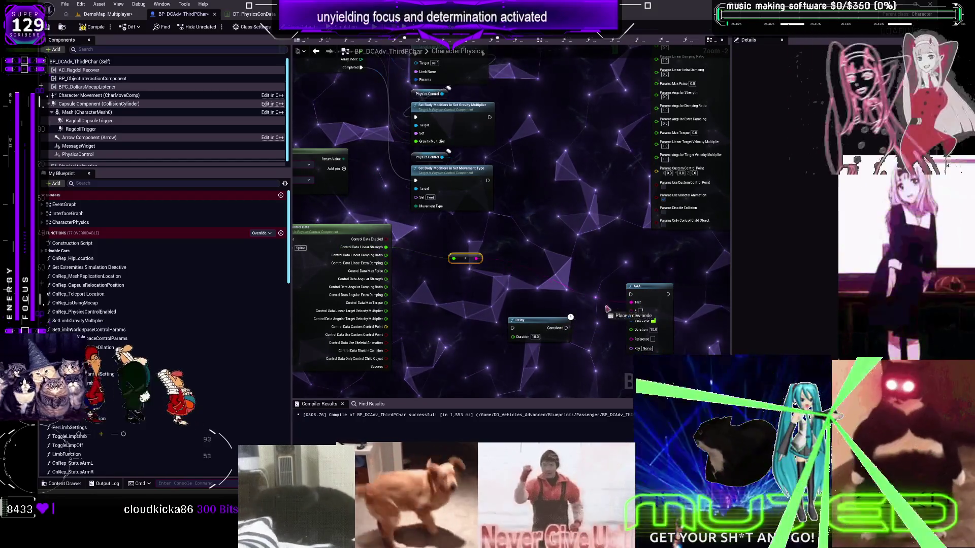
left_click_drag(632, 295, 631, 301)
- Change the Get Control Data Name to WorldSpace_Spine
mouse_move(512, 101)
left_mouse_down()
mouse_move(544, 189)
mouse_move(481, 248)
left_mouse_up()
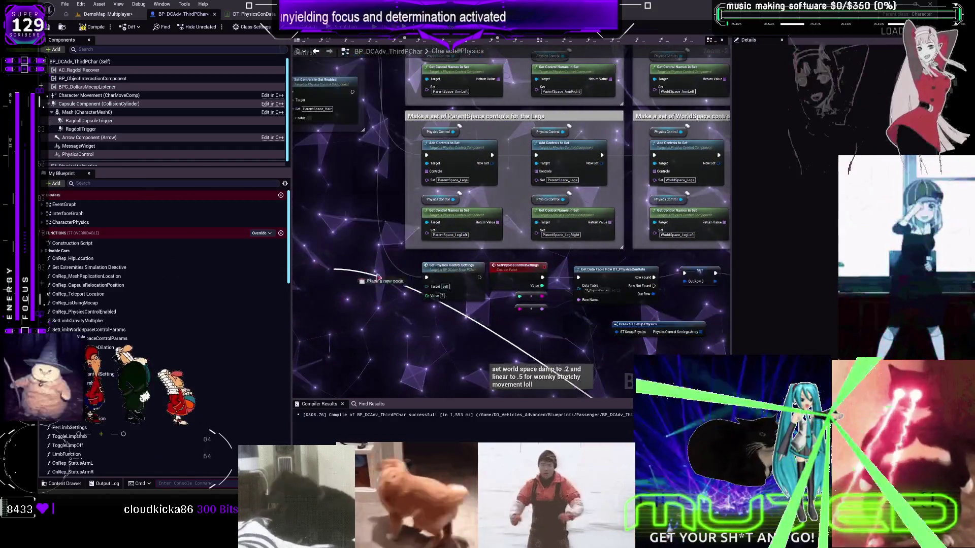
left_click_drag(305, 56, 505, 244)
mouse_move(398, 231)
left_mouse_down()
mouse_move(654, 303)
mouse_move(409, 252)
mouse_move(573, 116)
mouse_move(323, 94)
mouse_move(565, 331)
left_mouse_up()
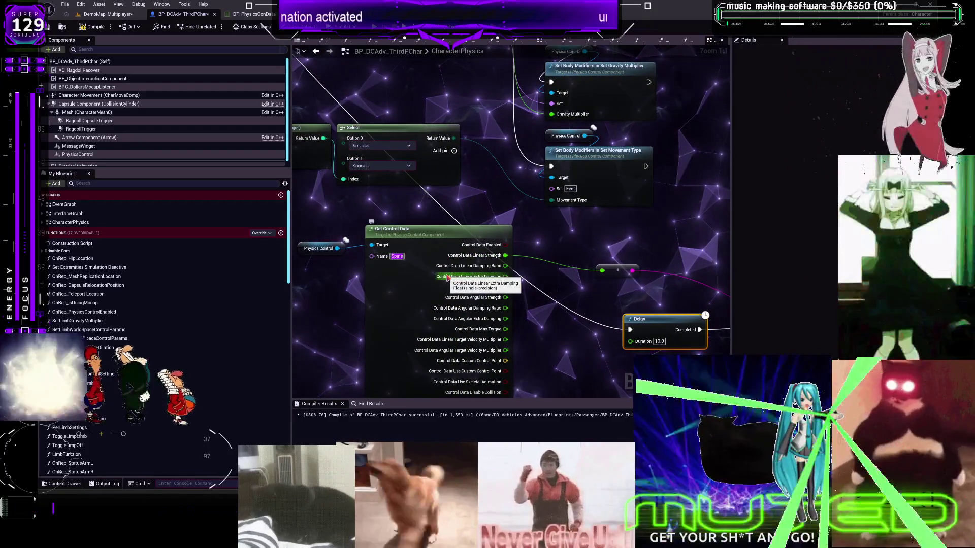
type("World")
key("Return")
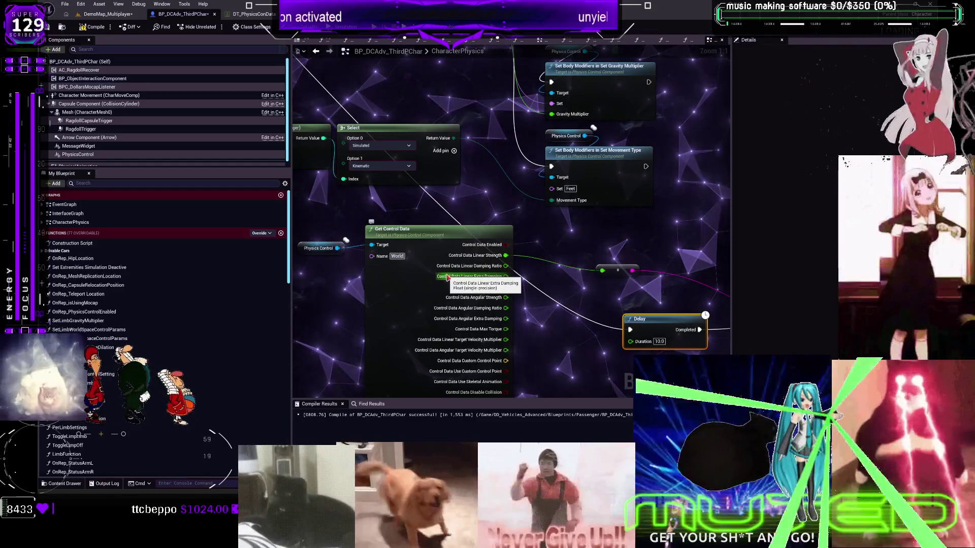
type("Space_Spine")
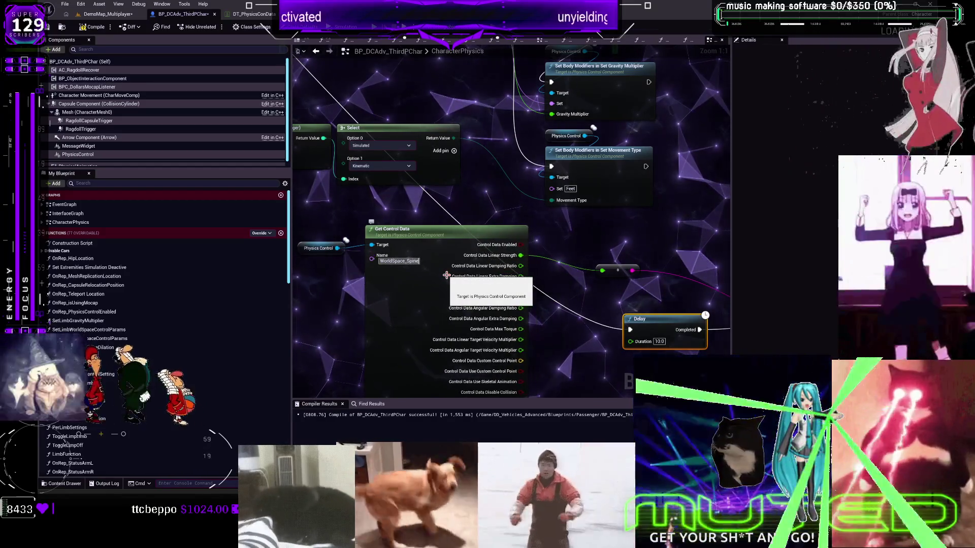
- Set a breakpoint on the AAA print node, compile, and start a multiplayer play session
mouse_move(630, 219)
left_mouse_down()
mouse_move(298, 143)
mouse_move(400, 163)
left_mouse_up()
right_click(621, 252)
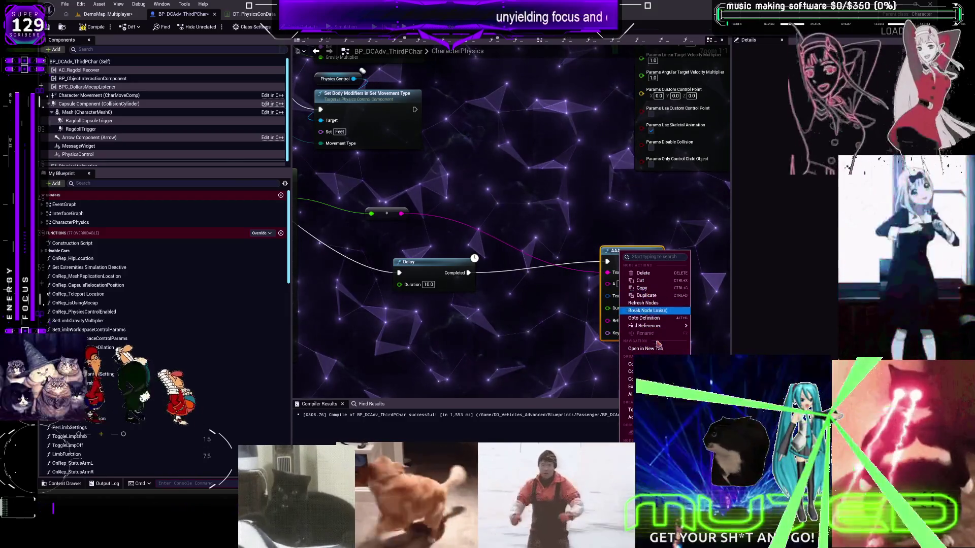
key("Escape")
left_click(92, 26)
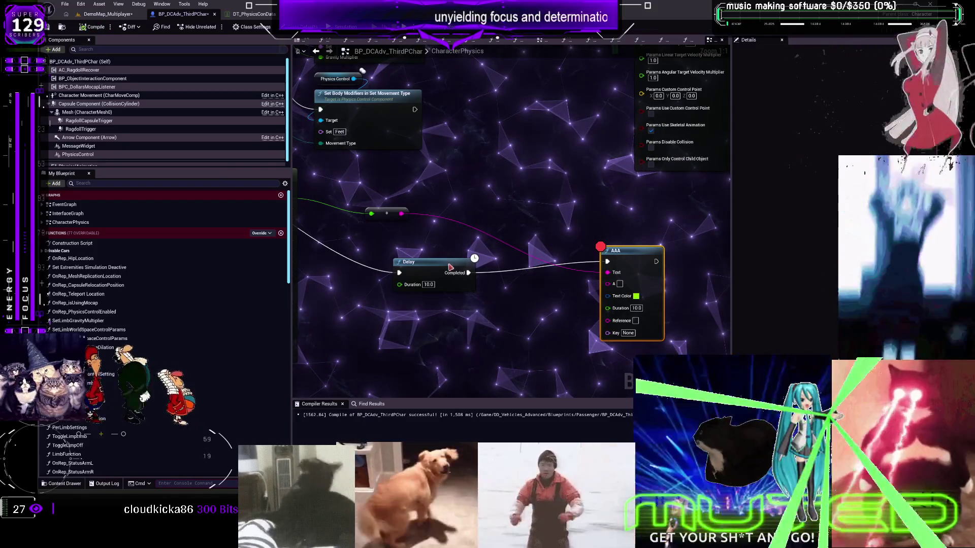
key("alt+p")
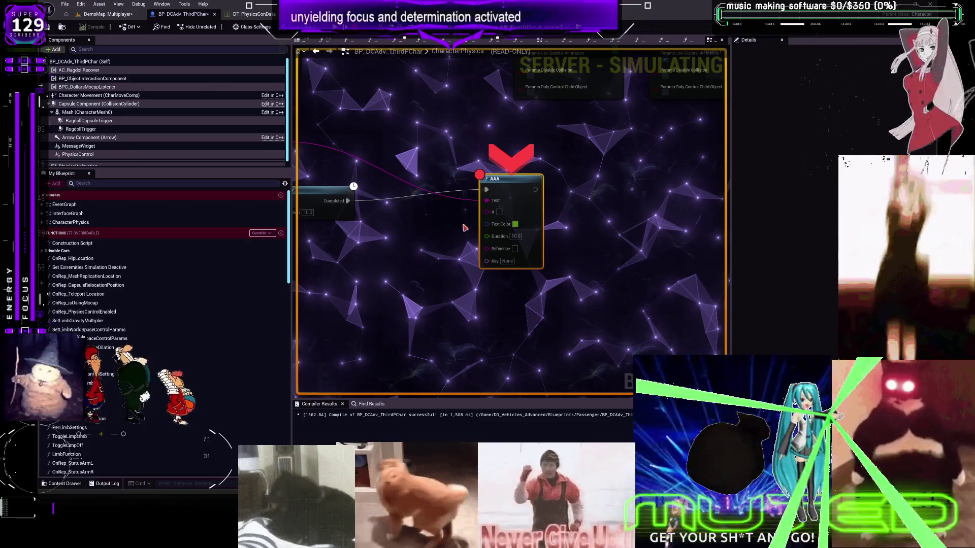
- Inspect the Get Control Data output pins' debug values during the paused session
mouse_move(488, 201)
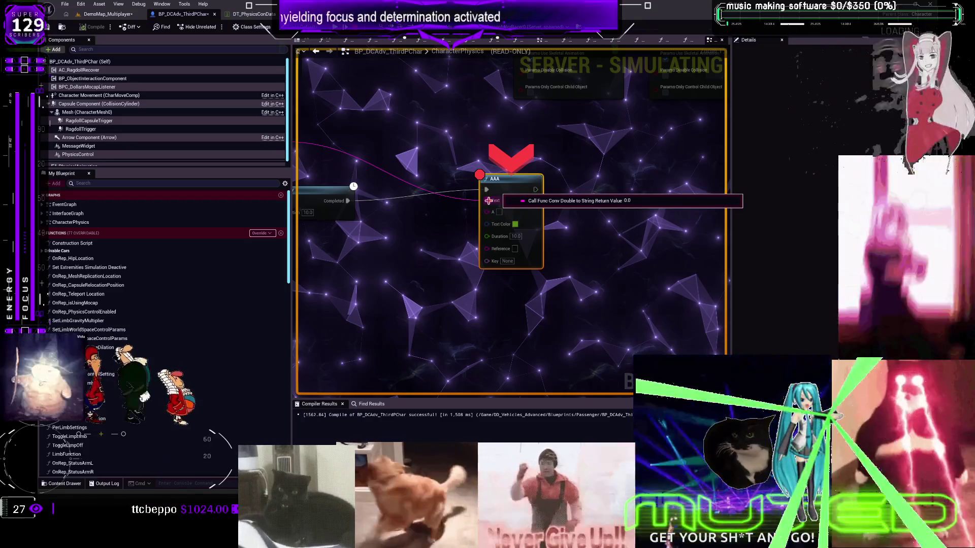
left_click_drag(488, 200, 680, 207)
mouse_move(451, 148)
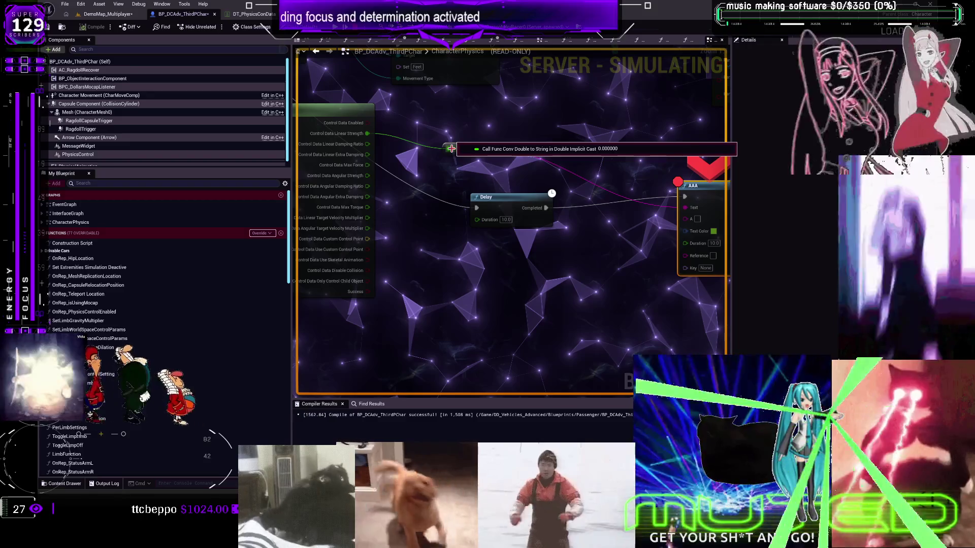
mouse_move(368, 165)
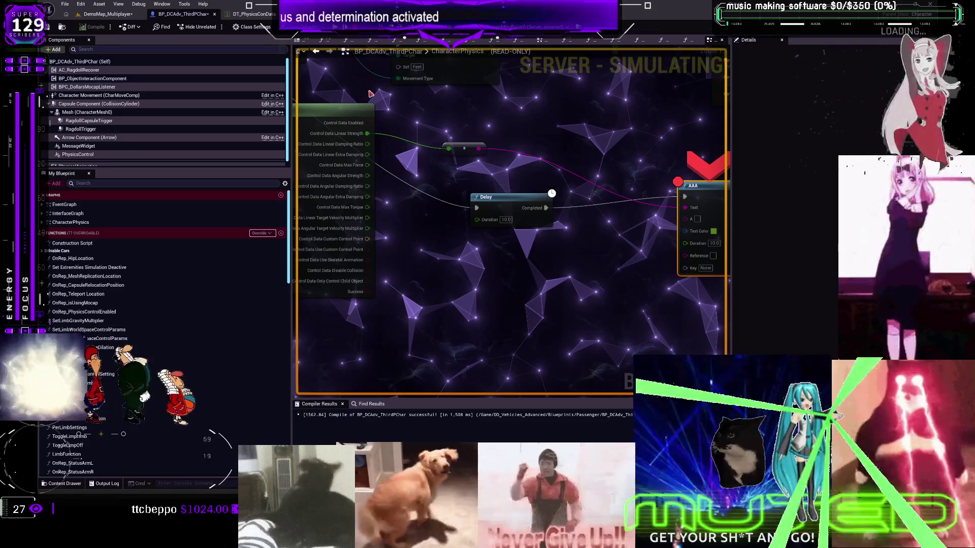
- Set row 2's W_Settings Linear Strength to 69, return to the blueprint, and stop play
left_click(238, 14)
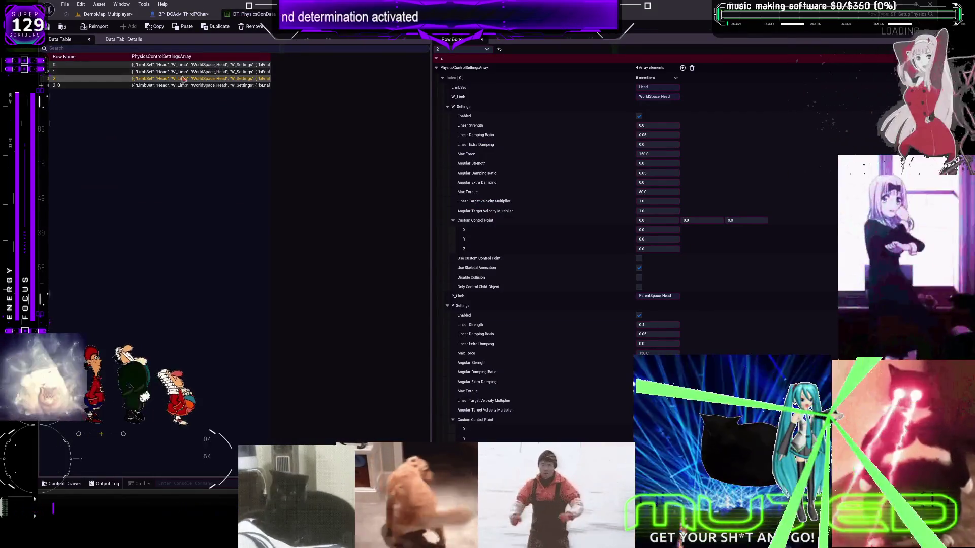
left_click(648, 125)
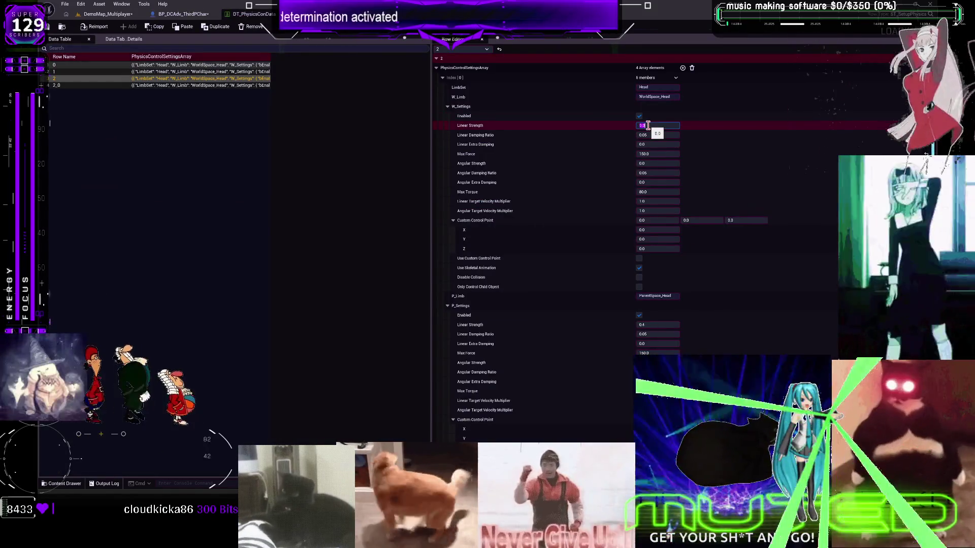
type("69")
key("Return")
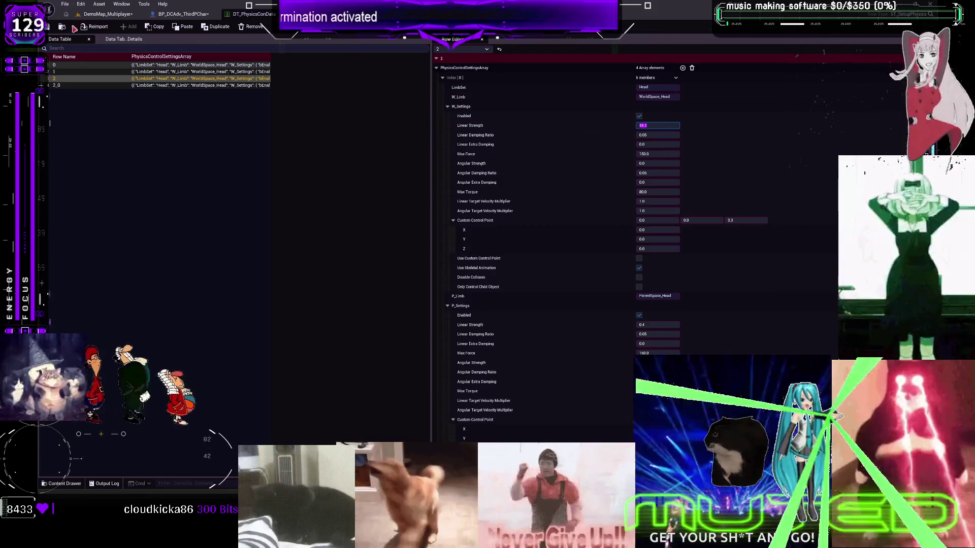
left_click(168, 16)
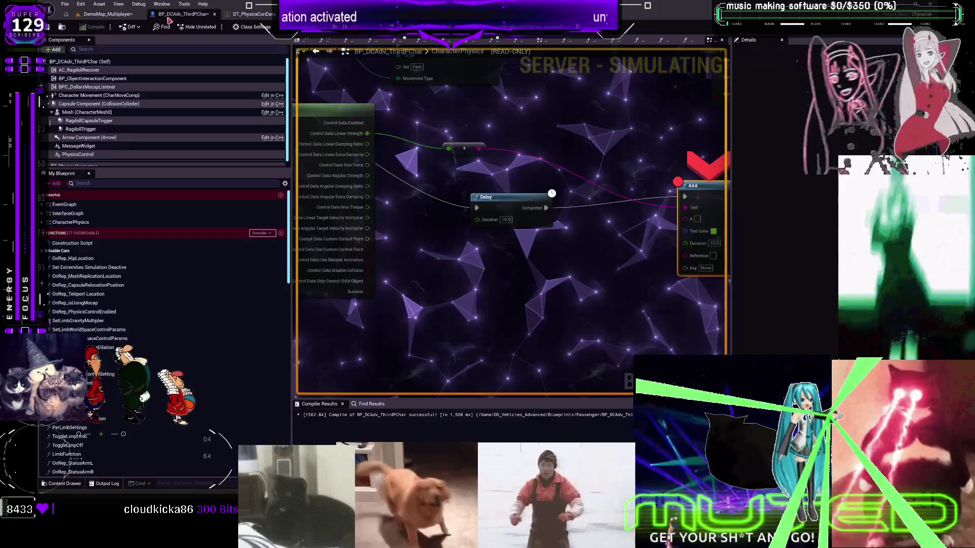
left_click(344, 29)
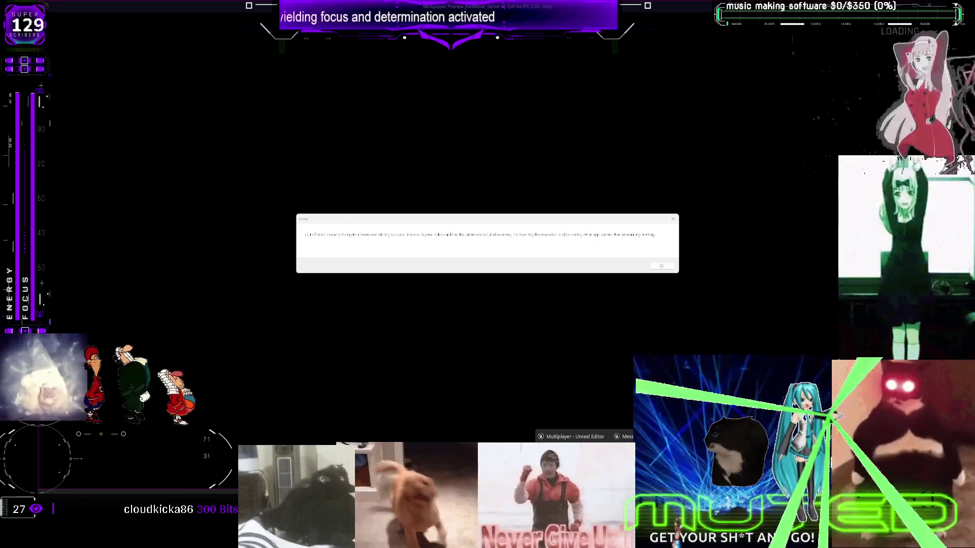
- Dismiss the out-of-video-memory error dialog
key("Return")
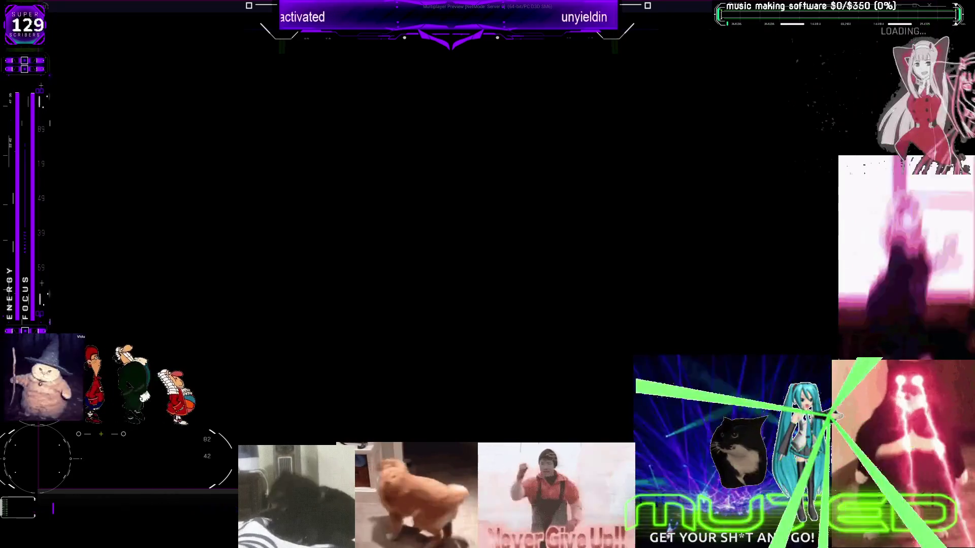
- End the UnrealEditor process in Task Manager and bring the Epic Games Launcher to full screen
key("ctrl+shift+Escape")
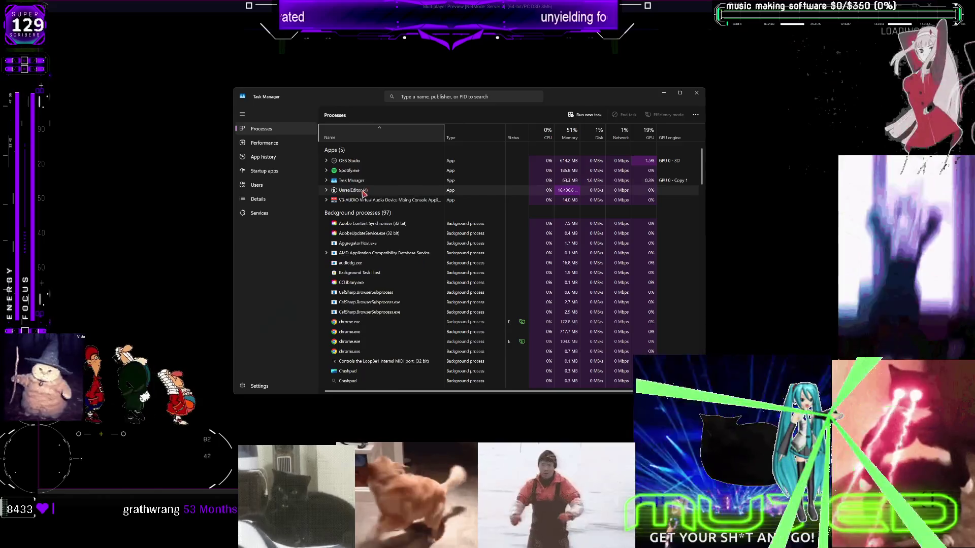
left_click(363, 193)
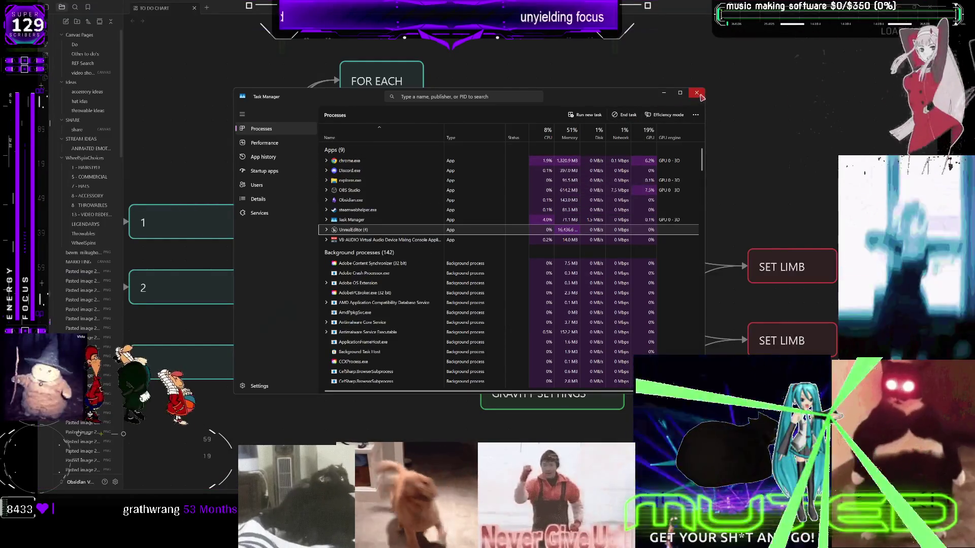
left_click(700, 94)
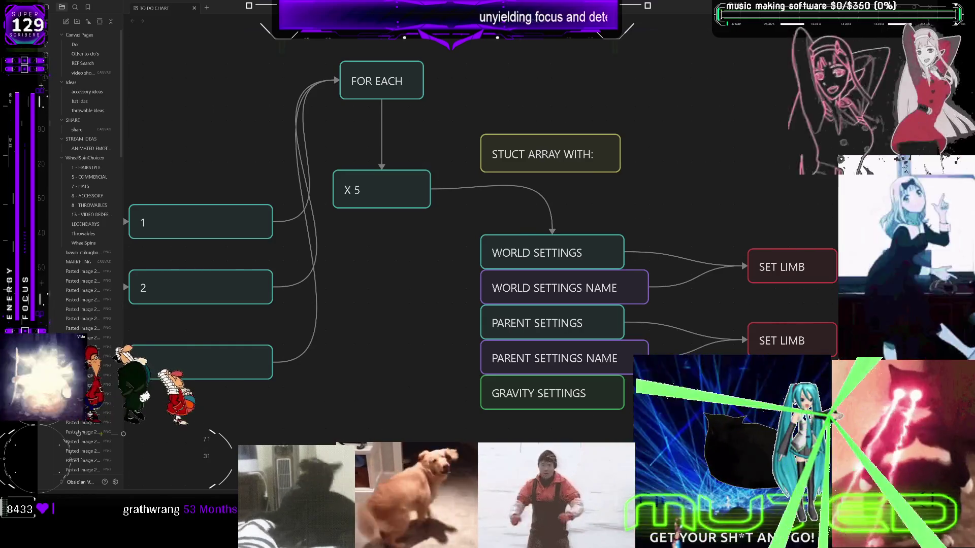
double_click(609, 431)
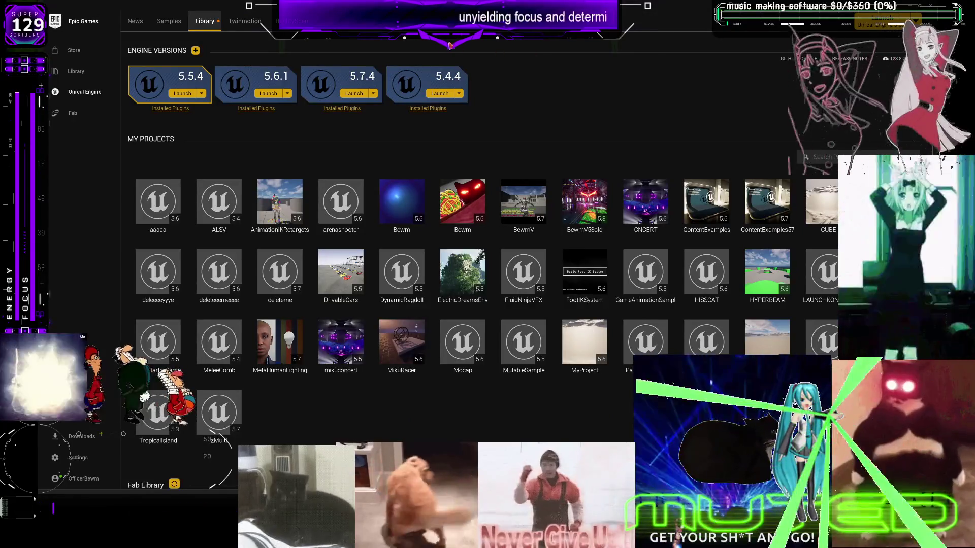
- Launch Unreal Engine 5.7.4 from the Launcher's Library
left_click(352, 93)
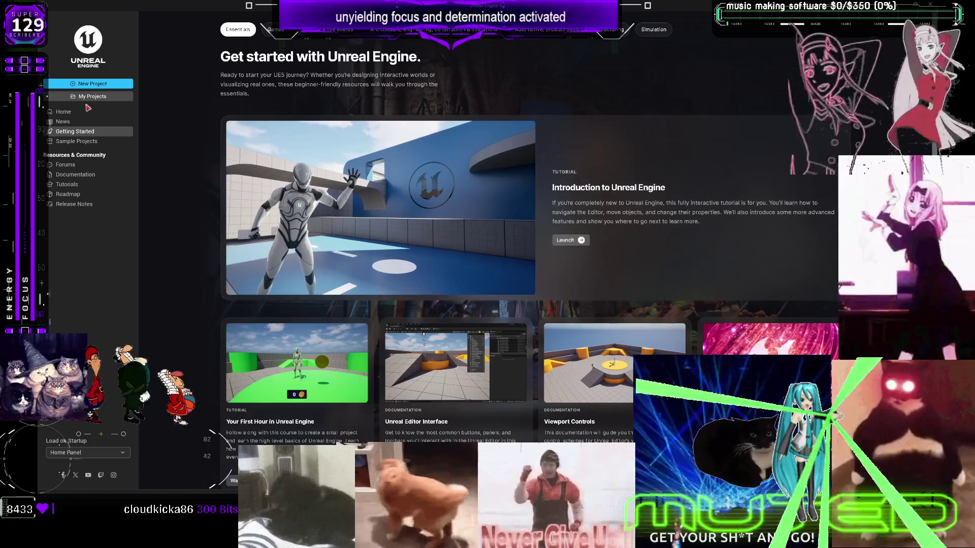
- Browse from My Projects to Multiplayer.uproject in the Multiplayer - Copy folder and open it
left_click(92, 96)
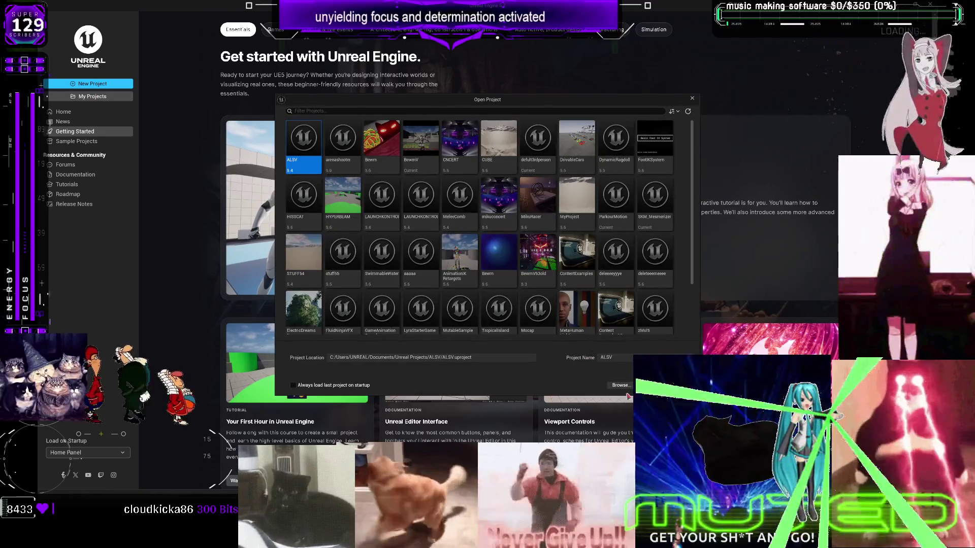
left_click(620, 384)
left_click(235, 126)
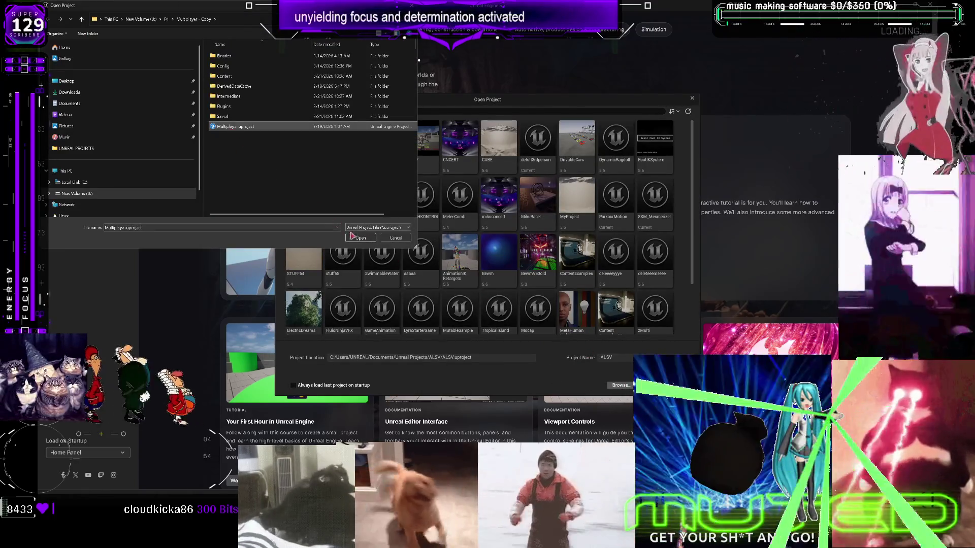
left_click(361, 238)
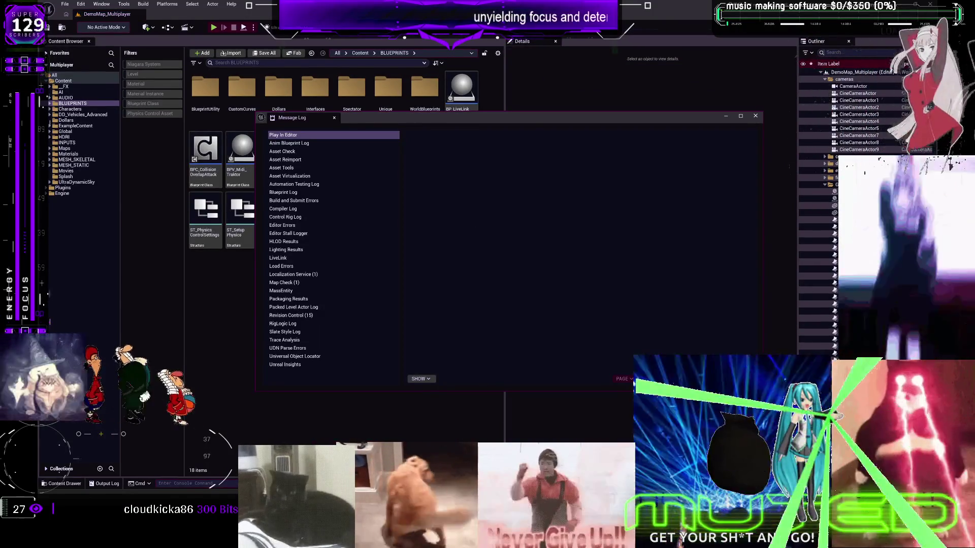
- Dismiss the Message Log and briefly open and close DT_PhysicsSetup
left_click(755, 118)
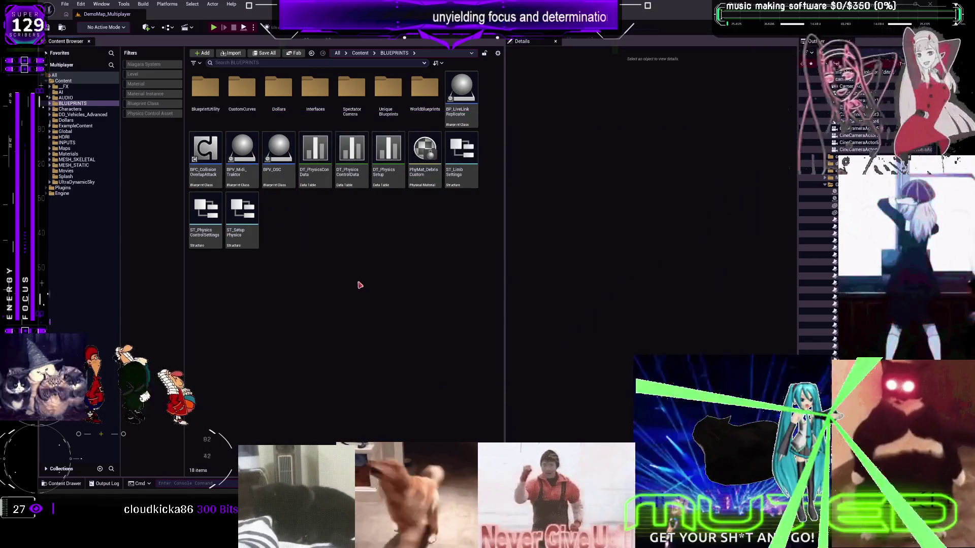
double_click(388, 152)
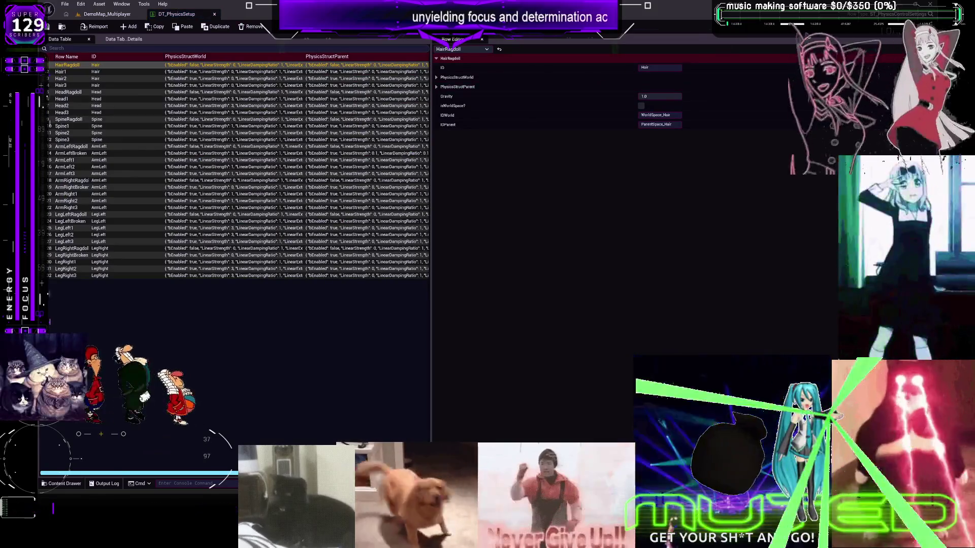
left_click(214, 14)
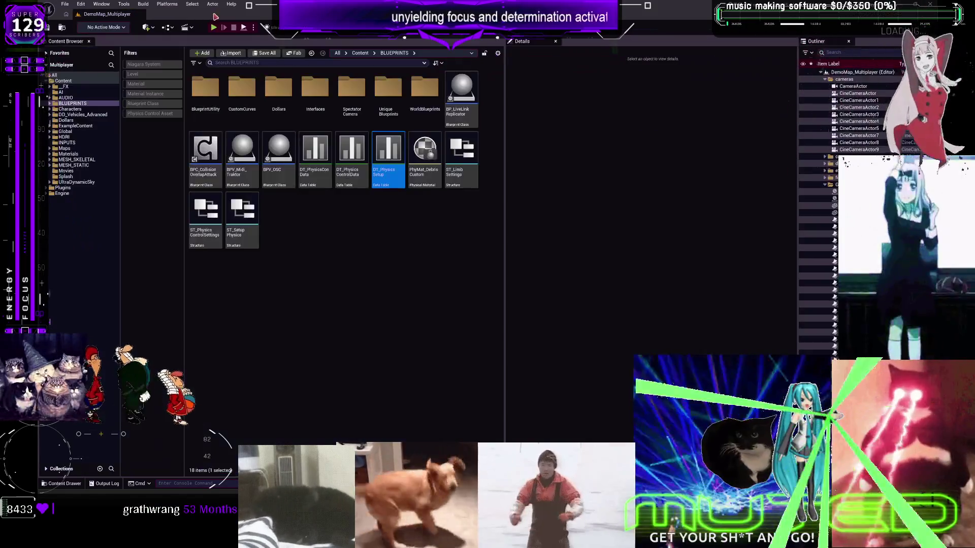
left_click(369, 253)
- Review rows 1 and 2 of DT_PhysicsConData, confirming Linear Strength 69.0, then close it
double_click(315, 152)
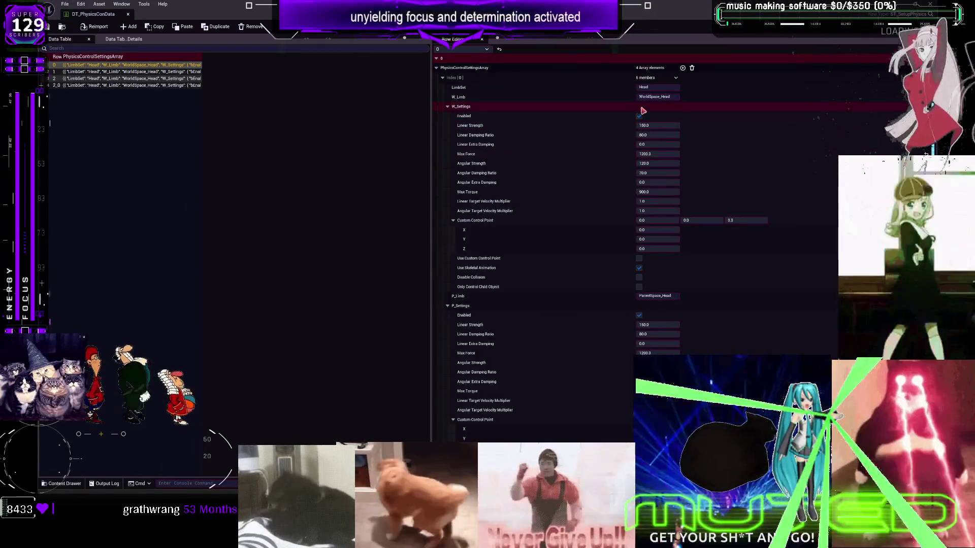
left_click(99, 72)
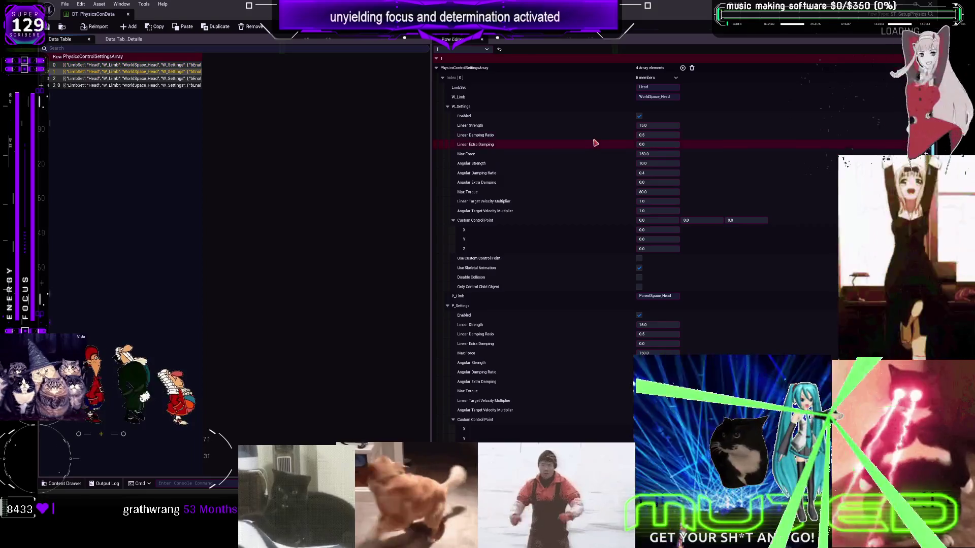
left_click(127, 78)
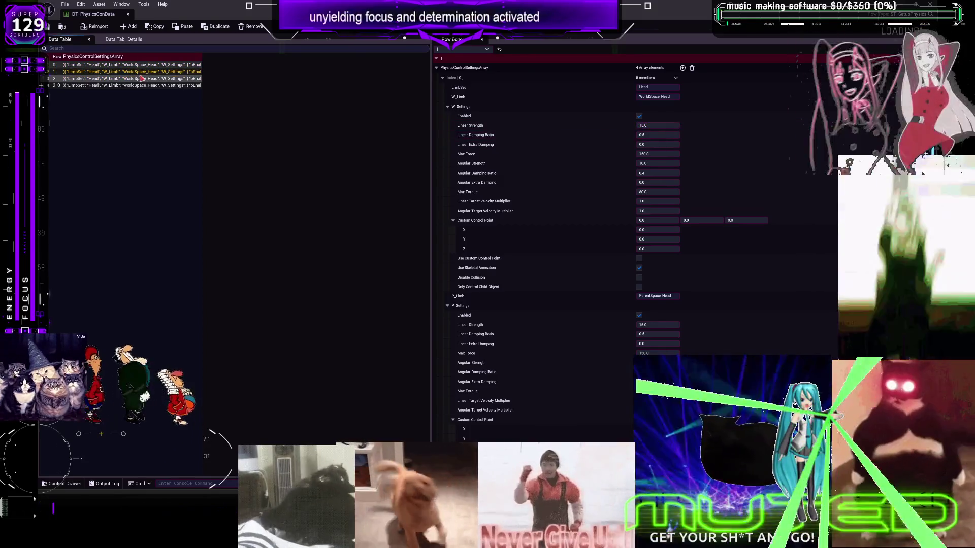
left_click(644, 134)
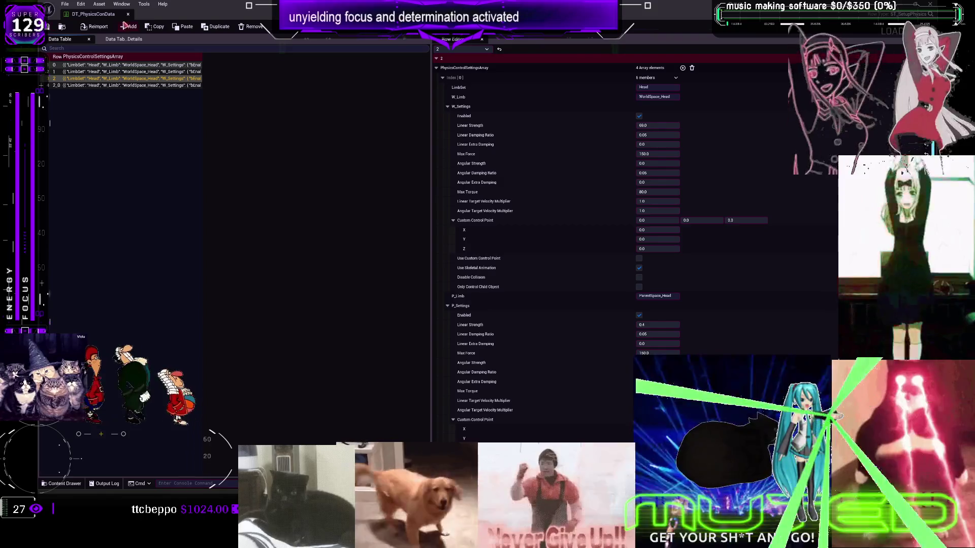
left_click(129, 14)
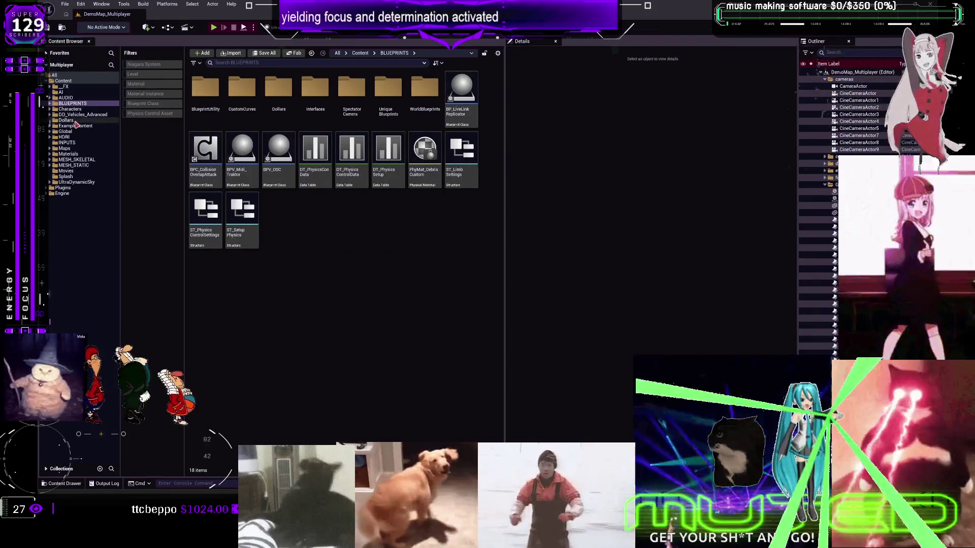
- Open BP_DCAdv_ThirdPChar from the Blueprint Class filtered folder and go to its CharacterPhysics graph
left_click(81, 114)
left_click(159, 106)
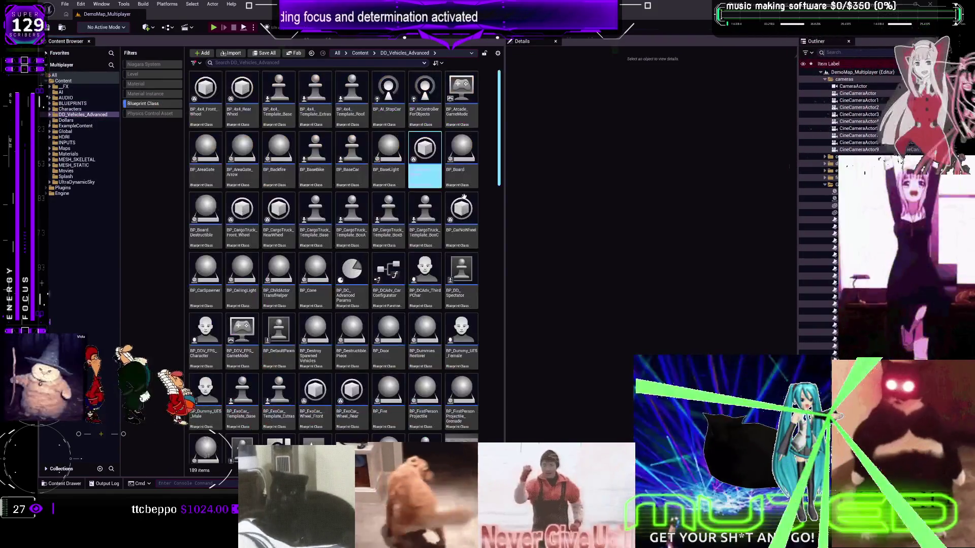
left_click(436, 278)
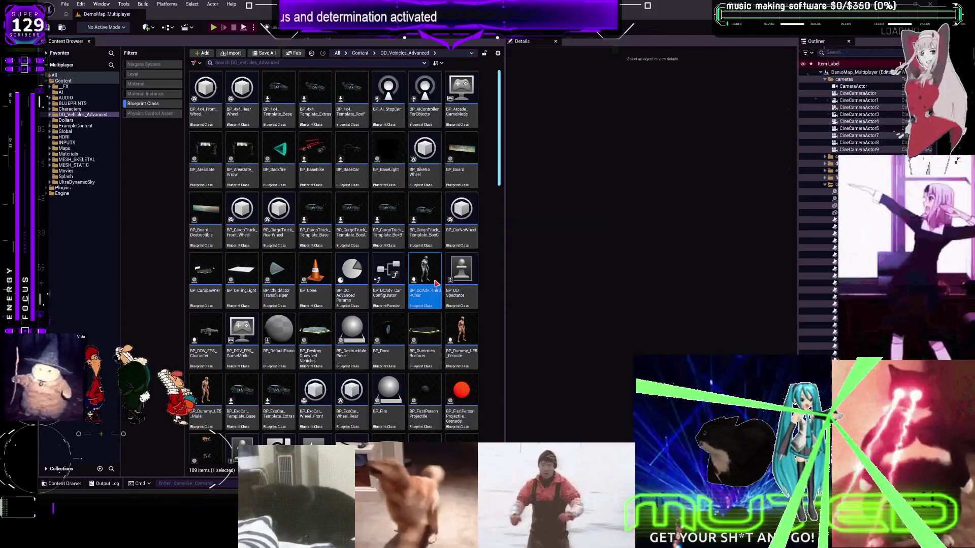
double_click(435, 283)
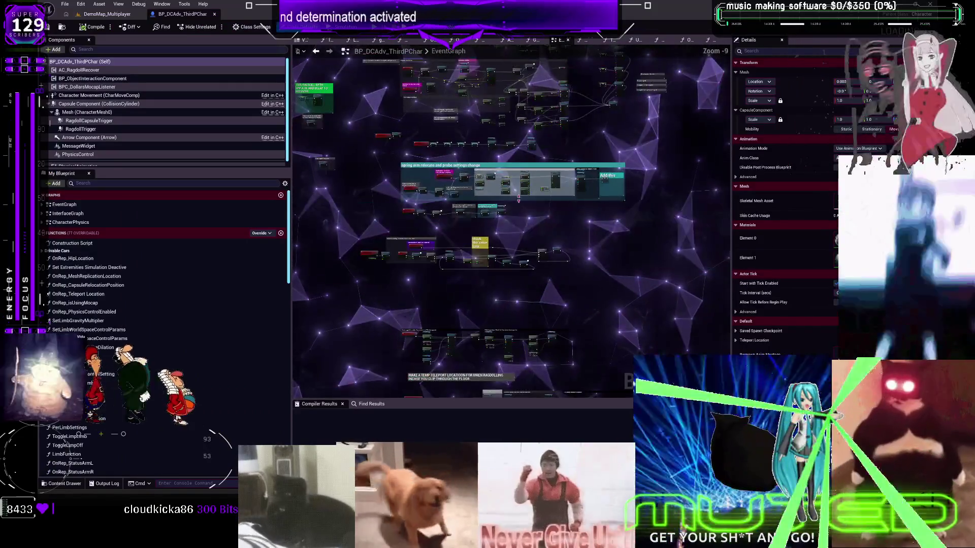
double_click(71, 222)
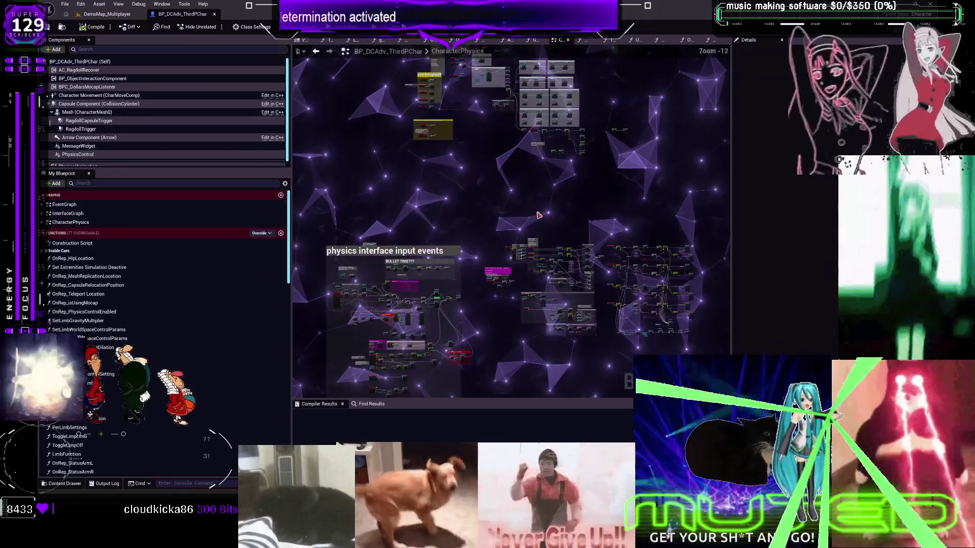
- Branch a Delay node off the execution wire and look over the Clamp, Select and loop nodes
scroll(539, 215, "up", 9)
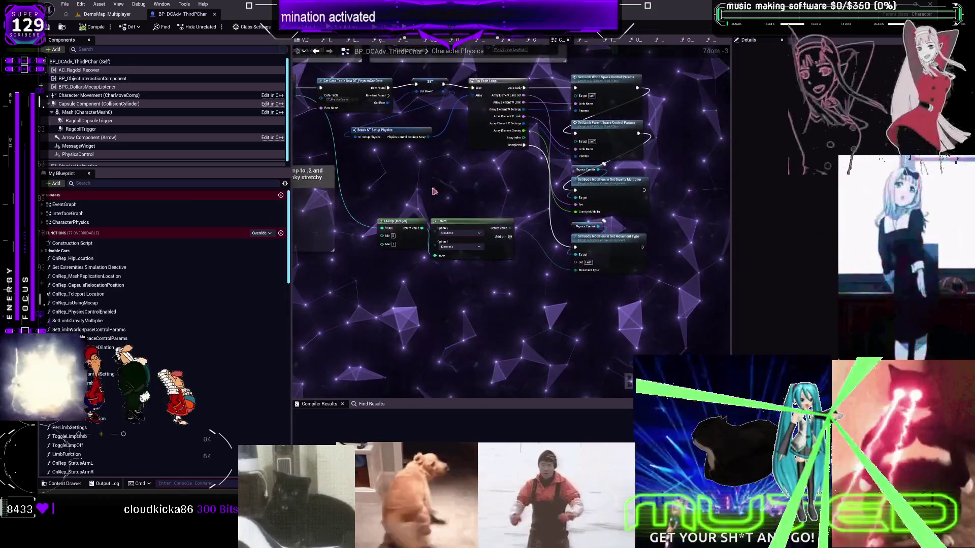
scroll(453, 178, "down", 4)
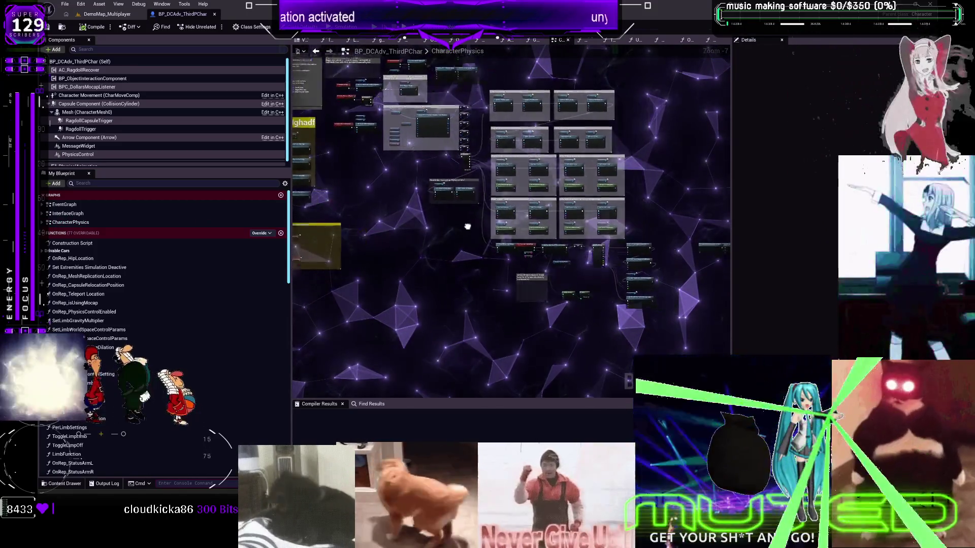
scroll(423, 207, "up", 3)
left_click_drag(426, 95, 445, 351)
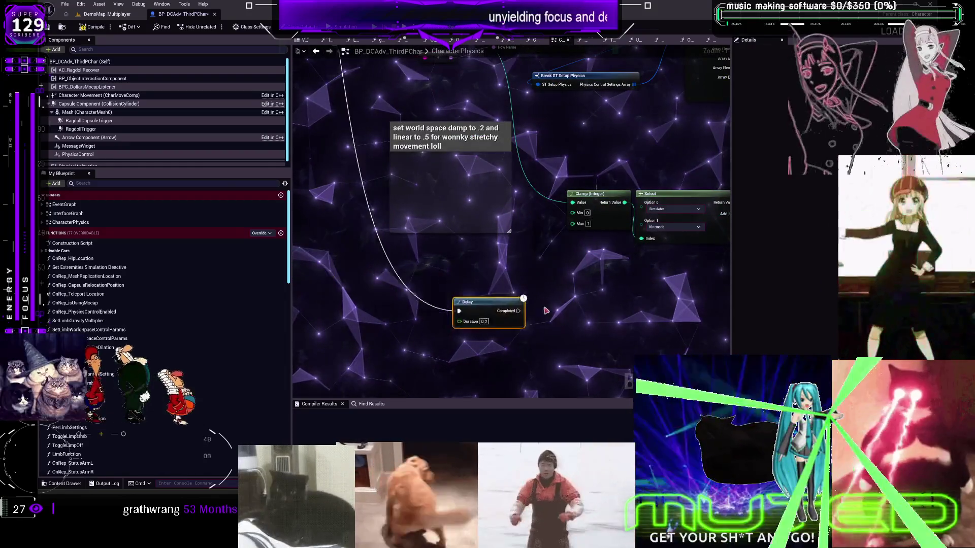
left_click_drag(546, 311, 419, 273)
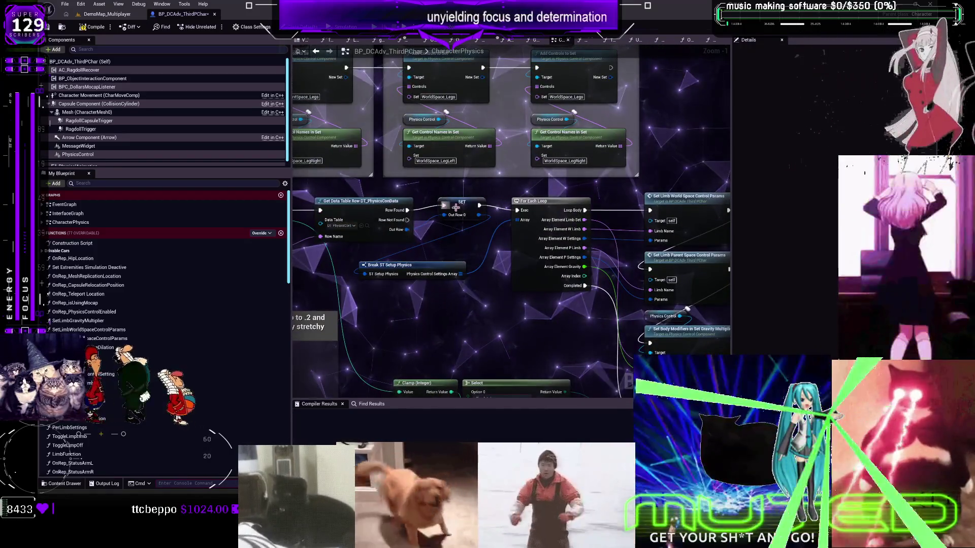
left_click_drag(618, 152, 604, 134)
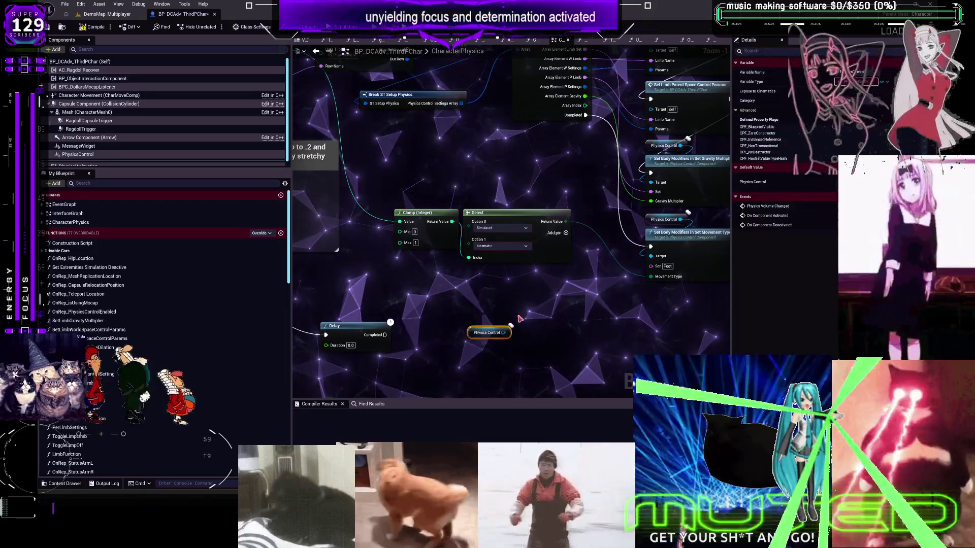
scroll(544, 288, "up", 2)
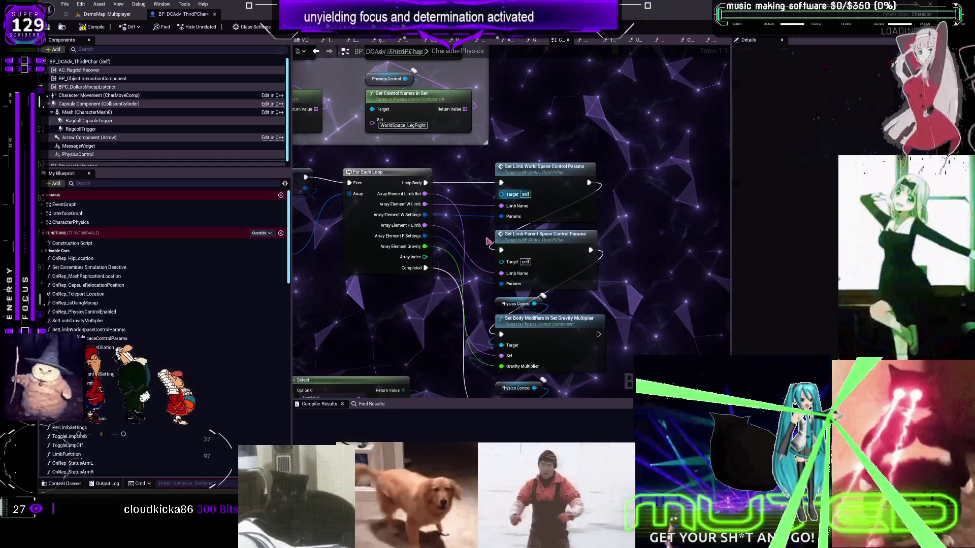
left_click_drag(489, 241, 605, 52)
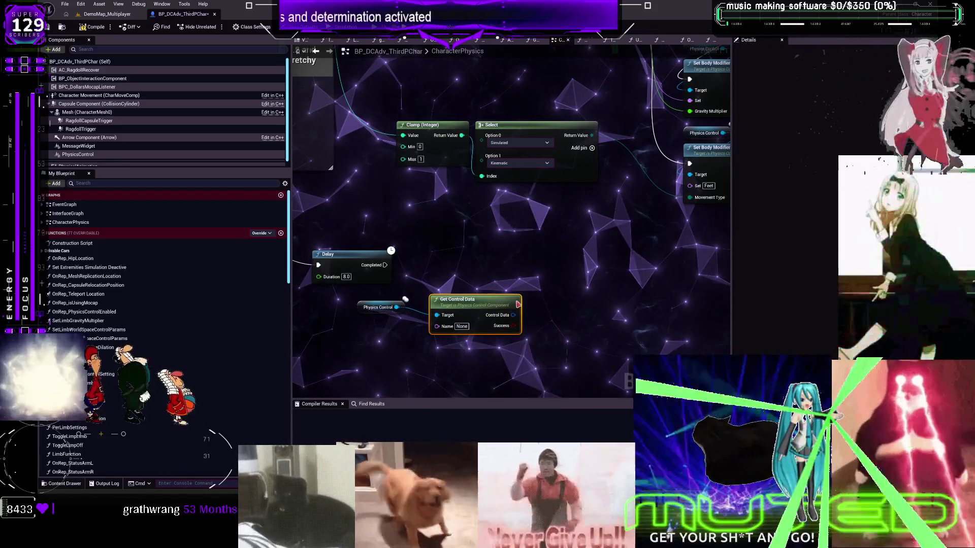
scroll(493, 300, "down", 1)
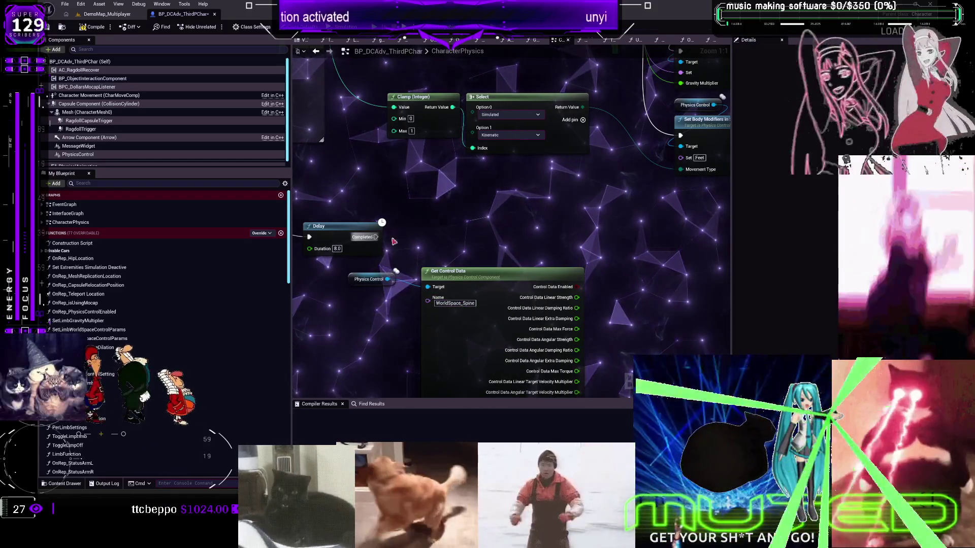
- Add an AAA print node after Delay printing Control Data Linear Strength, then start multiplayer preview
left_click_drag(514, 201, 460, 176)
right_click(452, 196)
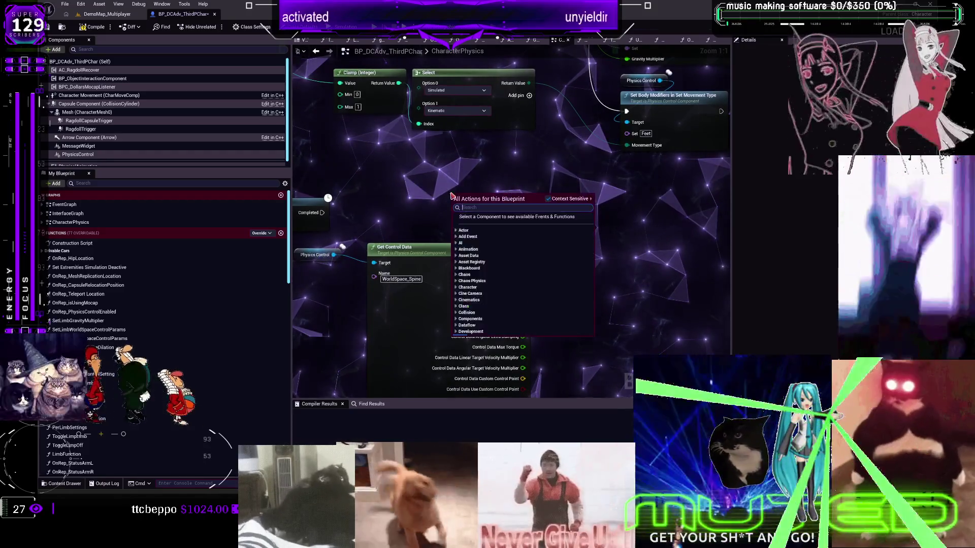
type("AAA")
key("Return")
mouse_move(322, 212)
left_mouse_down()
mouse_move(453, 207)
mouse_move(466, 198)
mouse_move(584, 202)
left_mouse_up()
left_click_drag(523, 273, 576, 225)
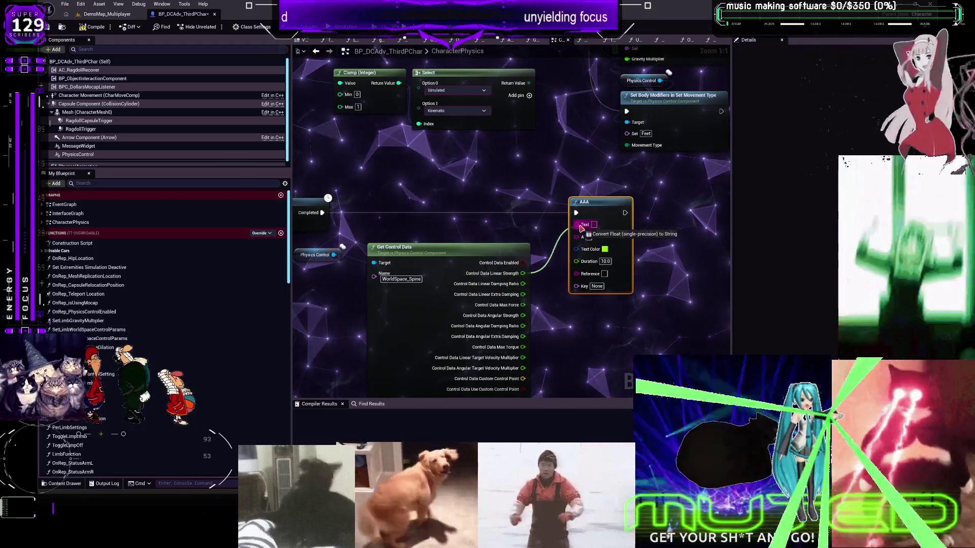
mouse_move(495, 185)
left_mouse_down()
mouse_move(561, 160)
mouse_move(520, 158)
left_mouse_up()
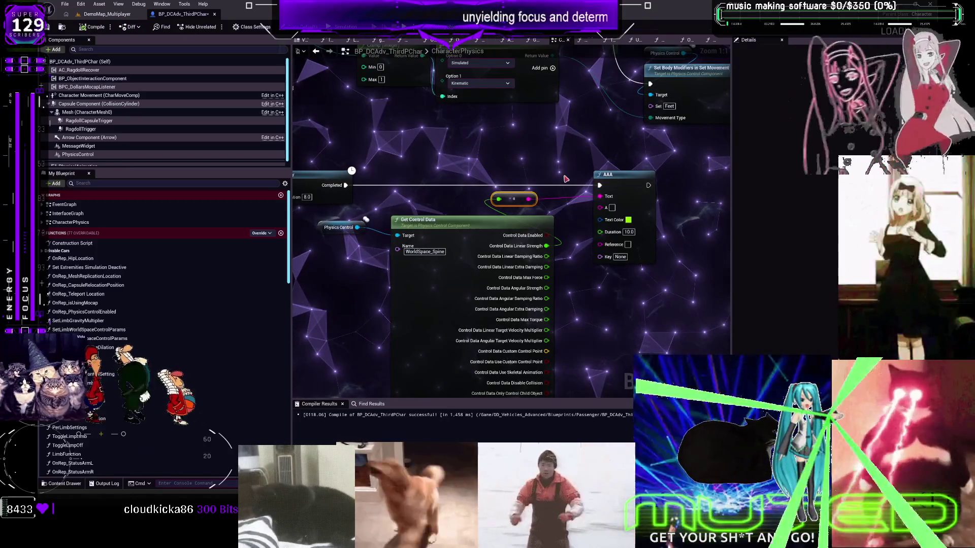
key("alt+p")
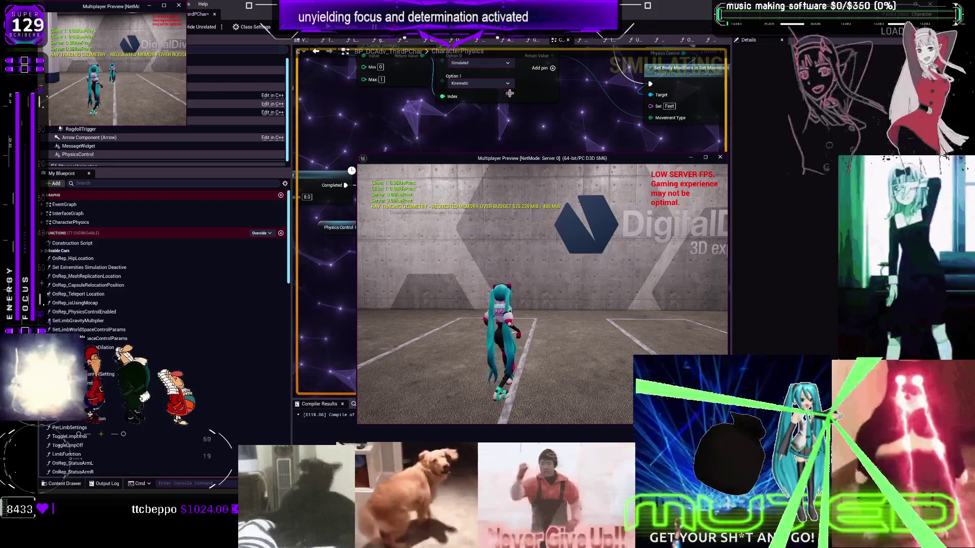
- Stop the preview, dismiss the Message Log, and show BLUEPRINTS unfiltered in the Content Browser
left_click(719, 157)
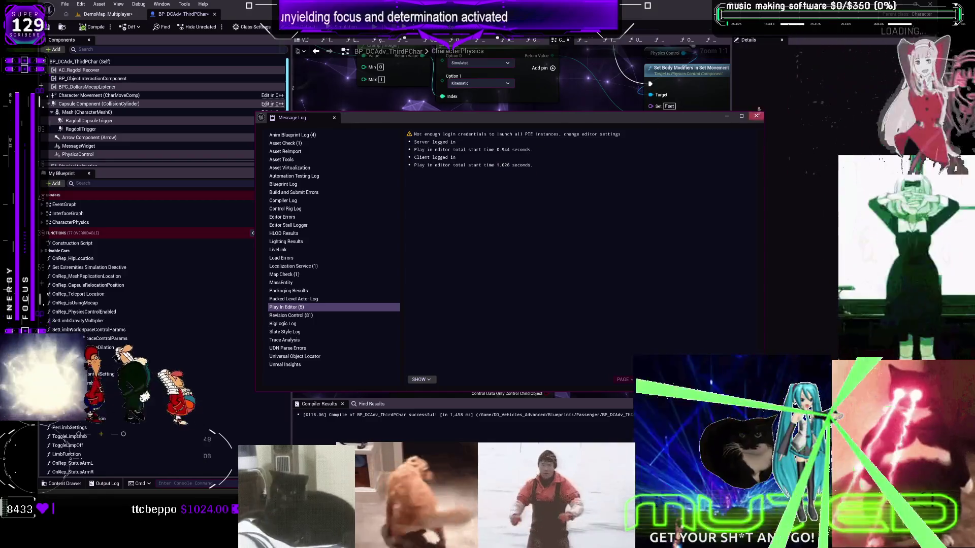
left_click(757, 116)
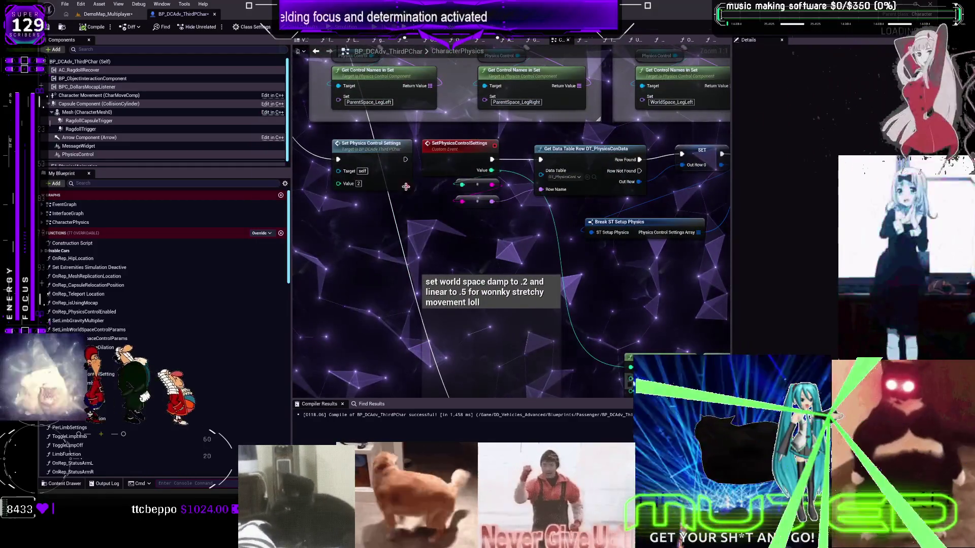
key("ctrl+b")
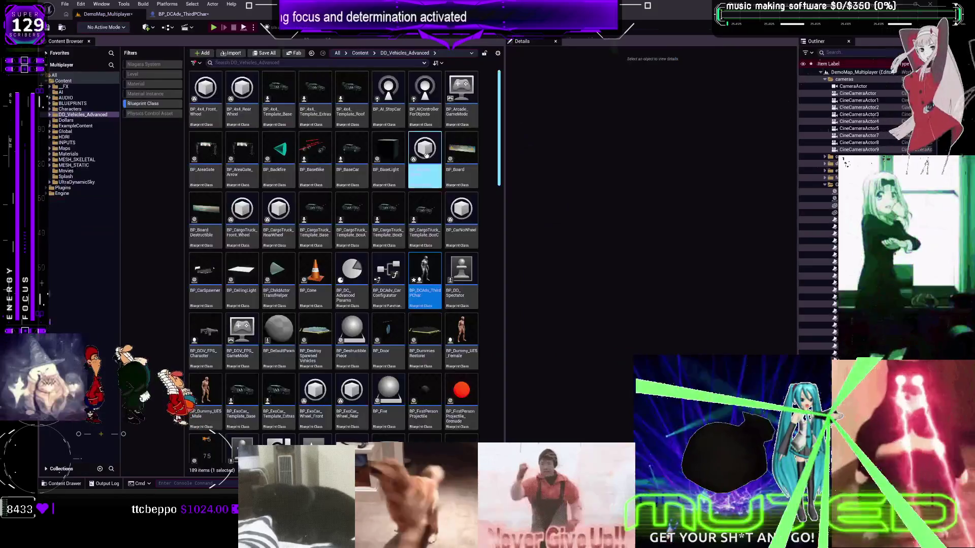
left_click(72, 103)
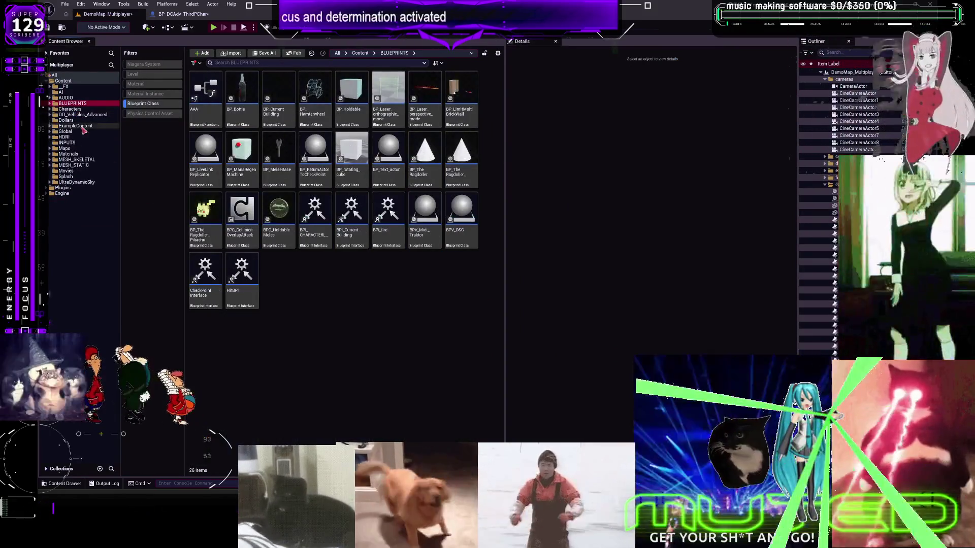
left_click(144, 104)
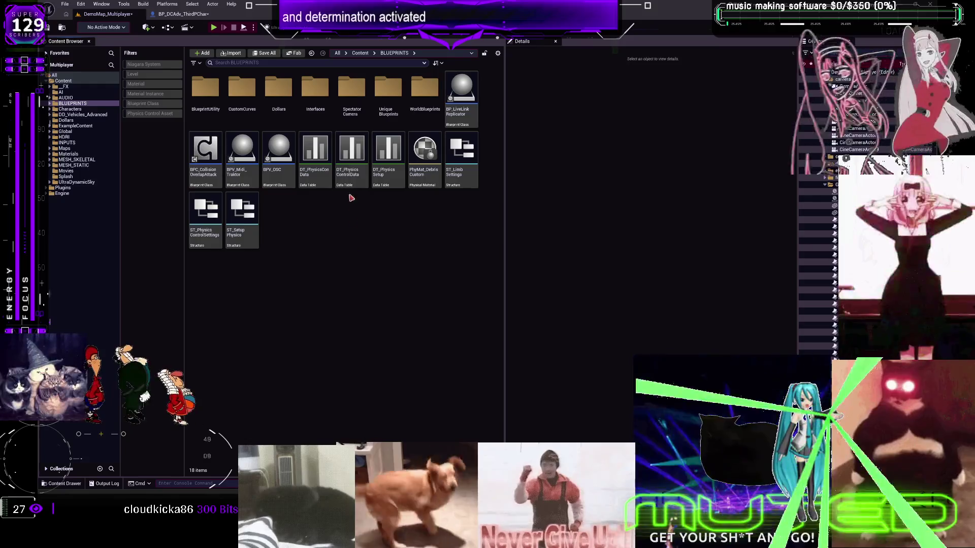
- Set row 2's Spine W_Settings Linear Strength to 69 in DT_PhysicsConData, then restore the window size
double_click(315, 152)
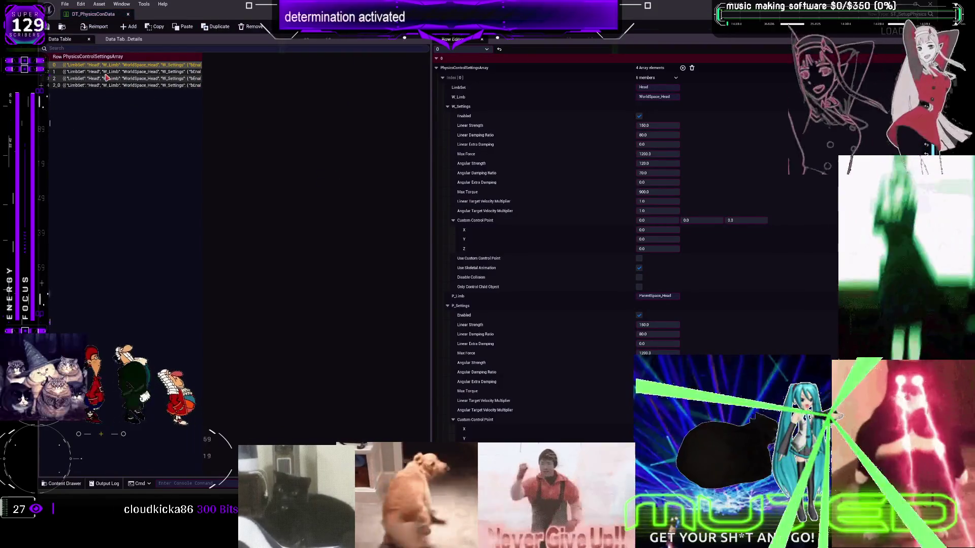
left_click(106, 78)
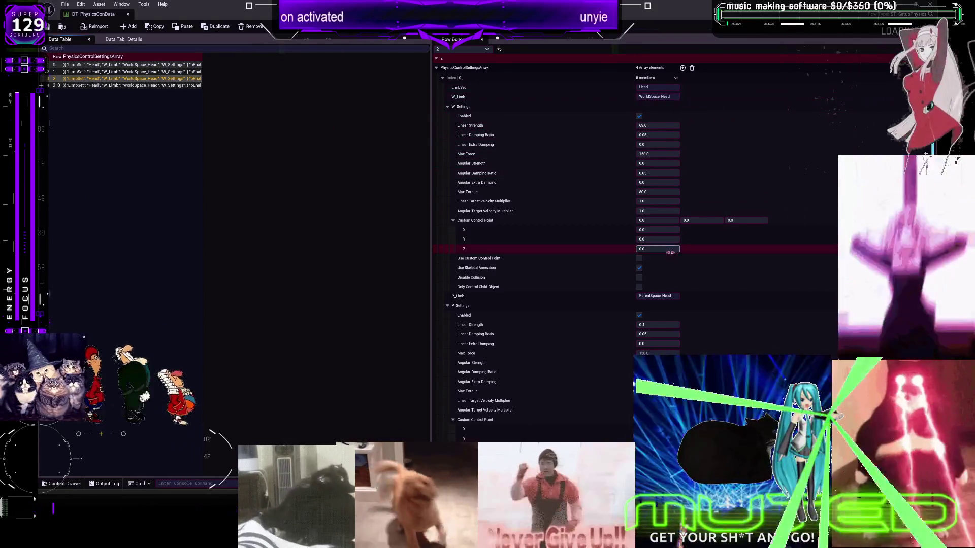
scroll(670, 252, "down", 10)
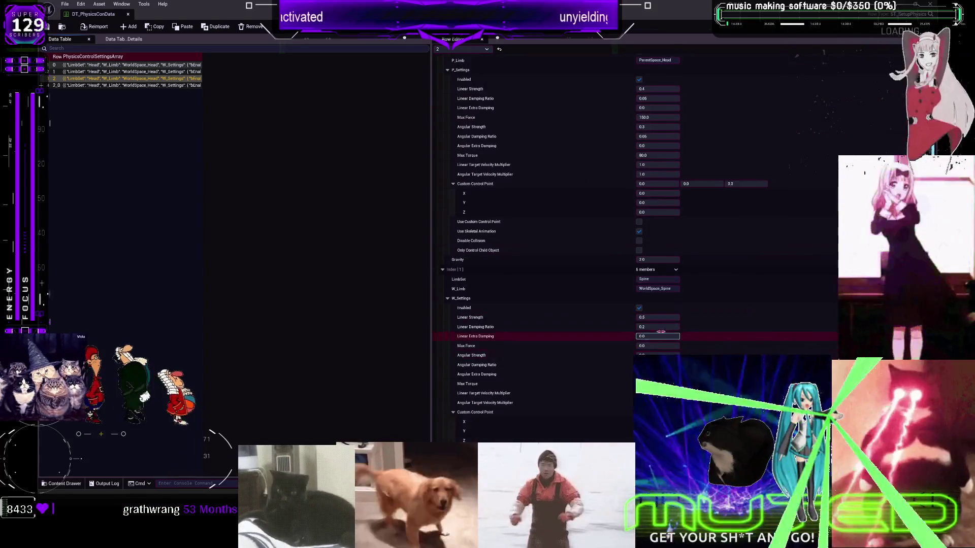
left_click(655, 316)
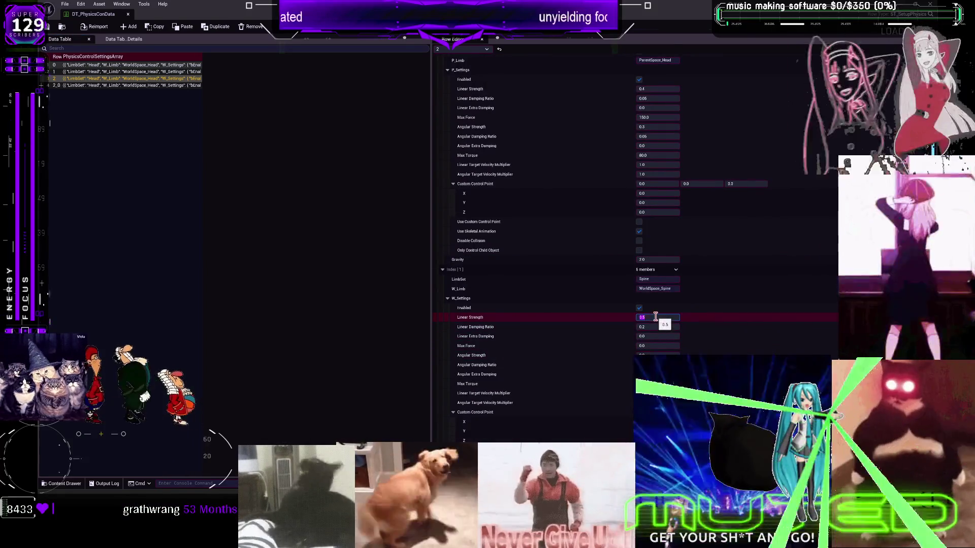
type("69")
key("Return")
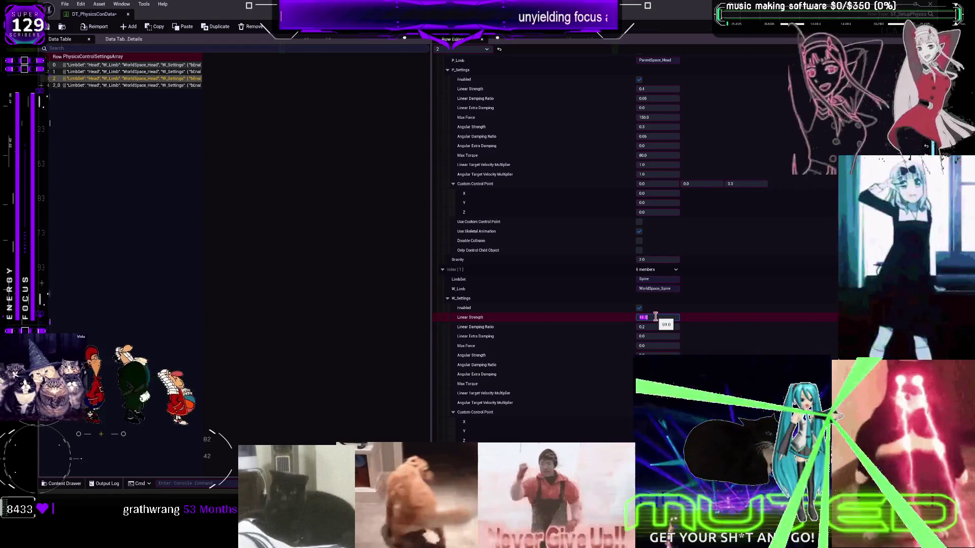
left_click(674, 288)
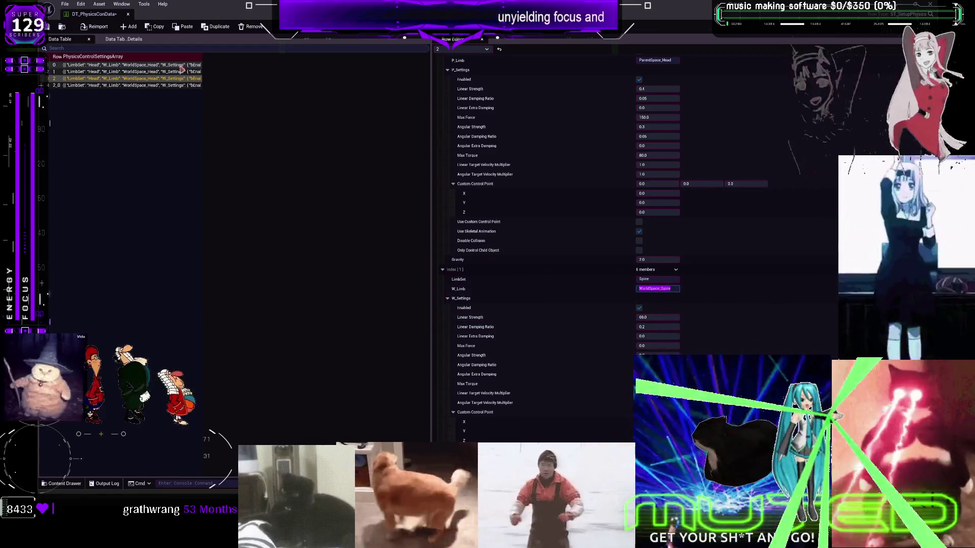
left_click_drag(355, 10, 394, 211)
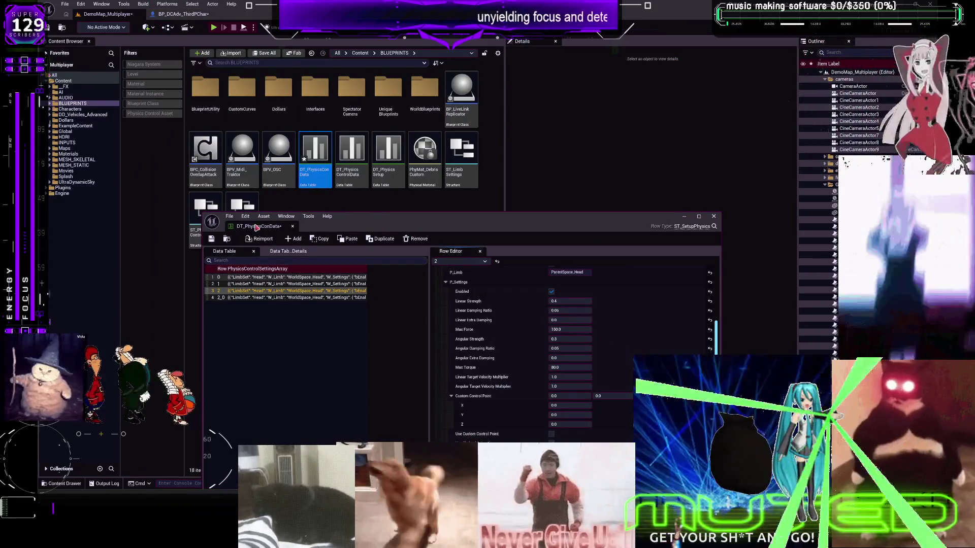
- Dock the data table beside the character Blueprint and frame the Get Control Data and AAA nodes
left_click_drag(257, 227, 254, 13)
left_click(180, 13)
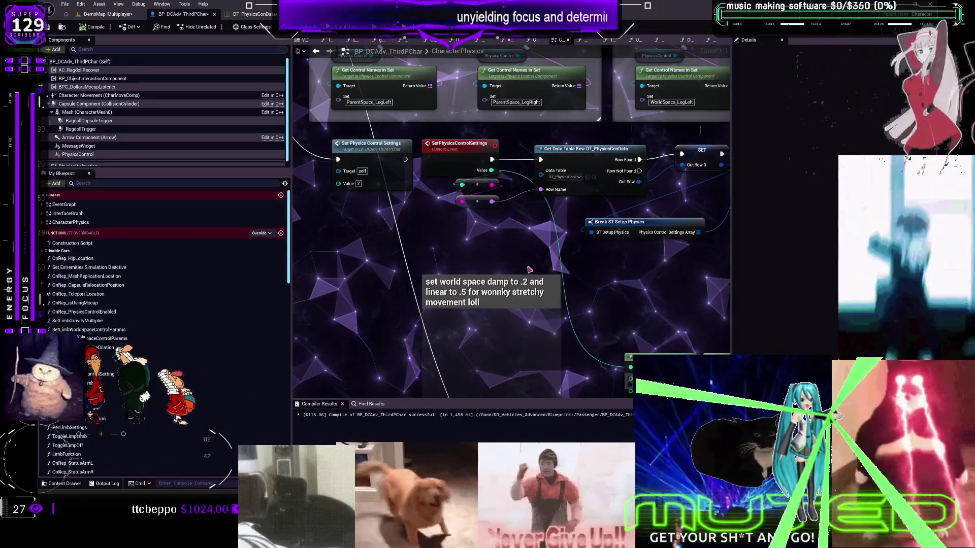
left_click_drag(529, 269, 444, 209)
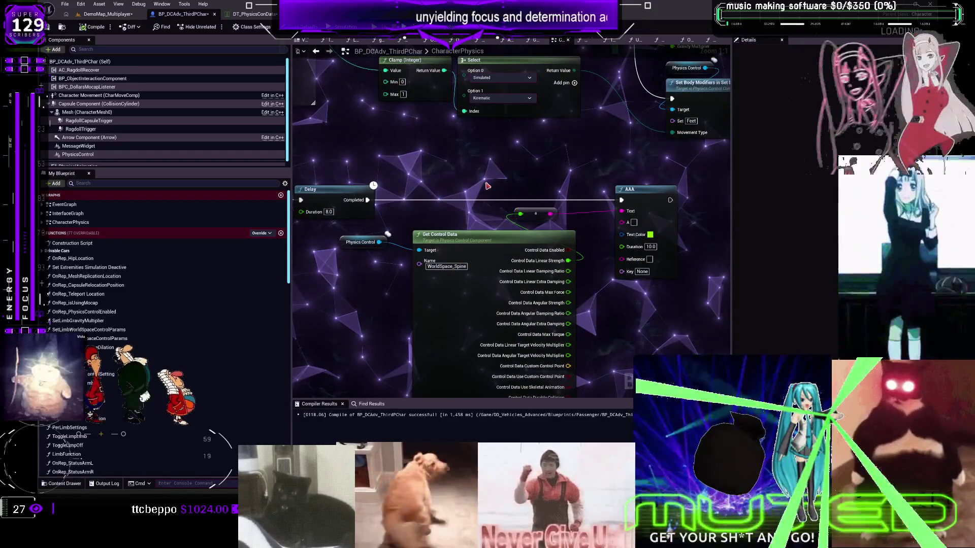
left_click_drag(487, 186, 498, 187)
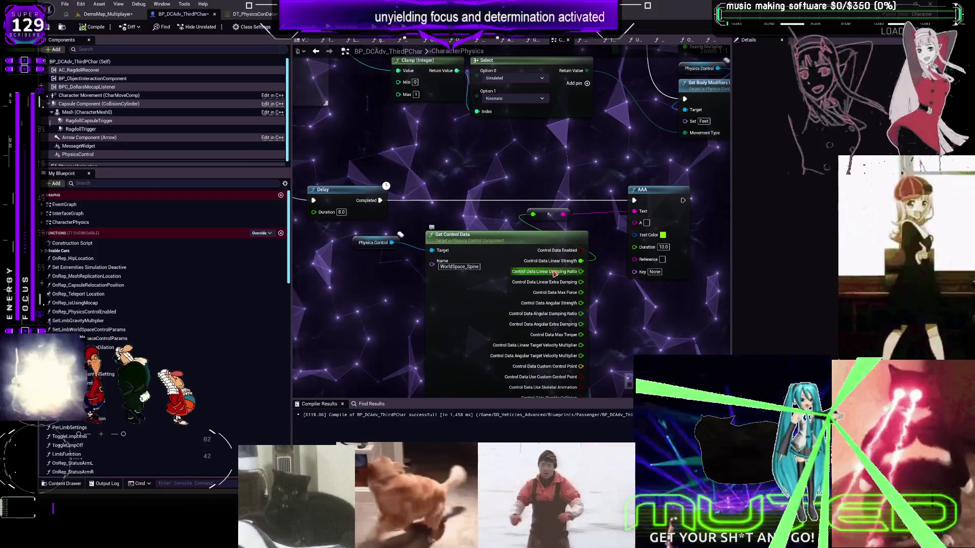
- Widen the data table's Row Name and first columns
left_click(254, 14)
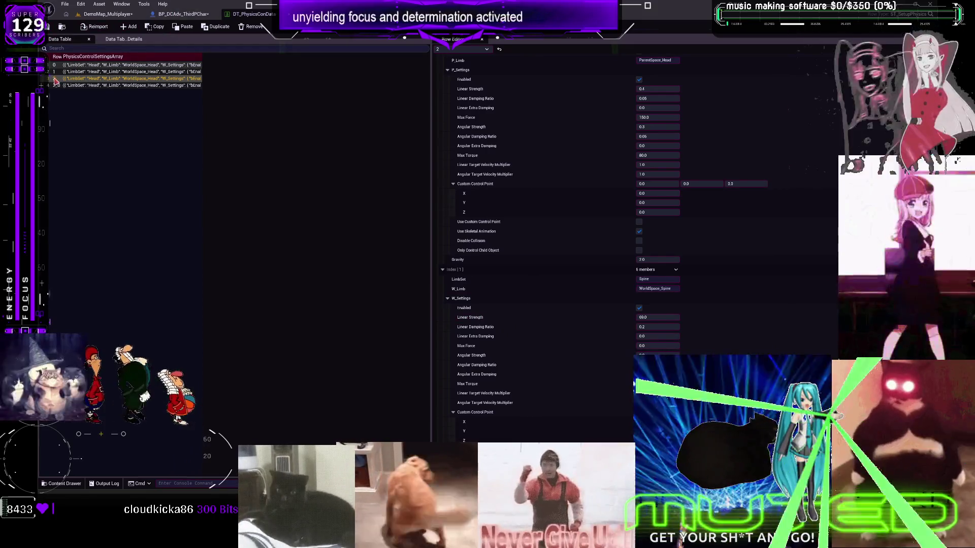
left_click_drag(61, 56, 145, 57)
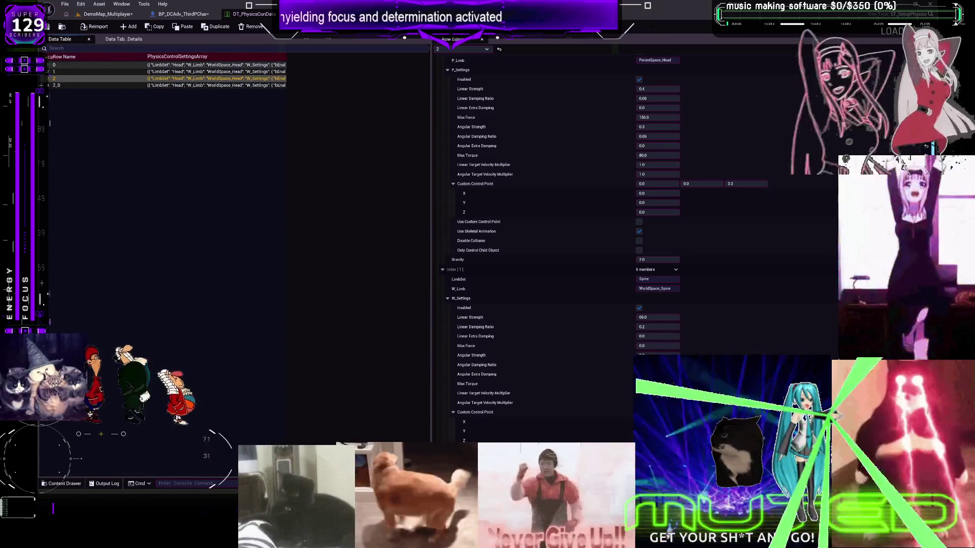
left_click_drag(51, 57, 89, 57)
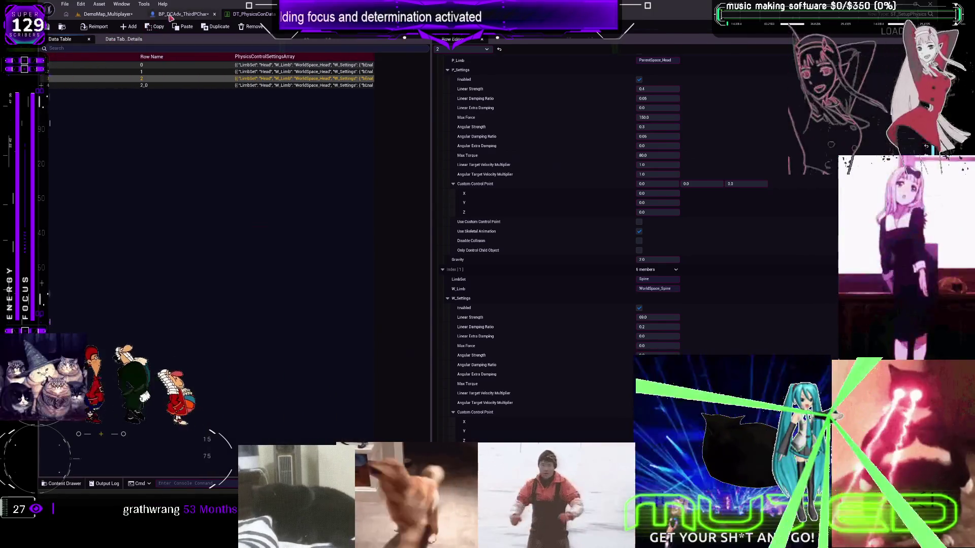
left_click(170, 16)
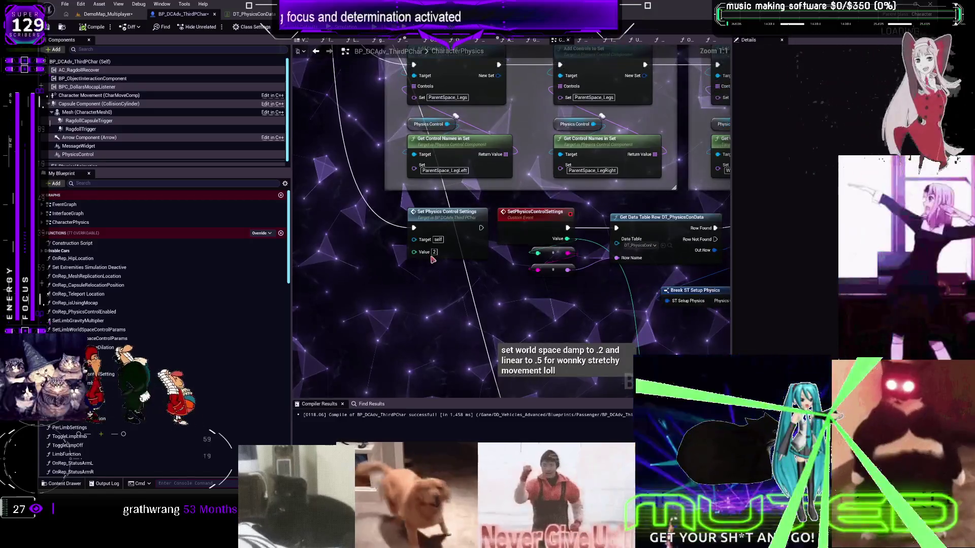
- Put a breakpoint on the AAA print node and pan back to Get Control Data
left_click(533, 212)
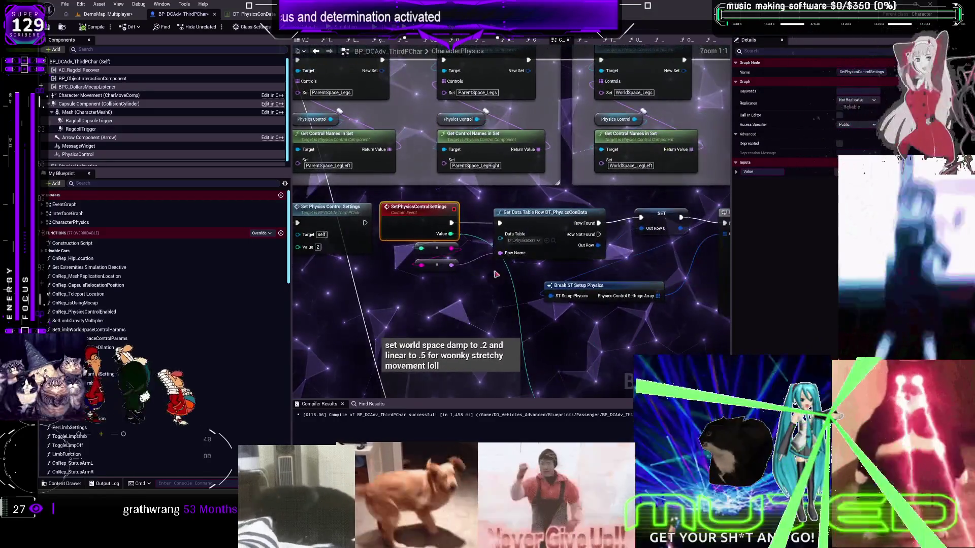
left_click(328, 215)
mouse_move(329, 215)
left_mouse_down()
mouse_move(499, 245)
mouse_move(526, 63)
mouse_move(431, 181)
mouse_move(498, 217)
mouse_move(635, 173)
mouse_move(534, 249)
mouse_move(447, 156)
left_mouse_up()
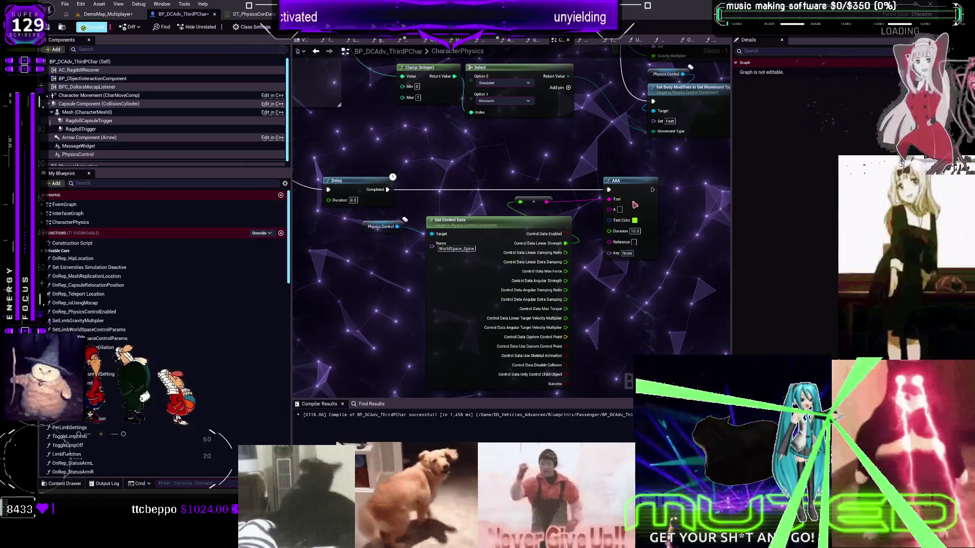
right_click(630, 191)
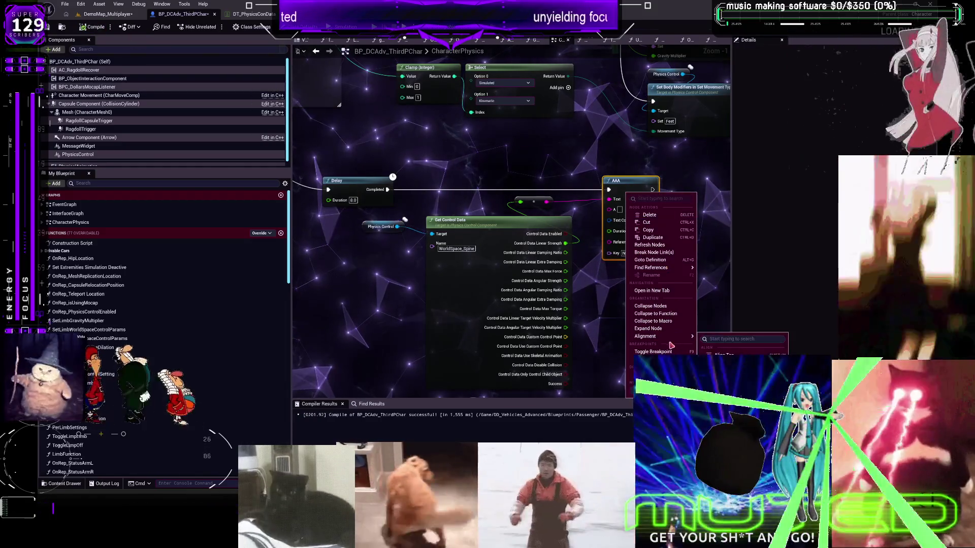
left_click(647, 269)
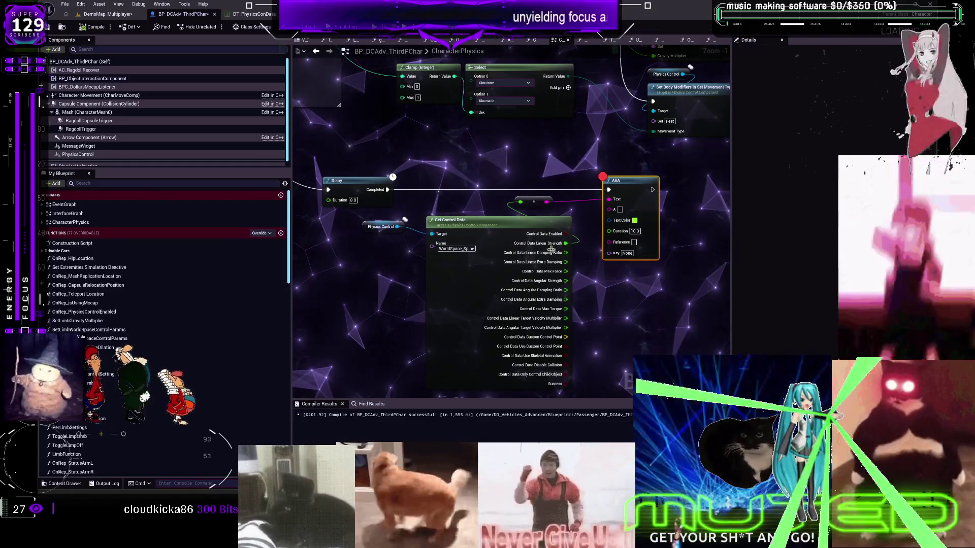
left_click_drag(581, 172, 491, 99)
left_click_drag(576, 113, 566, 147)
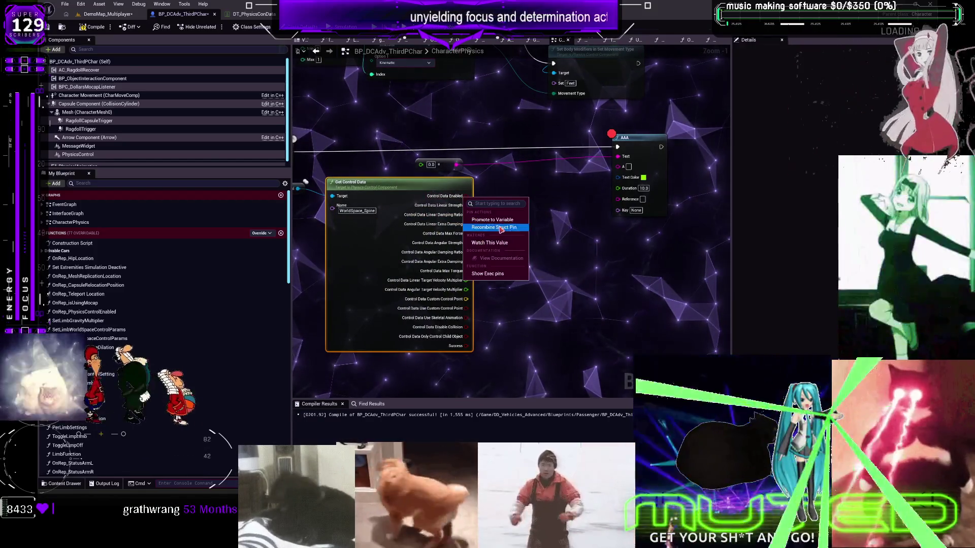
- Promote Get Control Data's output to a Control Data variable and feed its split Linear Strength into the print
left_click(500, 228)
right_click(410, 196)
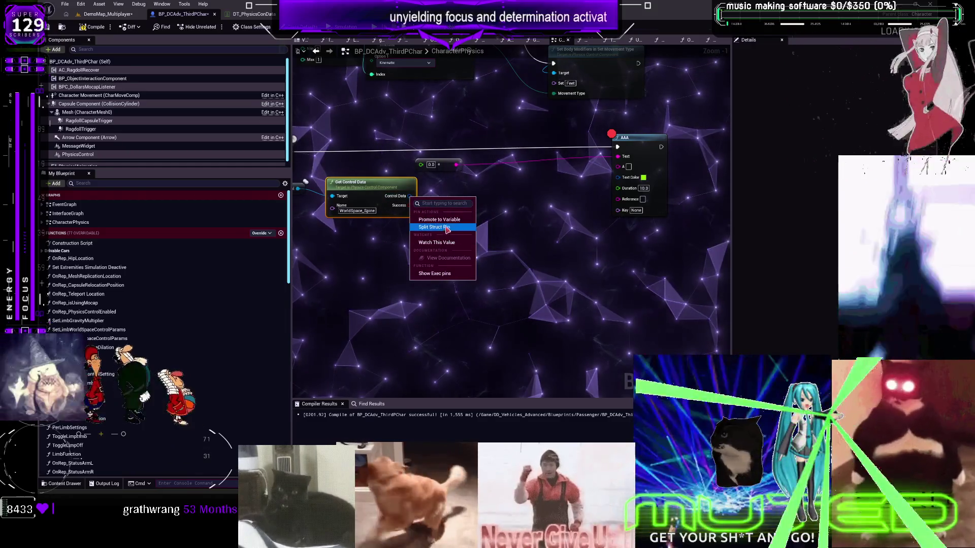
left_click(439, 219)
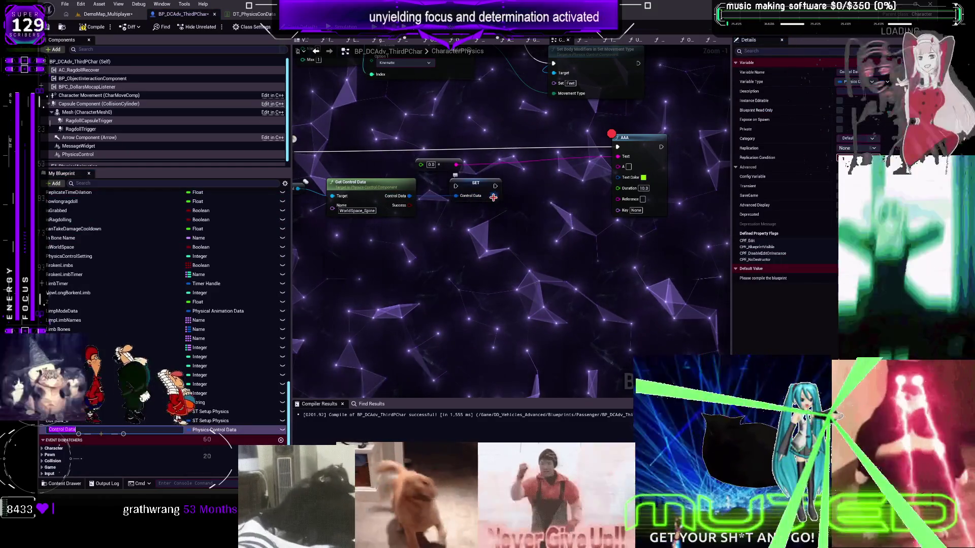
right_click(493, 197)
left_click(513, 210)
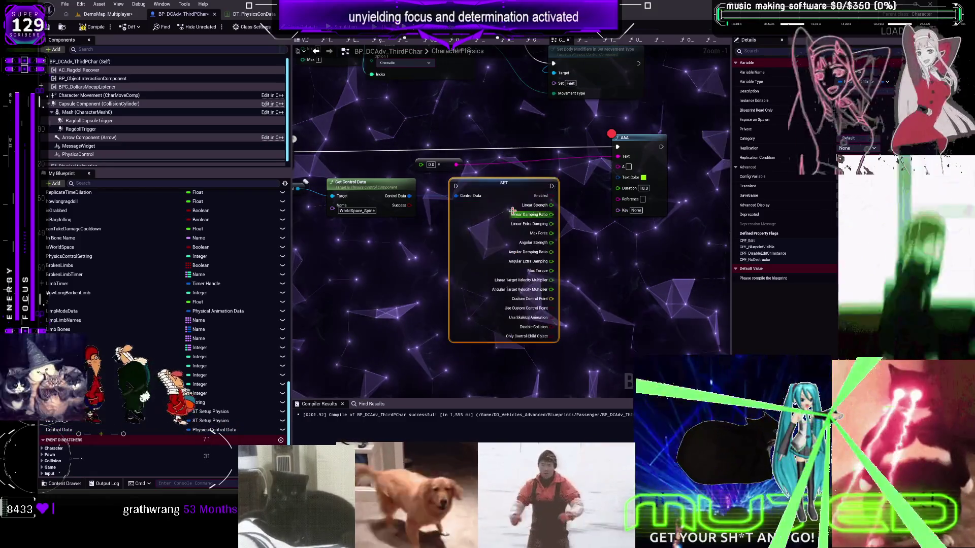
left_click_drag(550, 205, 421, 165)
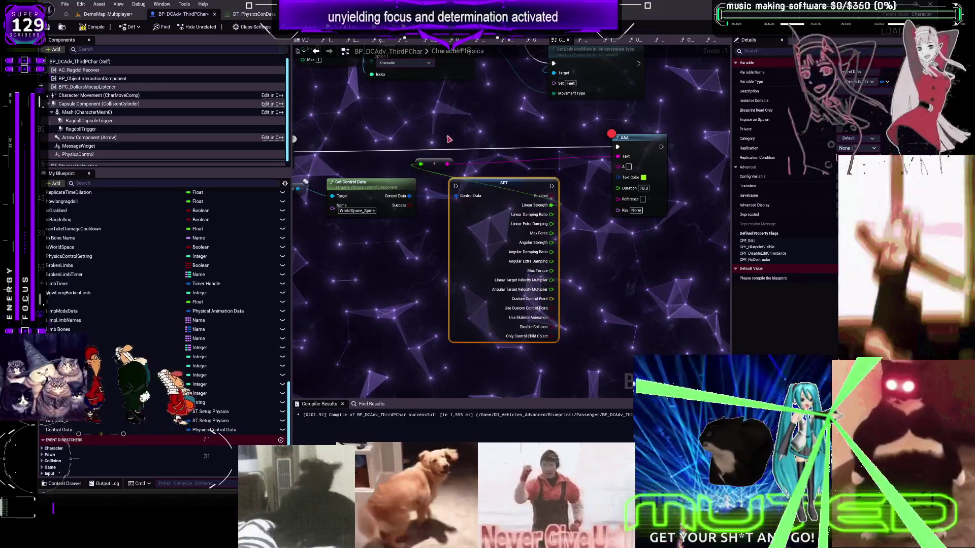
- Route execution through the SET node before AAA, compile, and start a multiplayer play test
left_click_drag(617, 147, 457, 189, "ctrl")
left_click_drag(552, 186, 617, 147)
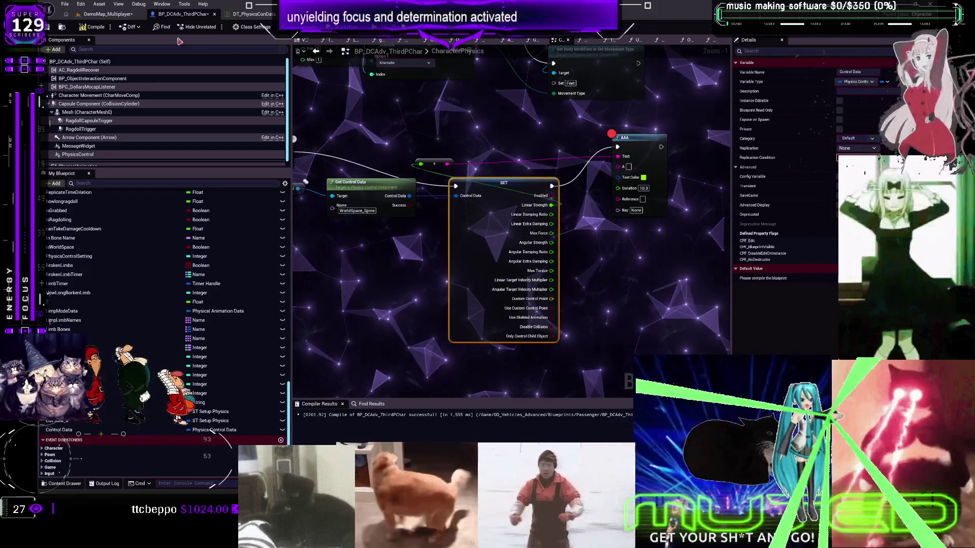
left_click(93, 27)
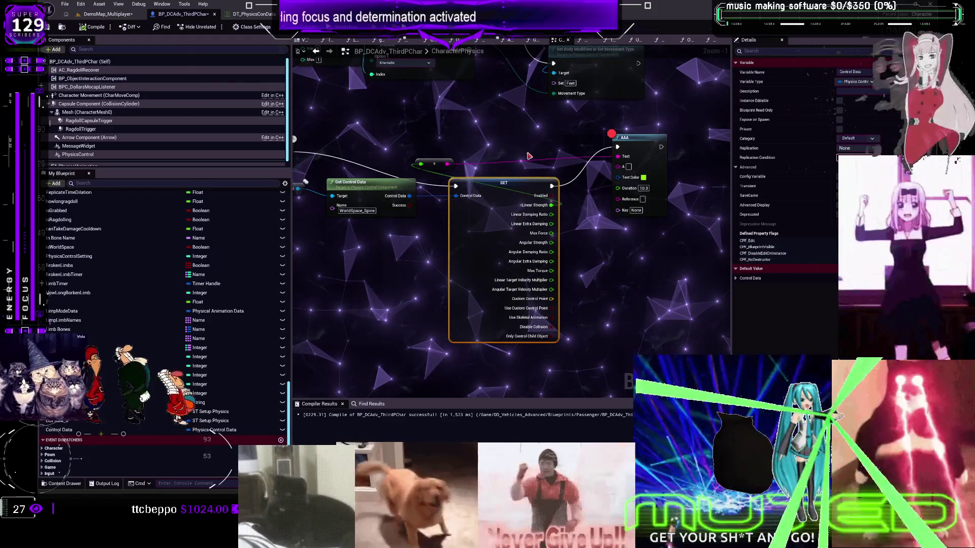
key("alt+p")
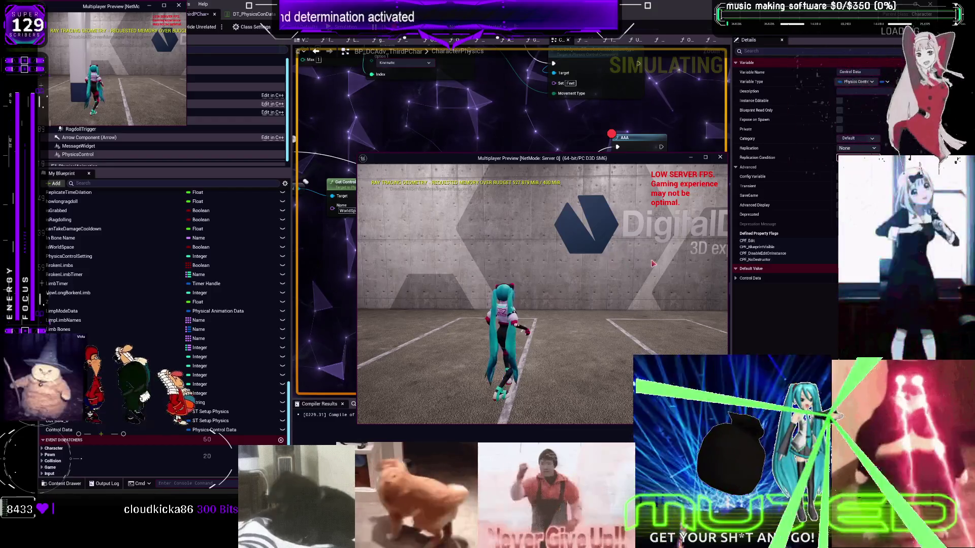
- At the AAA breakpoint, check the spine's Linear Strength debug value (0.000000, not 69) and view the Set Limb nodes
key("Escape")
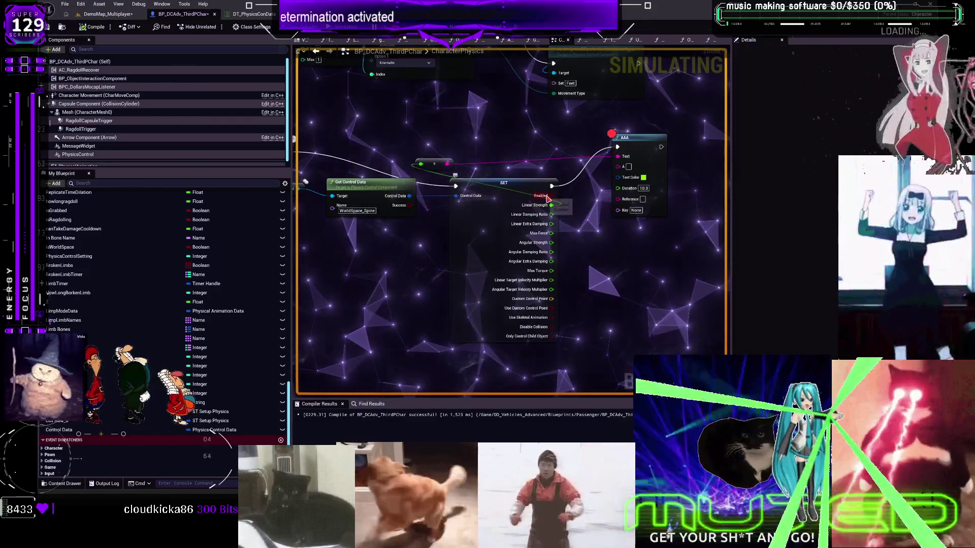
mouse_move(409, 256)
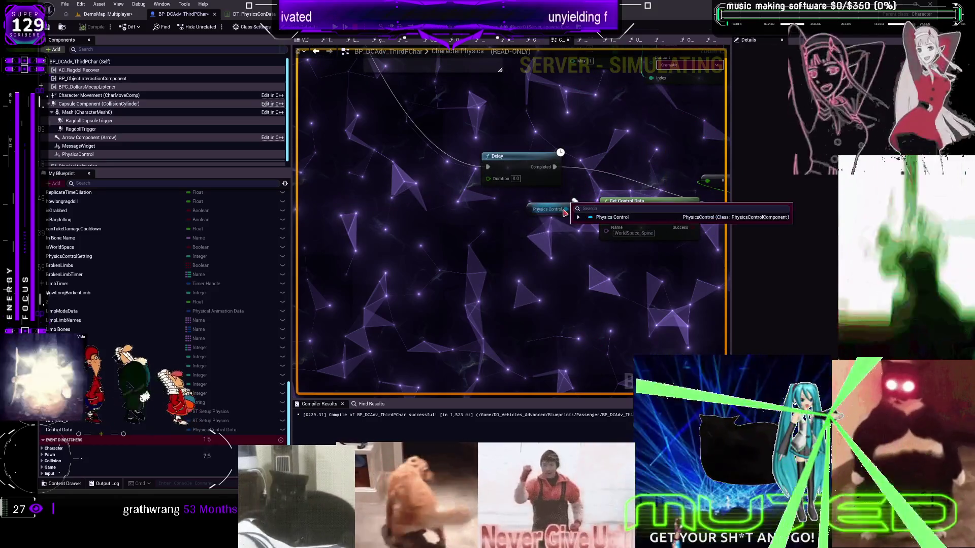
left_click(578, 217)
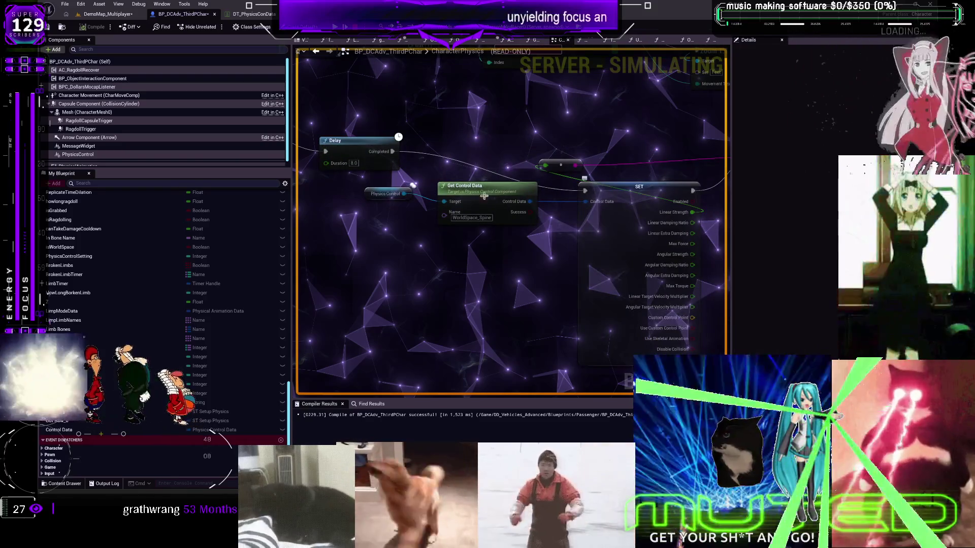
left_click(486, 218)
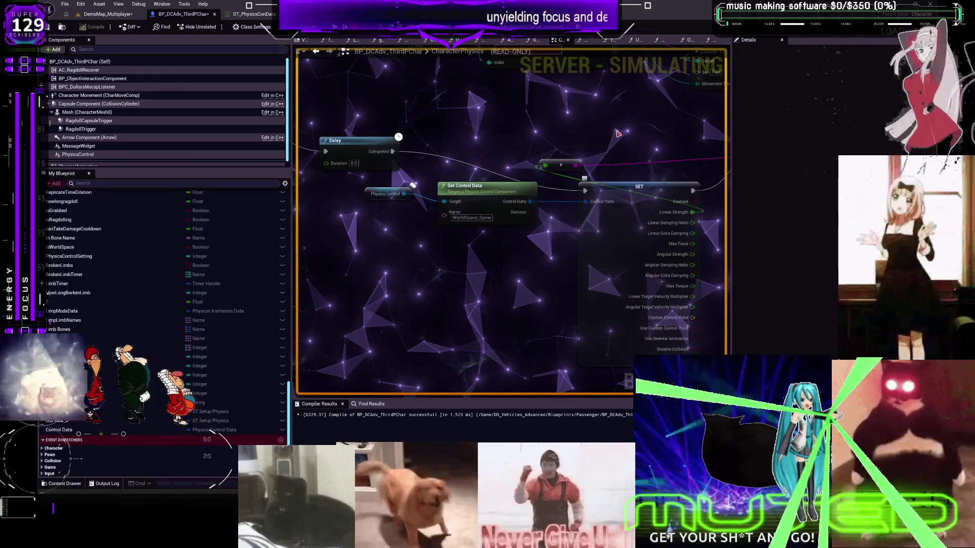
scroll(630, 145, "down", 2)
left_click_drag(630, 144, 496, 262)
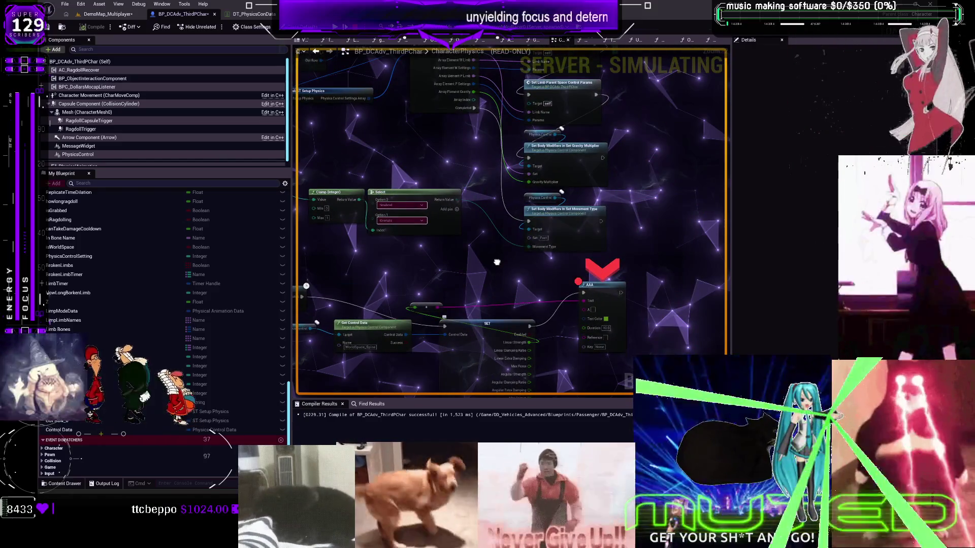
scroll(497, 262, "up", 2)
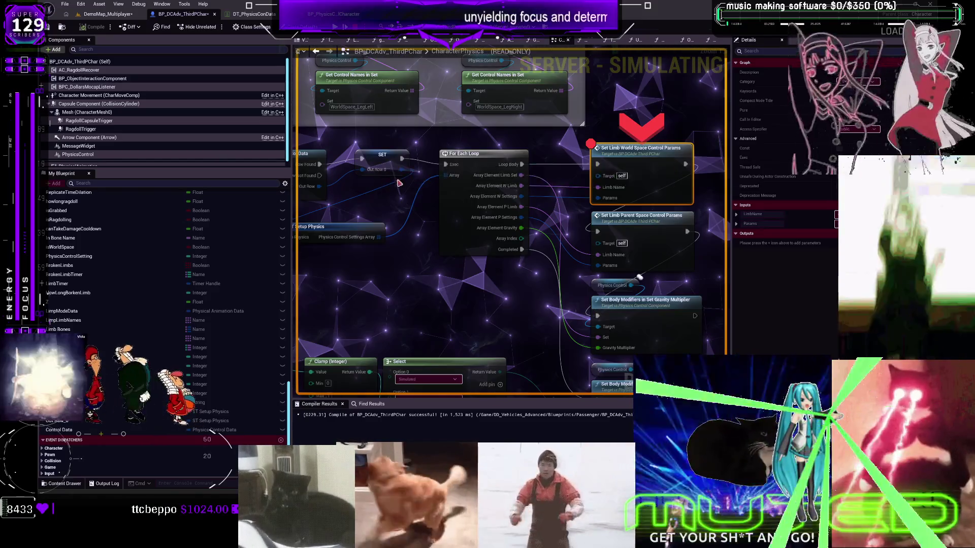
mouse_move(403, 171)
left_click(418, 186)
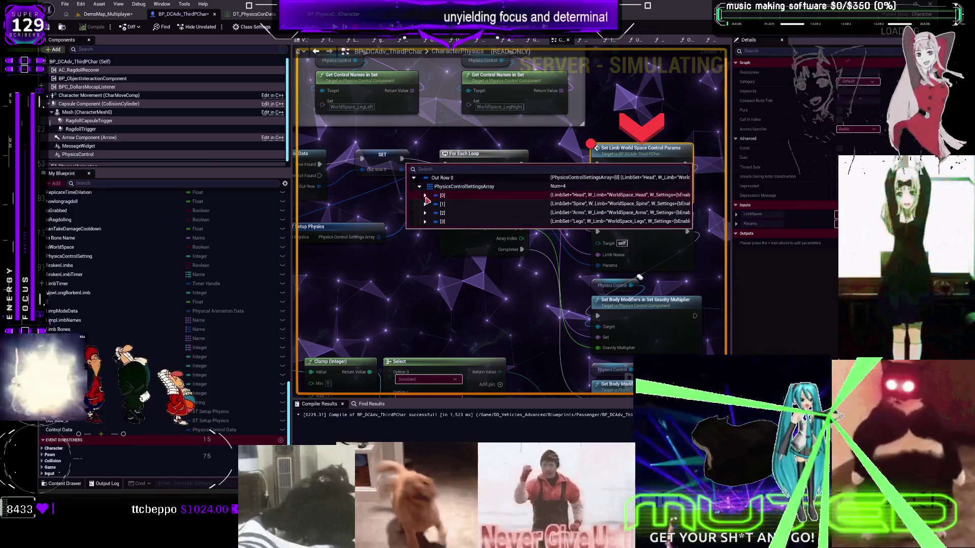
left_click(424, 196)
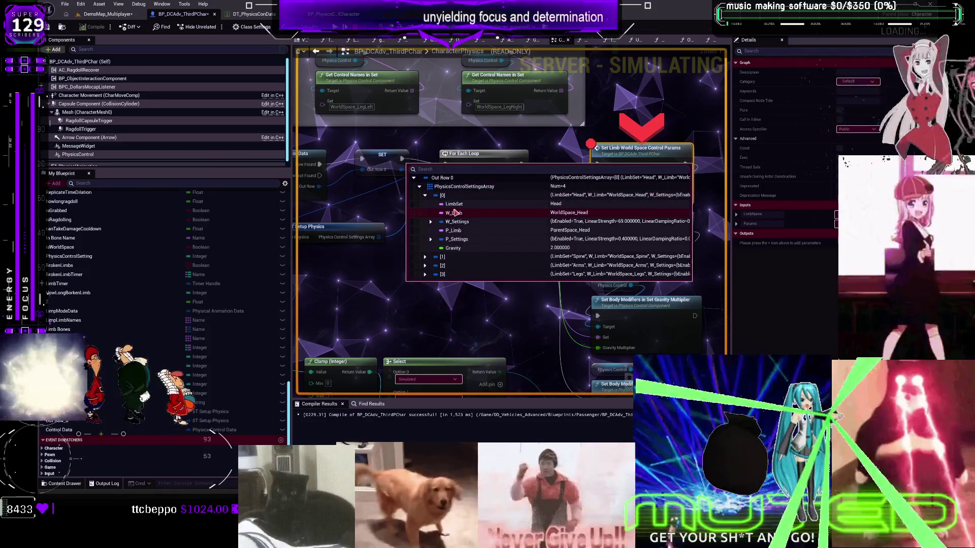
left_click(425, 257)
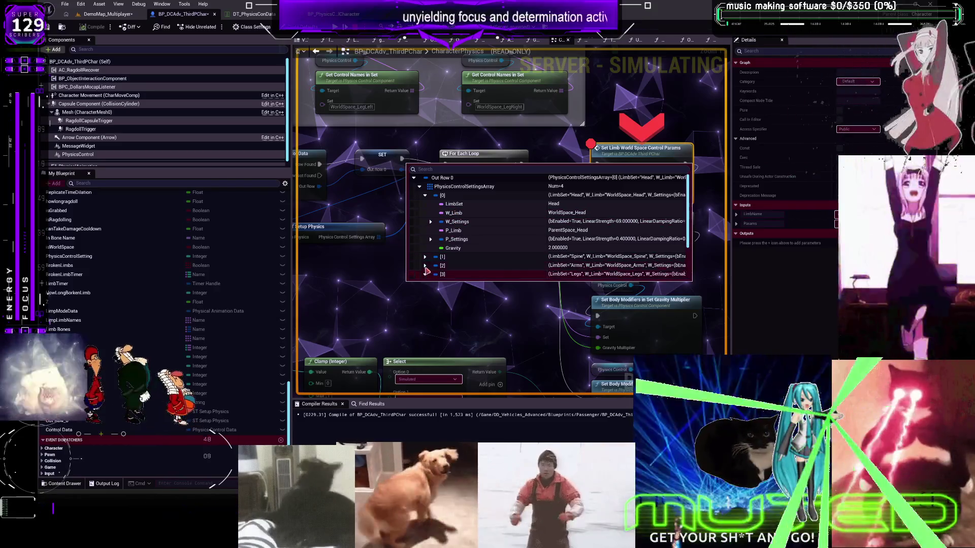
scroll(523, 224, "down", 3)
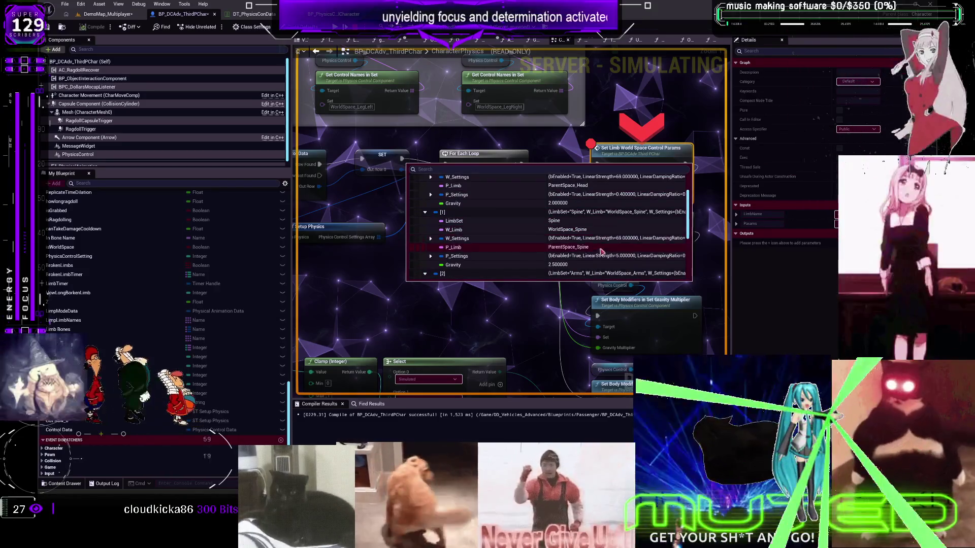
scroll(599, 251, "down", 3)
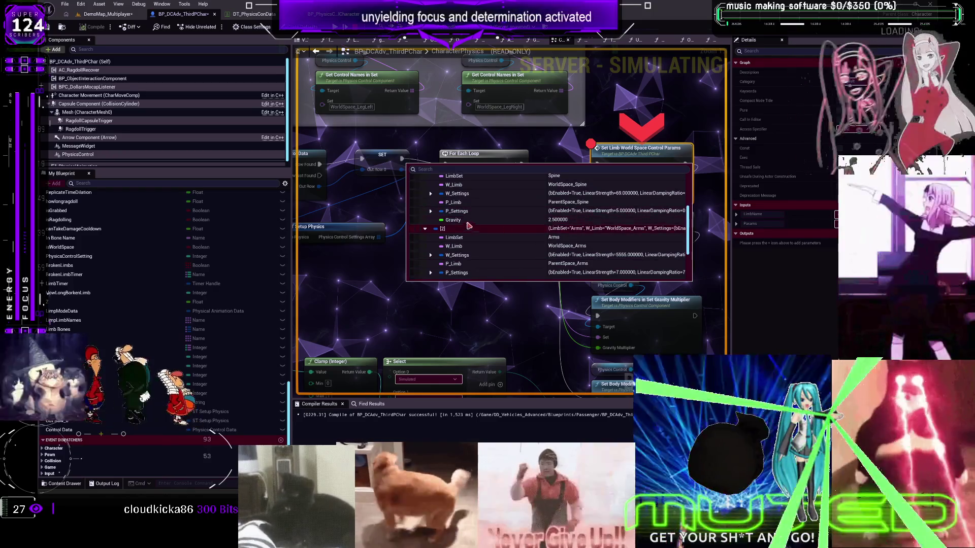
left_click(639, 183)
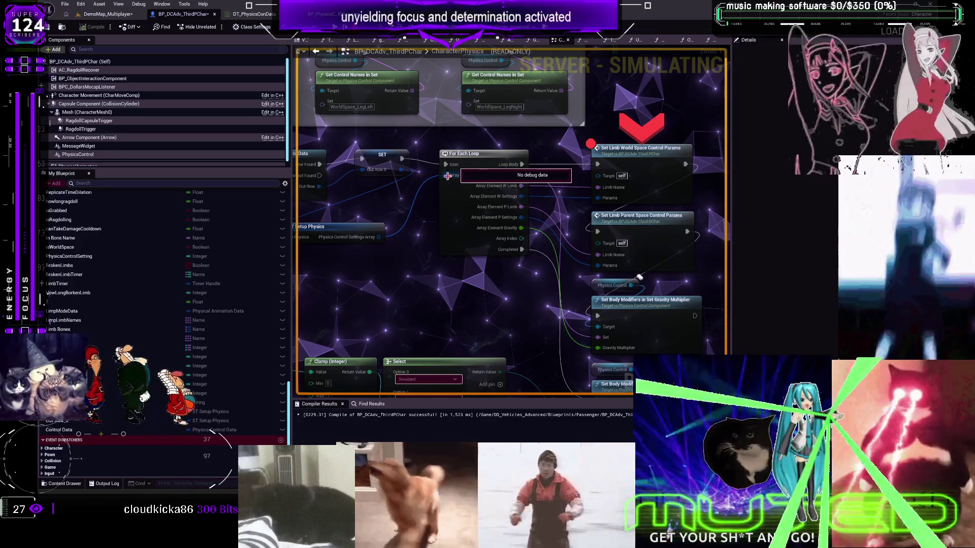
left_click_drag(510, 224, 482, 210)
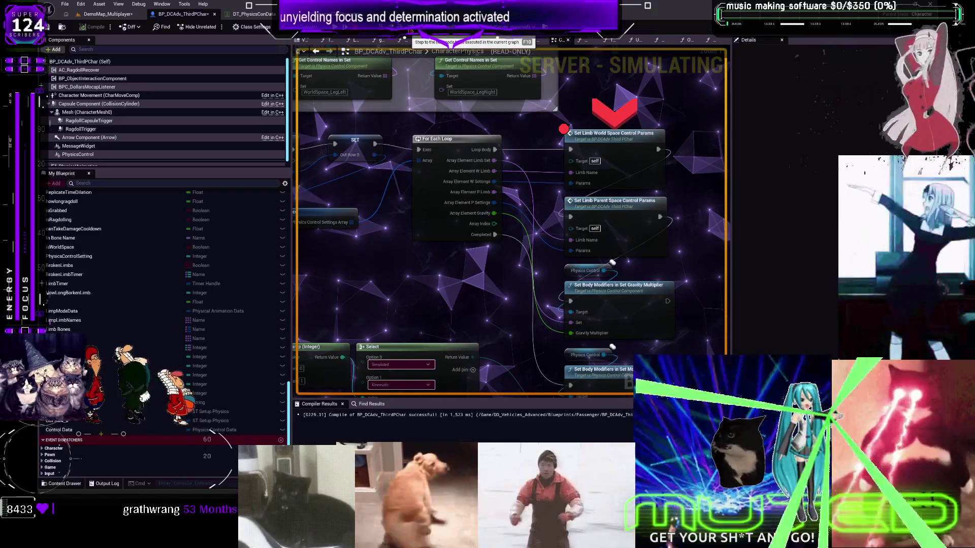
left_click_drag(579, 247, 475, 242)
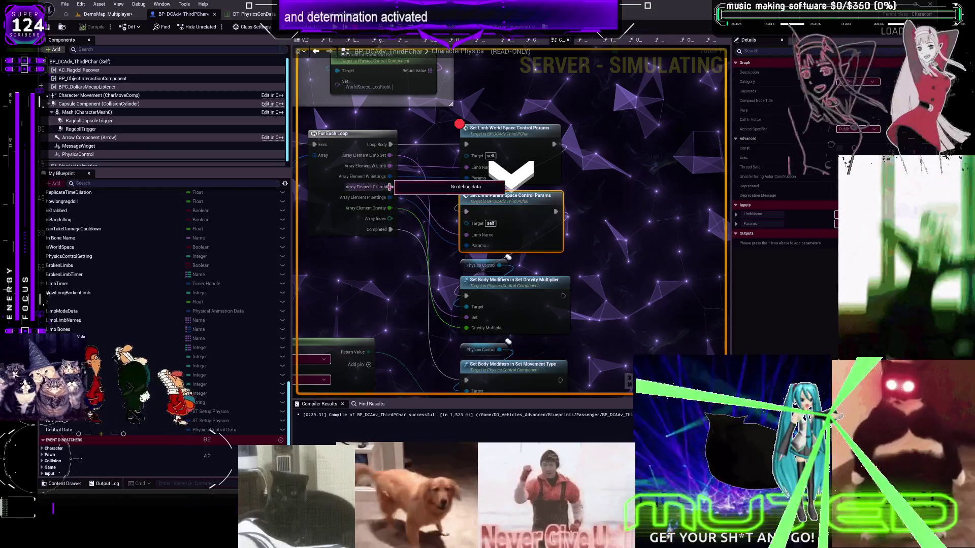
mouse_move(423, 163)
left_mouse_down()
mouse_move(620, 173)
mouse_move(600, 179)
left_mouse_up()
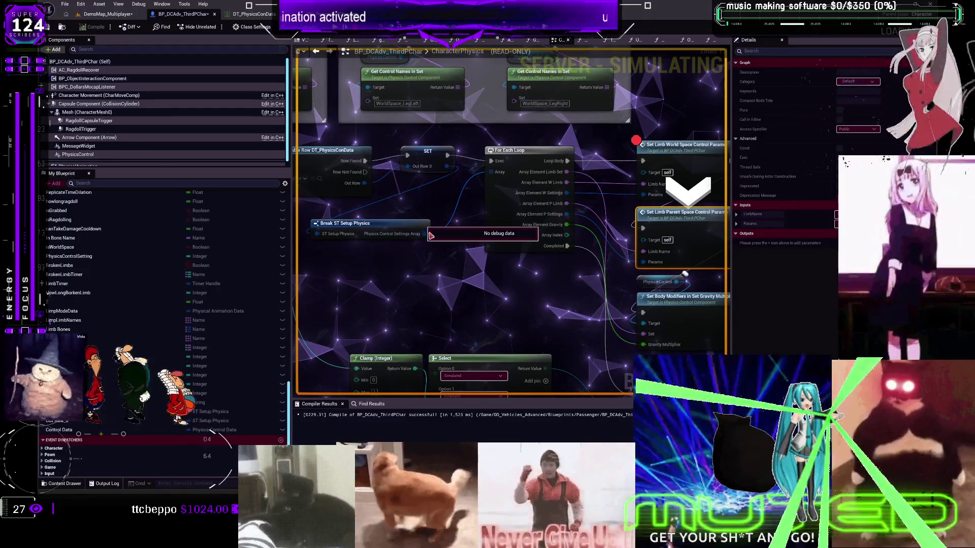
left_click(429, 209)
mouse_move(446, 165)
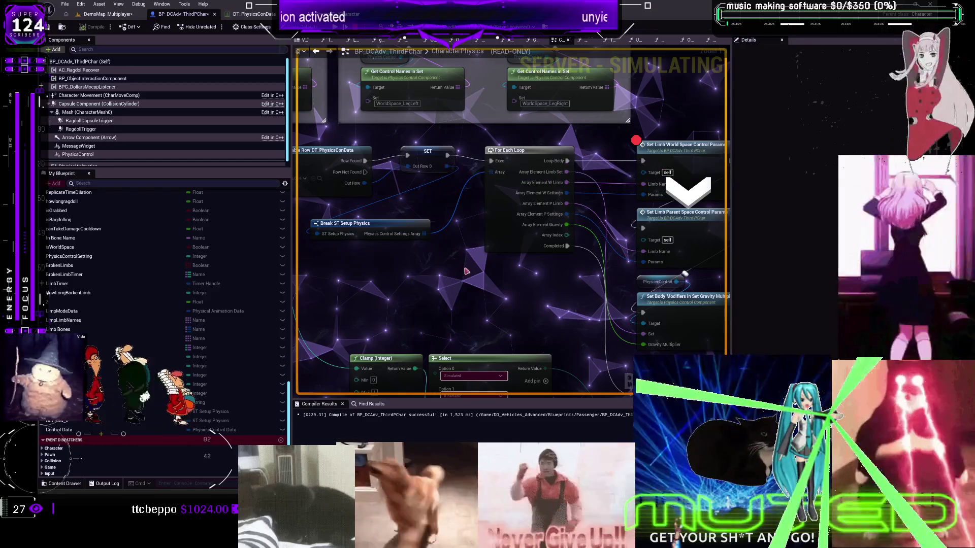
mouse_move(422, 237)
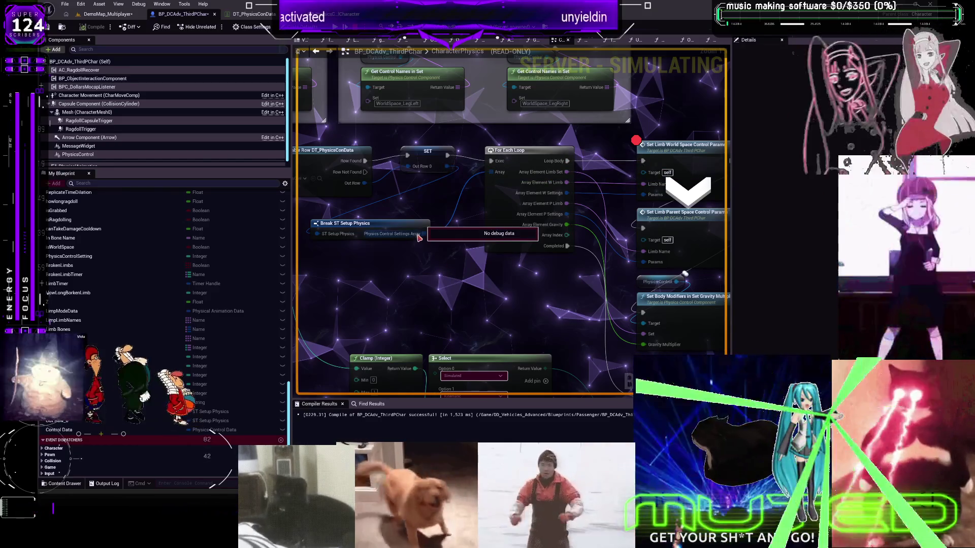